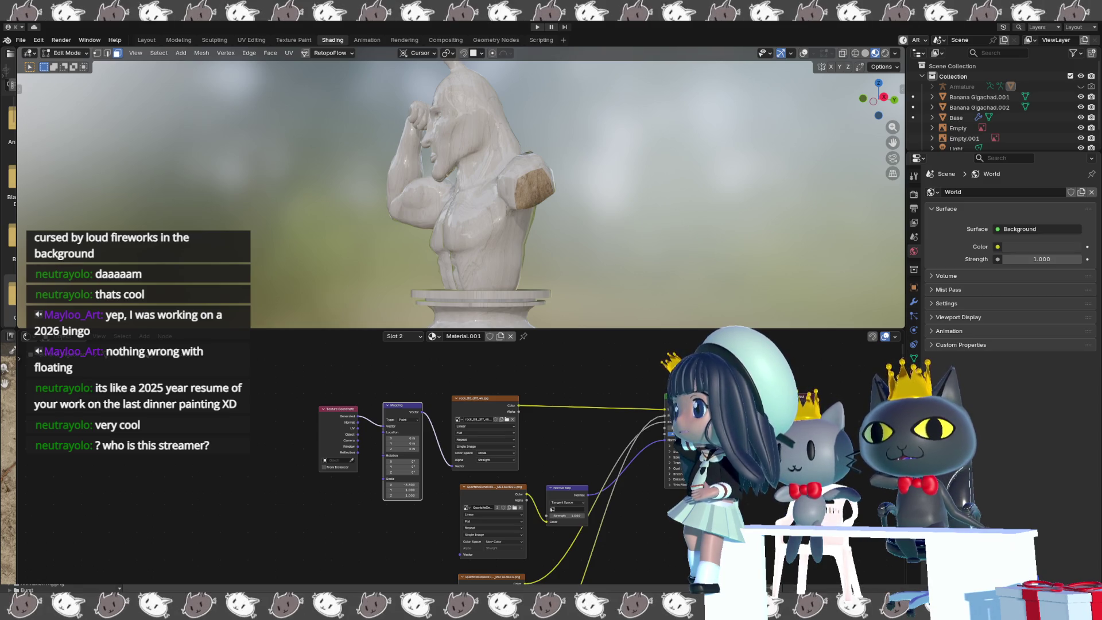
- Add the rock_08 normal image texture to the material and delete the unused metalness image node
{"action": "mouse_move", "coordinate": [9, 458]}
{"action": "left_mouse_down"}
{"action": "mouse_move", "coordinate": [436, 551]}
{"action": "mouse_move", "coordinate": [379, 526]}
{"action": "left_mouse_up"}
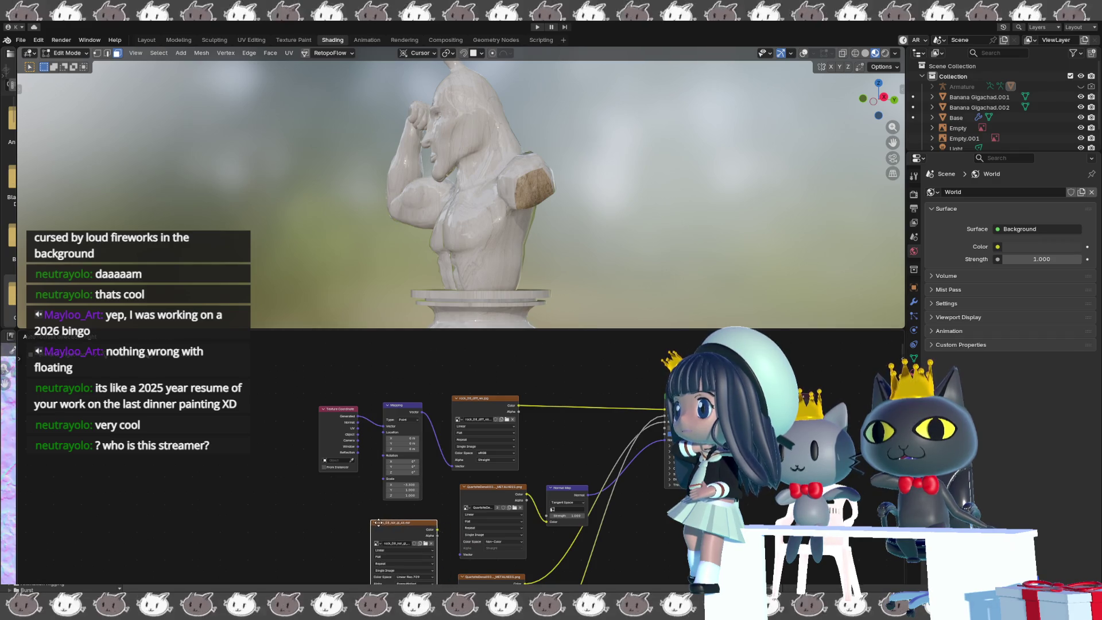
{"action": "left_click", "coordinate": [470, 490]}
{"action": "key", "text": "x"}
{"action": "mouse_move", "coordinate": [428, 526]}
{"action": "left_mouse_down"}
{"action": "mouse_move", "coordinate": [514, 491]}
{"action": "mouse_move", "coordinate": [532, 496]}
{"action": "mouse_move", "coordinate": [546, 521]}
{"action": "left_mouse_up"}
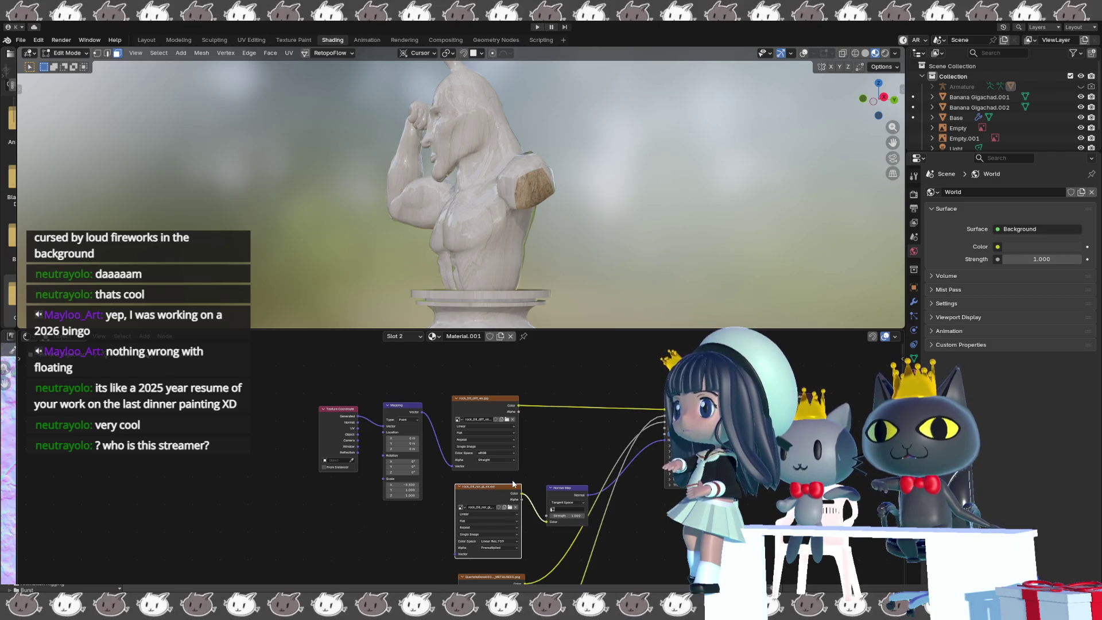
- Set the rock_08 normal image's colour space to Non-Color
{"action": "left_click", "coordinate": [499, 541]}
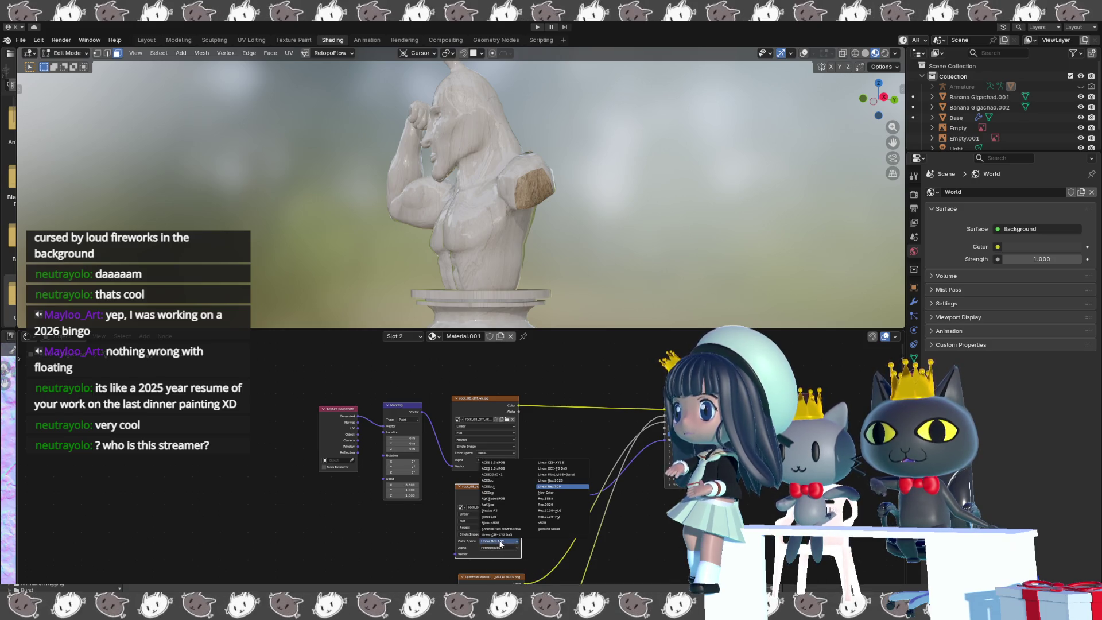
{"action": "left_click", "coordinate": [559, 492]}
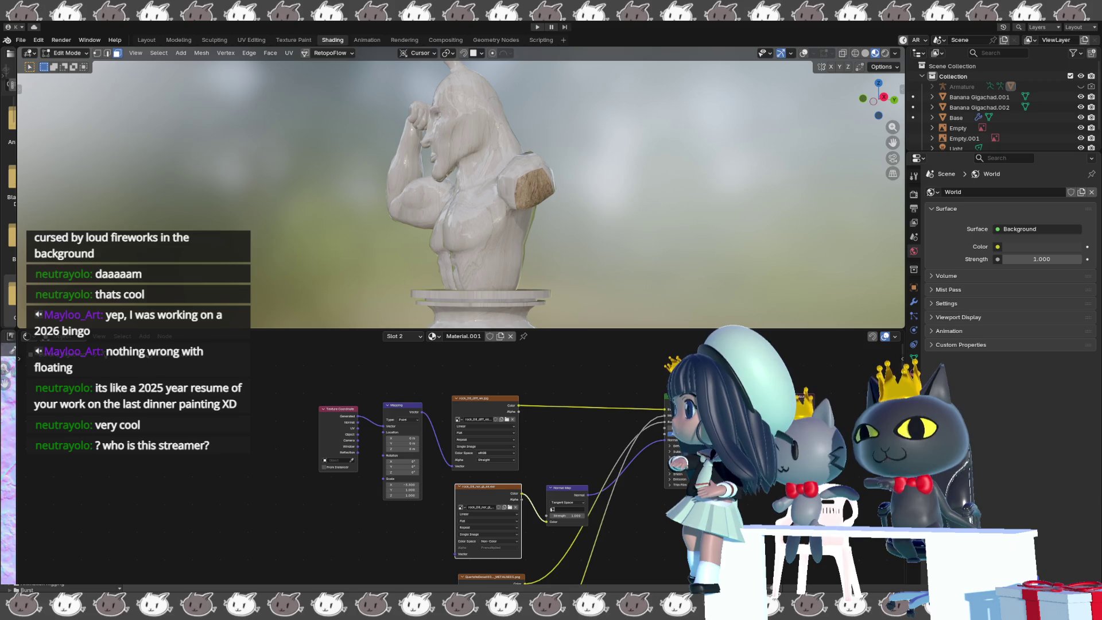
{"action": "right_click", "coordinate": [274, 525]}
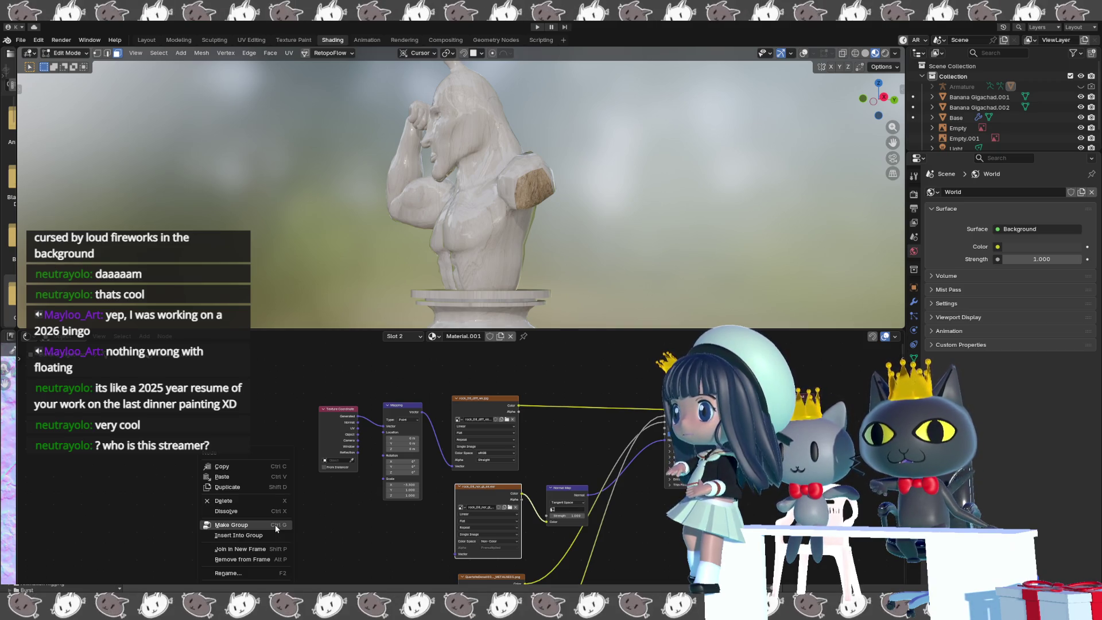
- Delete the QuartzDetail image node and move the metalness image node up into the gap
{"action": "middle_click_drag", "start_coordinate": [262, 537], "coordinate": [246, 468]}
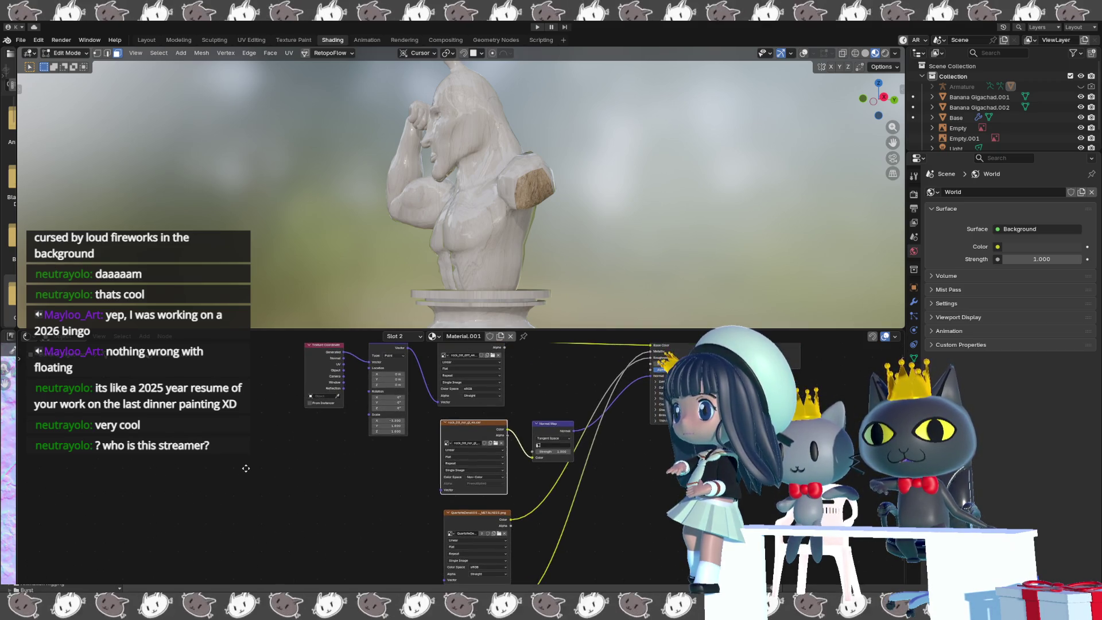
{"action": "mouse_move", "coordinate": [285, 545]}
{"action": "middle_mouse_down"}
{"action": "mouse_move", "coordinate": [282, 484]}
{"action": "mouse_move", "coordinate": [280, 523]}
{"action": "middle_mouse_up"}
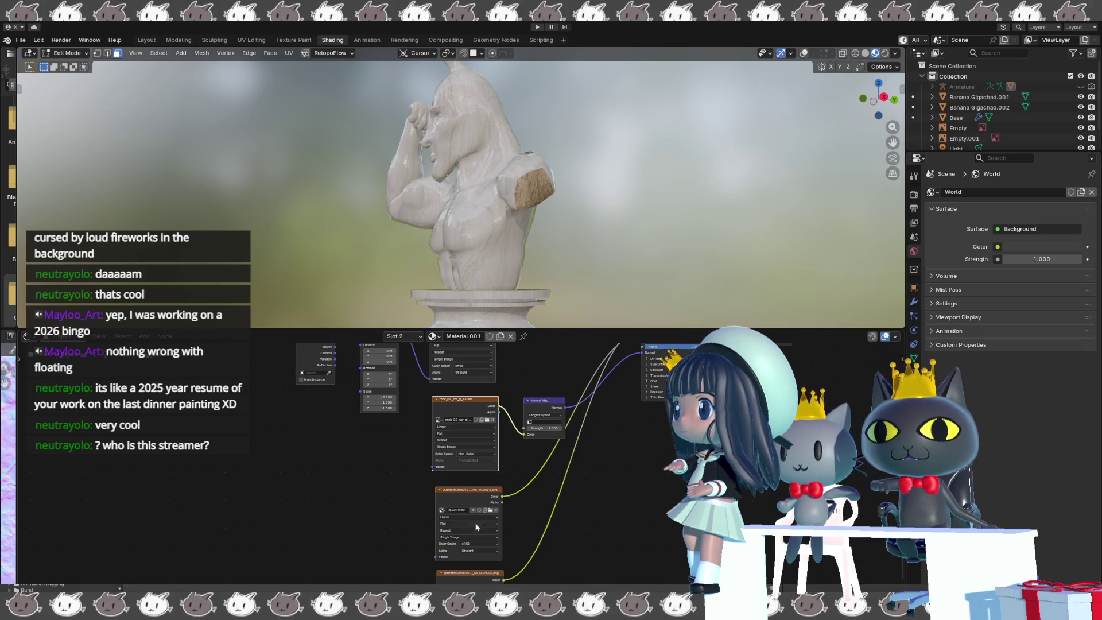
{"action": "left_click", "coordinate": [474, 492]}
{"action": "key", "text": "x"}
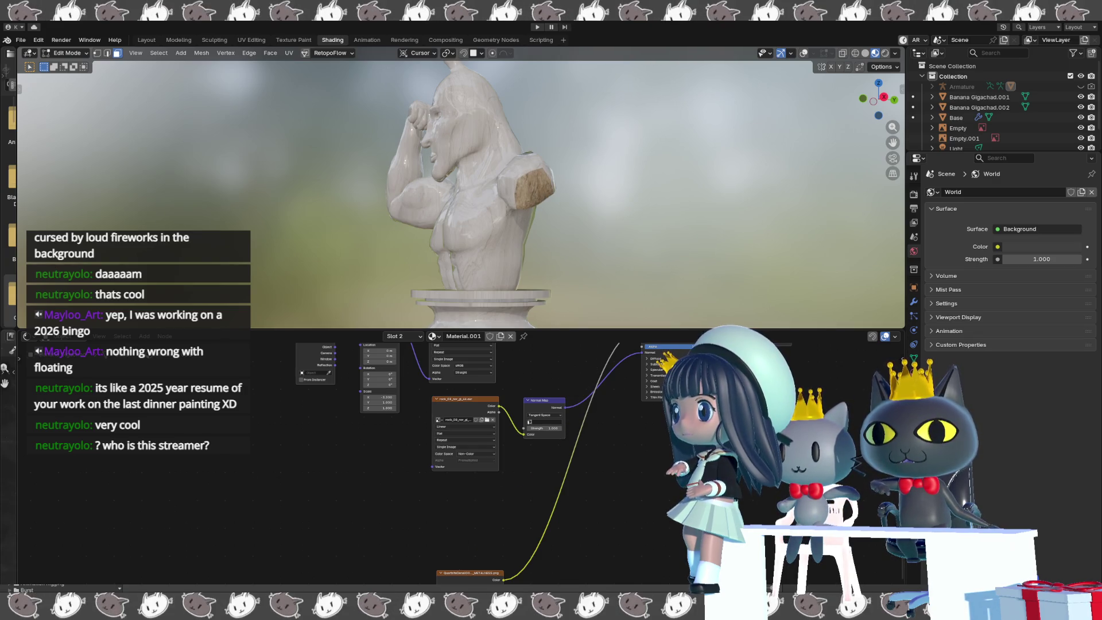
{"action": "left_click_drag", "start_coordinate": [463, 571], "coordinate": [458, 486]}
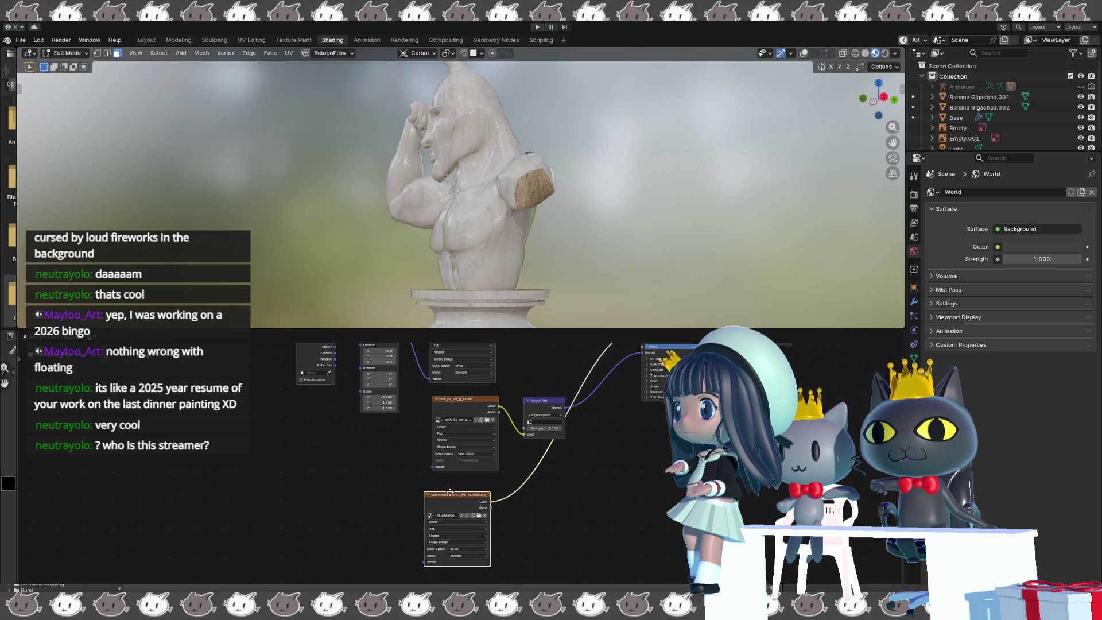
{"action": "mouse_move", "coordinate": [360, 459]}
{"action": "left_mouse_down"}
{"action": "mouse_move", "coordinate": [371, 523]}
{"action": "mouse_move", "coordinate": [367, 467]}
{"action": "left_mouse_up"}
{"action": "middle_click_drag", "start_coordinate": [366, 467], "coordinate": [354, 508]}
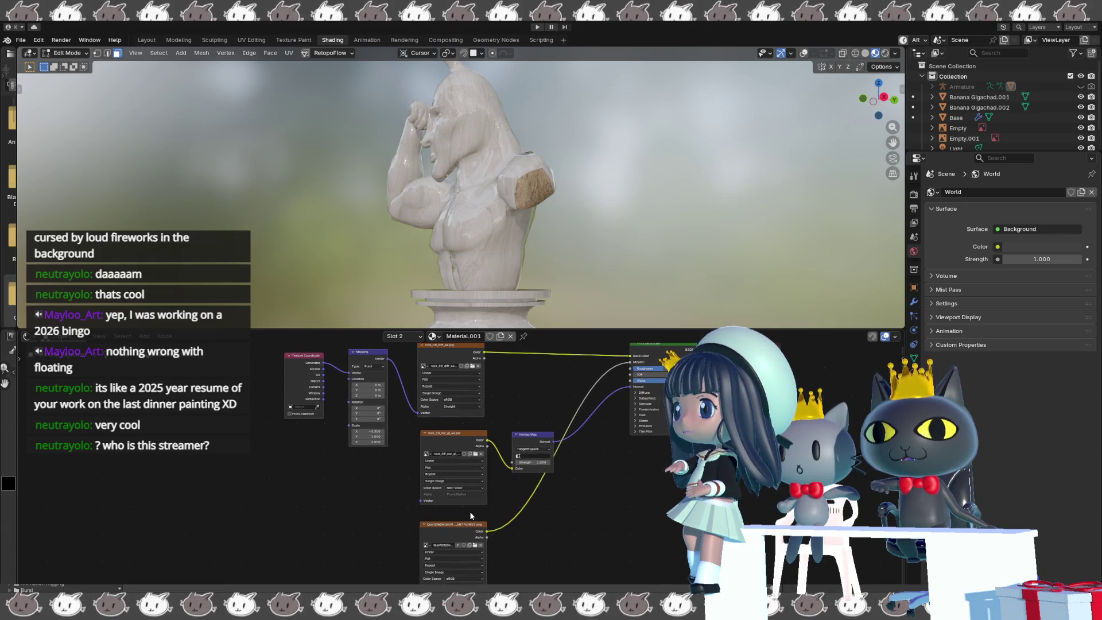
- Delete the Quartzite metalness node and bring in the rock_08_rough_4k.jpg roughness image
{"action": "left_click", "coordinate": [466, 528]}
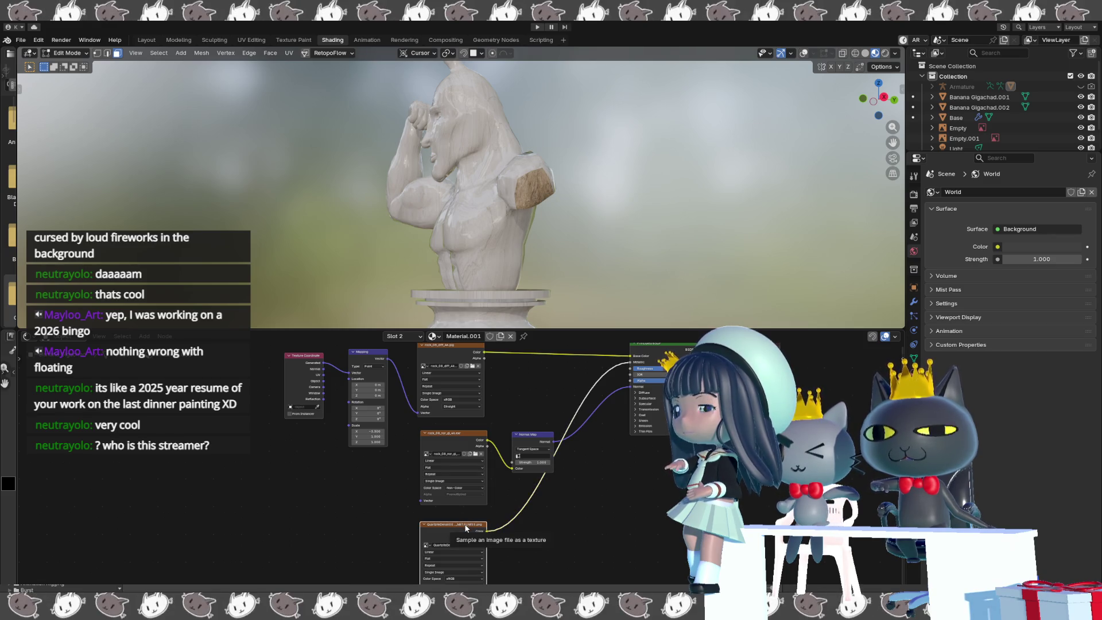
{"action": "key", "text": "x"}
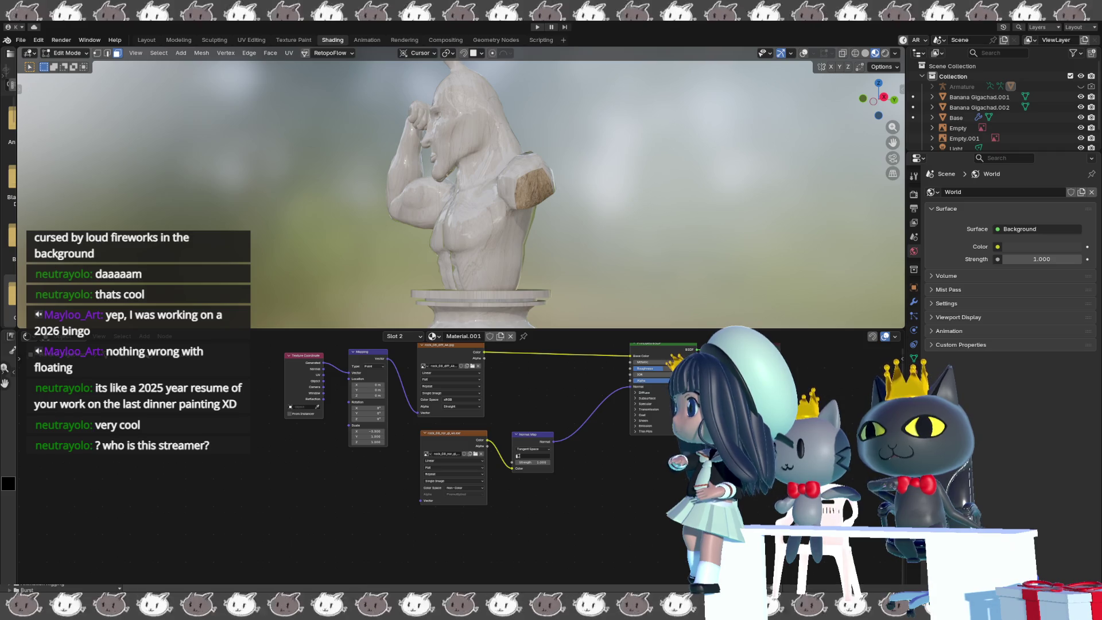
{"action": "mouse_move", "coordinate": [331, 524]}
{"action": "left_mouse_down"}
{"action": "mouse_move", "coordinate": [444, 536]}
{"action": "mouse_move", "coordinate": [434, 519]}
{"action": "mouse_move", "coordinate": [519, 521]}
{"action": "mouse_move", "coordinate": [617, 394]}
{"action": "mouse_move", "coordinate": [622, 371]}
{"action": "left_mouse_up"}
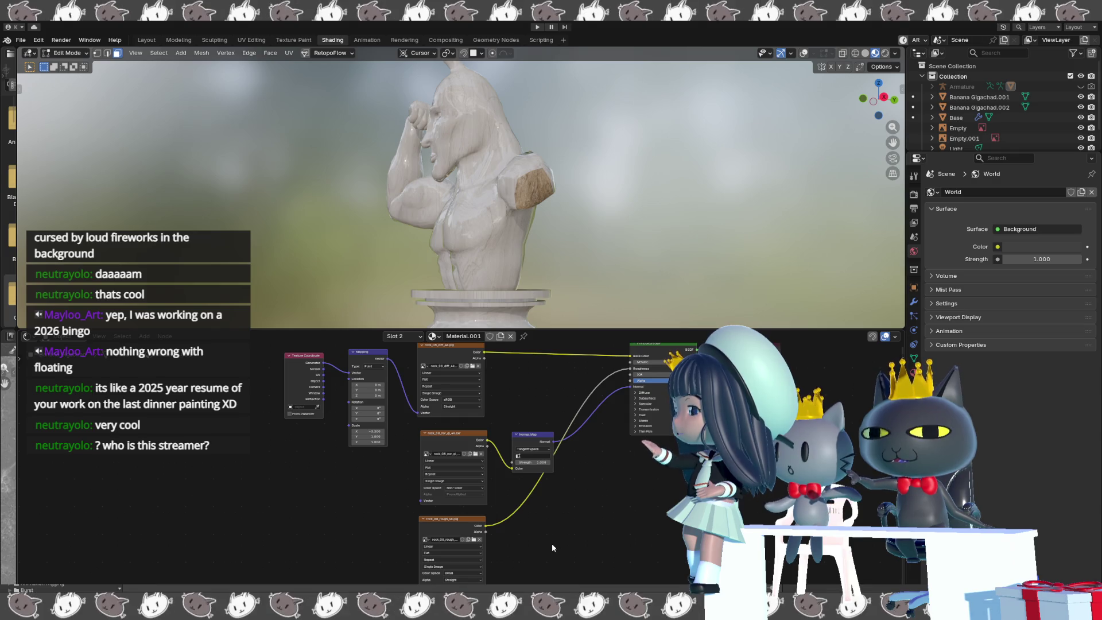
{"action": "key", "text": "shift+a"}
- Search 'displ' and place a Displacement node below the texture nodes
{"action": "left_click", "coordinate": [551, 492]}
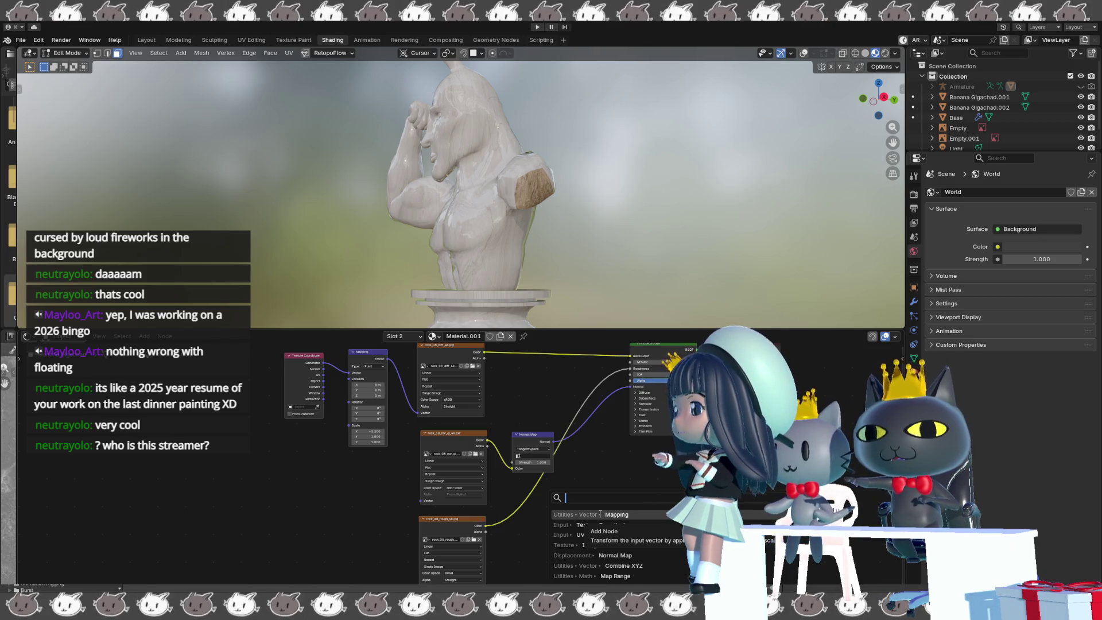
{"action": "type", "text": "DISPL"}
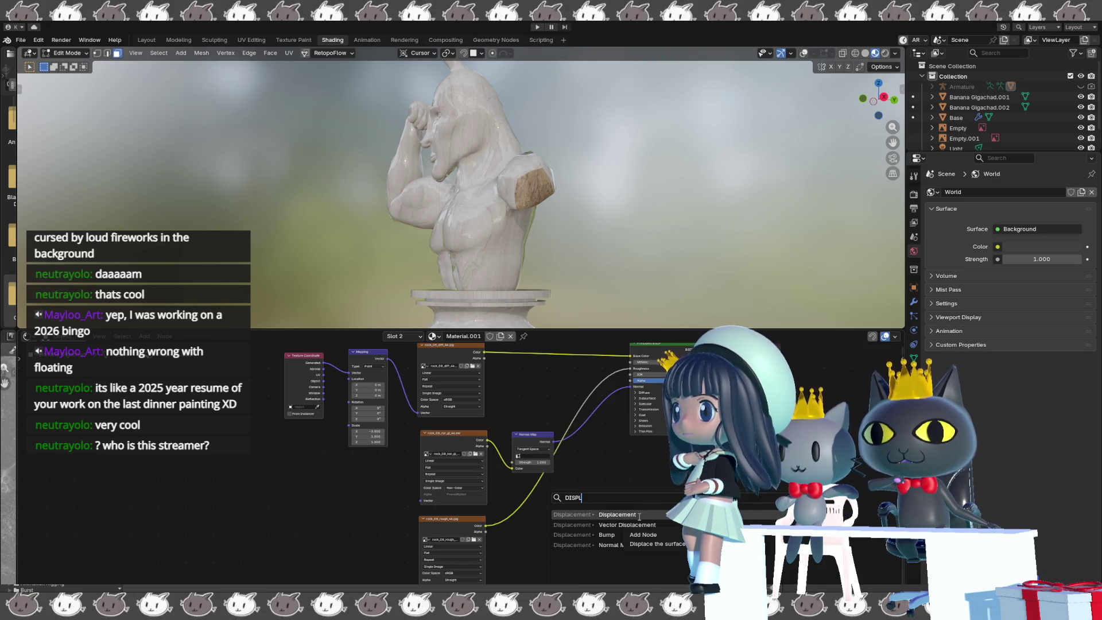
{"action": "left_click", "coordinate": [617, 514]}
{"action": "left_click", "coordinate": [559, 525]}
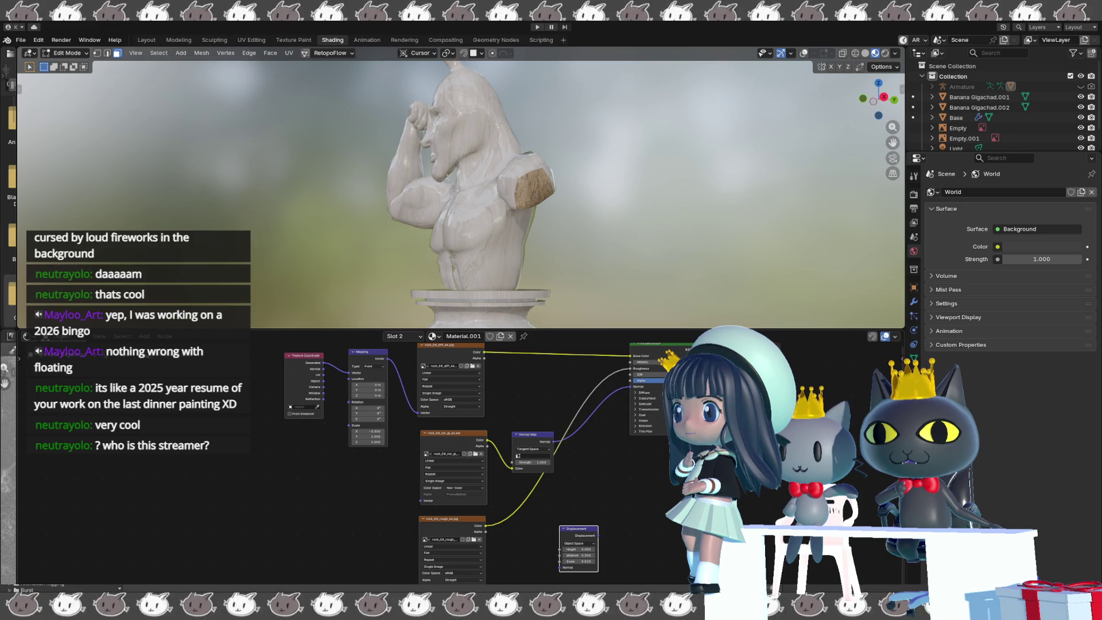
- Link the Displacement node to the Material Output and place a duplicated image texture beside it
{"action": "left_click_drag", "start_coordinate": [598, 535], "coordinate": [740, 379]}
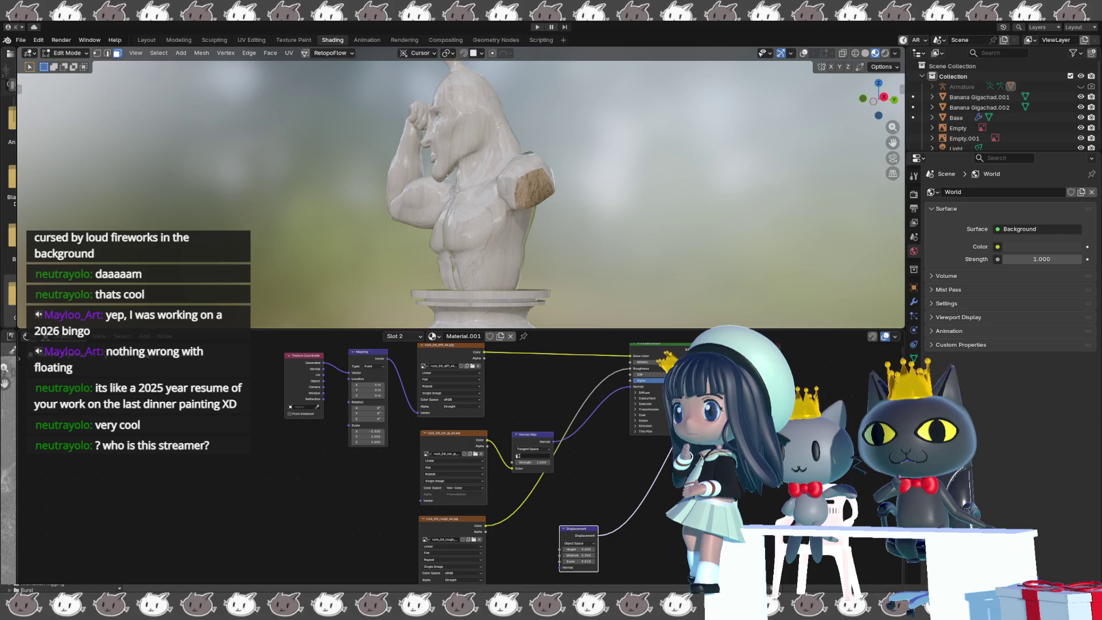
{"action": "left_click_drag", "start_coordinate": [577, 527], "coordinate": [612, 542]}
{"action": "scroll", "coordinate": [465, 476], "scroll_direction": "down", "scroll_amount": 2}
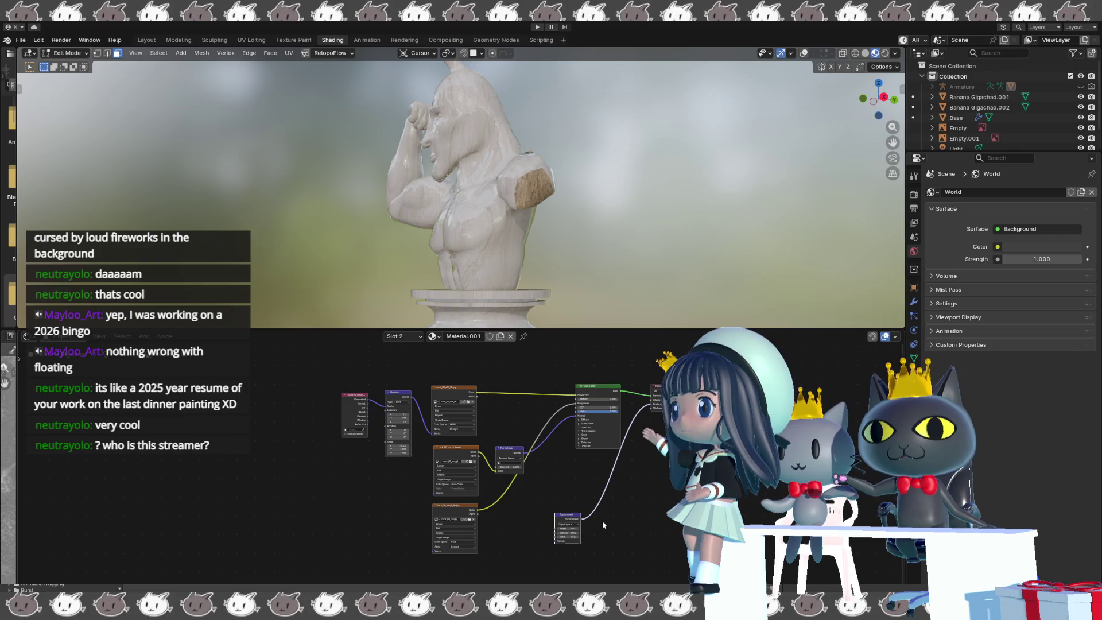
{"action": "left_click_drag", "start_coordinate": [575, 328], "coordinate": [575, 297]}
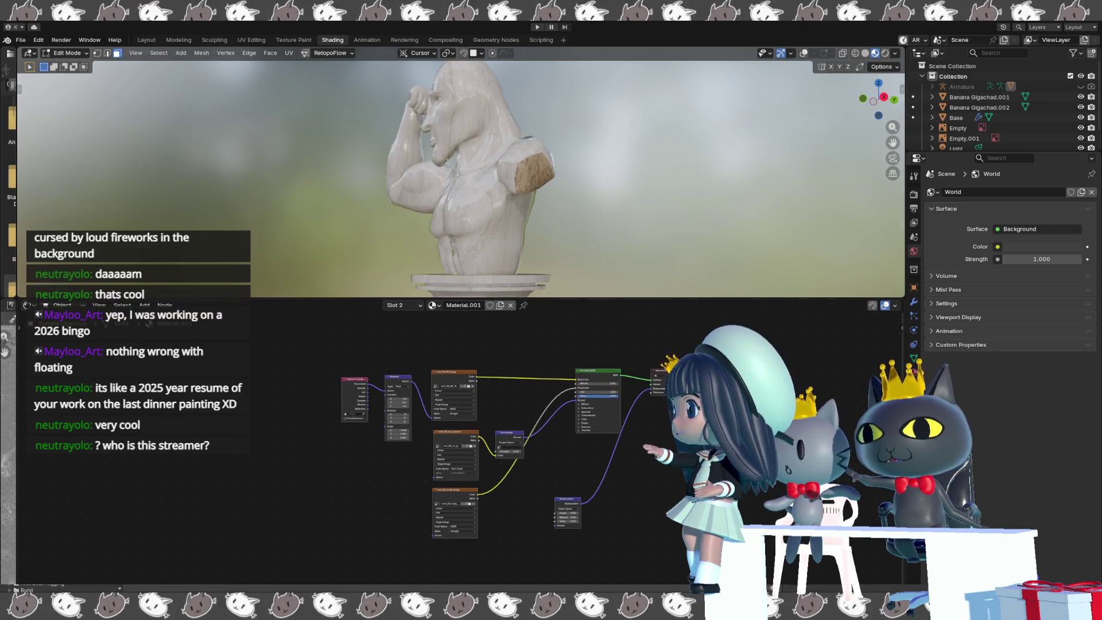
{"action": "key", "text": "shift+d"}
{"action": "mouse_move", "coordinate": [461, 572]}
{"action": "left_mouse_down"}
{"action": "mouse_move", "coordinate": [443, 547]}
{"action": "mouse_move", "coordinate": [552, 525]}
{"action": "left_mouse_up"}
{"action": "left_click", "coordinate": [444, 548]}
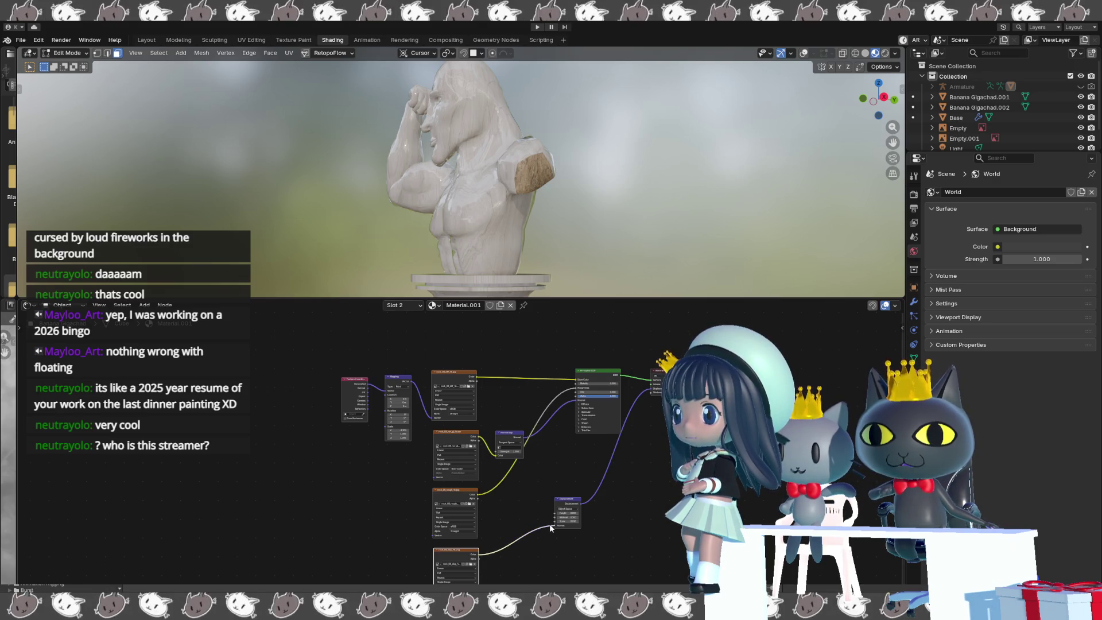
- Change the roughness image's colour space to a new setting
{"action": "scroll", "coordinate": [666, 565], "scroll_direction": "up", "scroll_amount": 3}
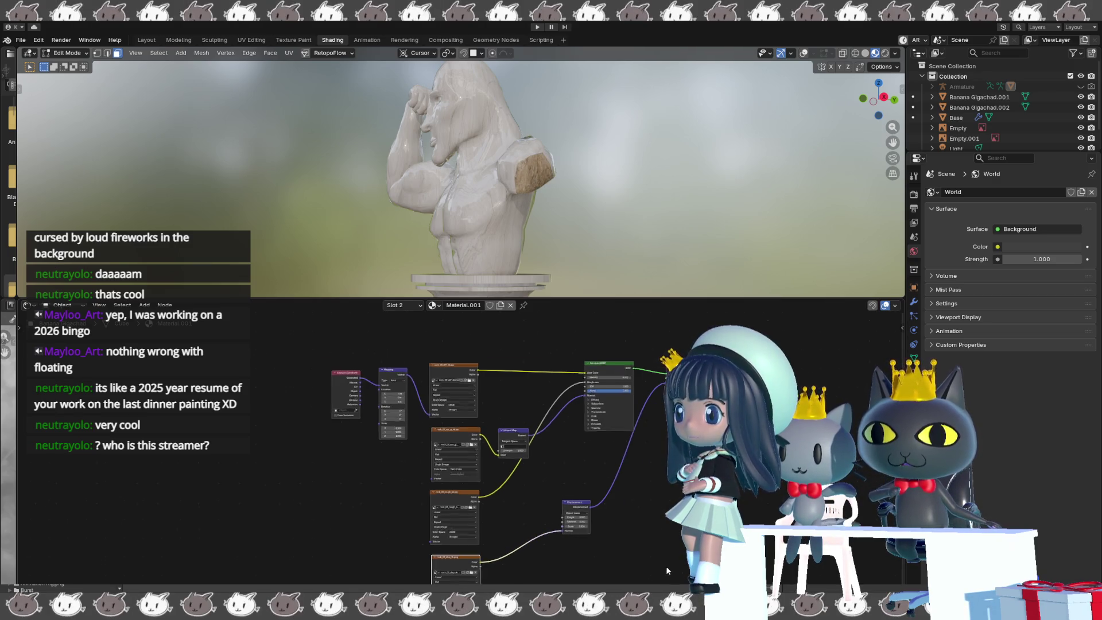
{"action": "scroll", "coordinate": [638, 572], "scroll_direction": "down", "scroll_amount": 3}
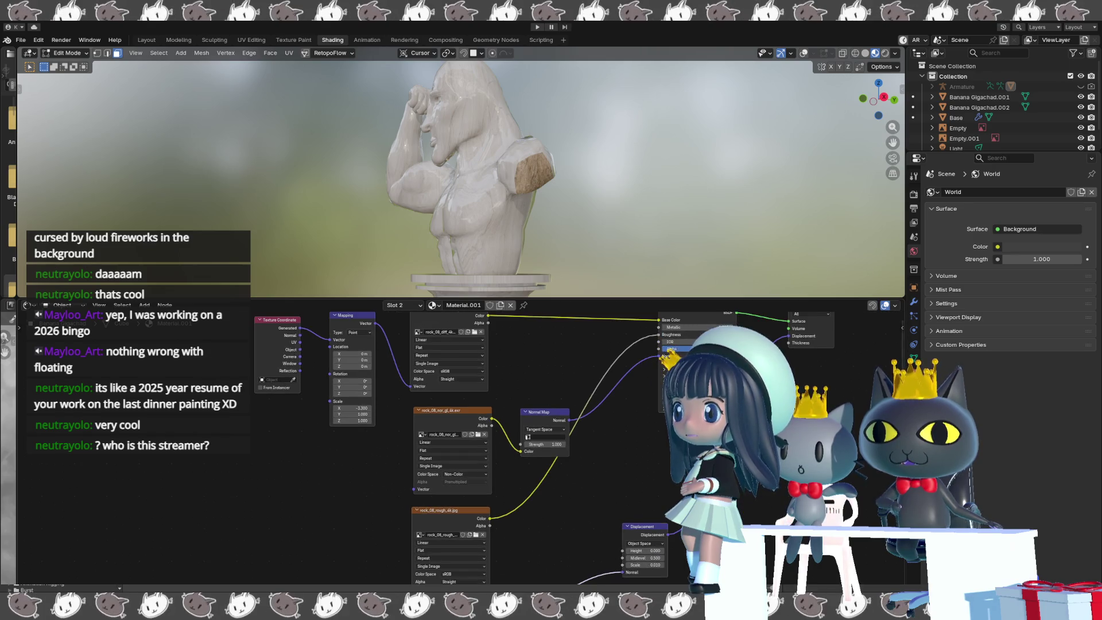
{"action": "scroll", "coordinate": [464, 583], "scroll_direction": "down", "scroll_amount": 1}
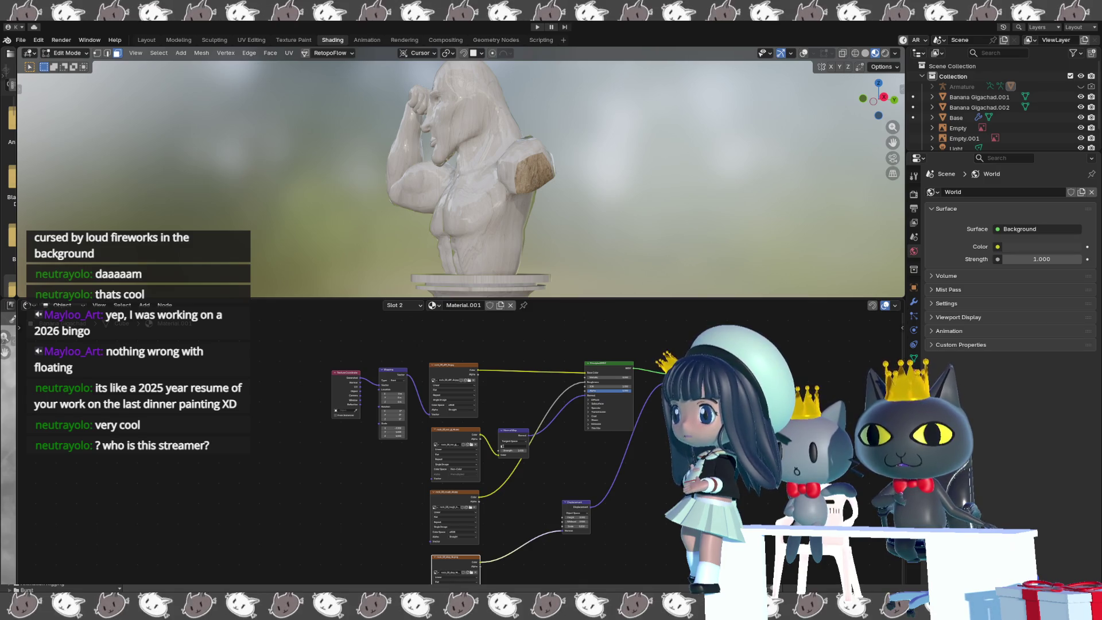
{"action": "left_click", "coordinate": [459, 531]}
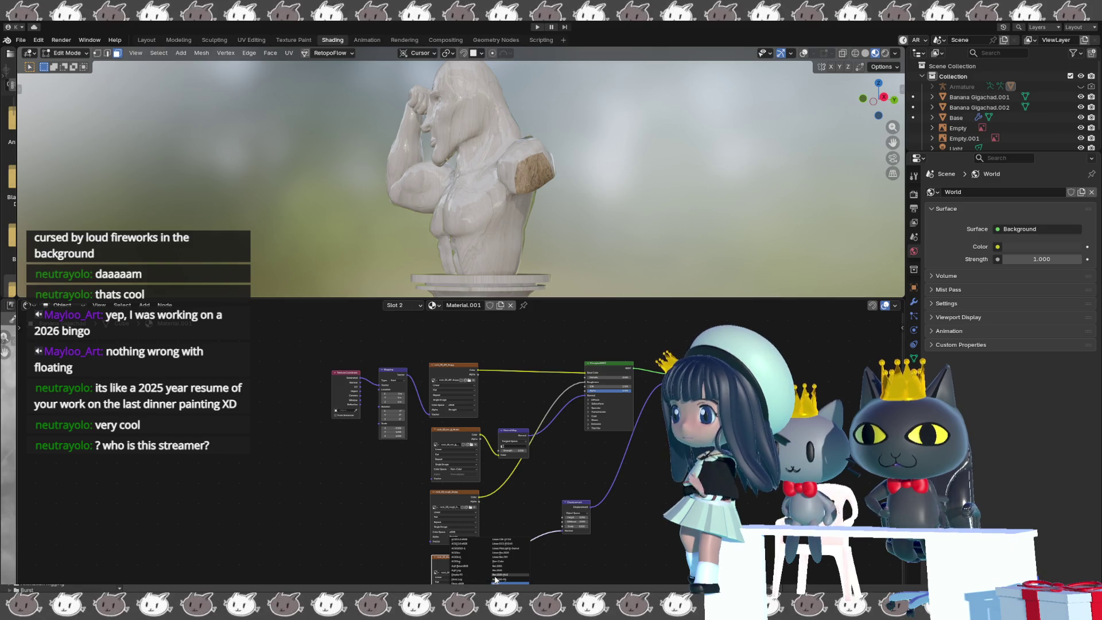
{"action": "left_click", "coordinate": [497, 559]}
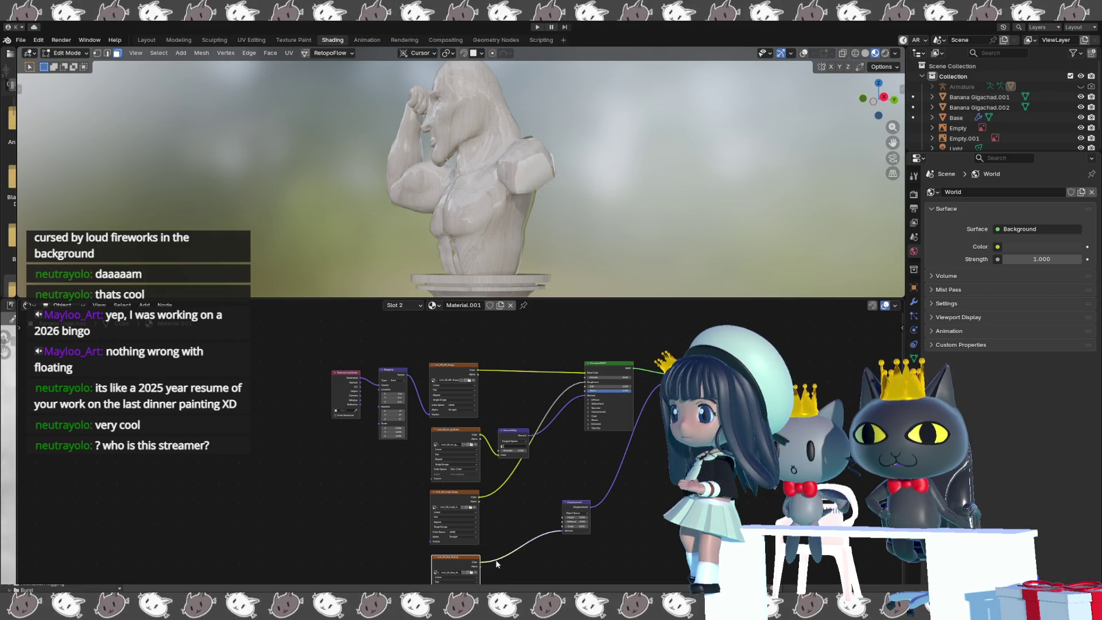
- Inspect the statue's shoulder and wooden arm stump in rendered shading
{"action": "scroll", "coordinate": [769, 219], "scroll_direction": "up", "scroll_amount": 5}
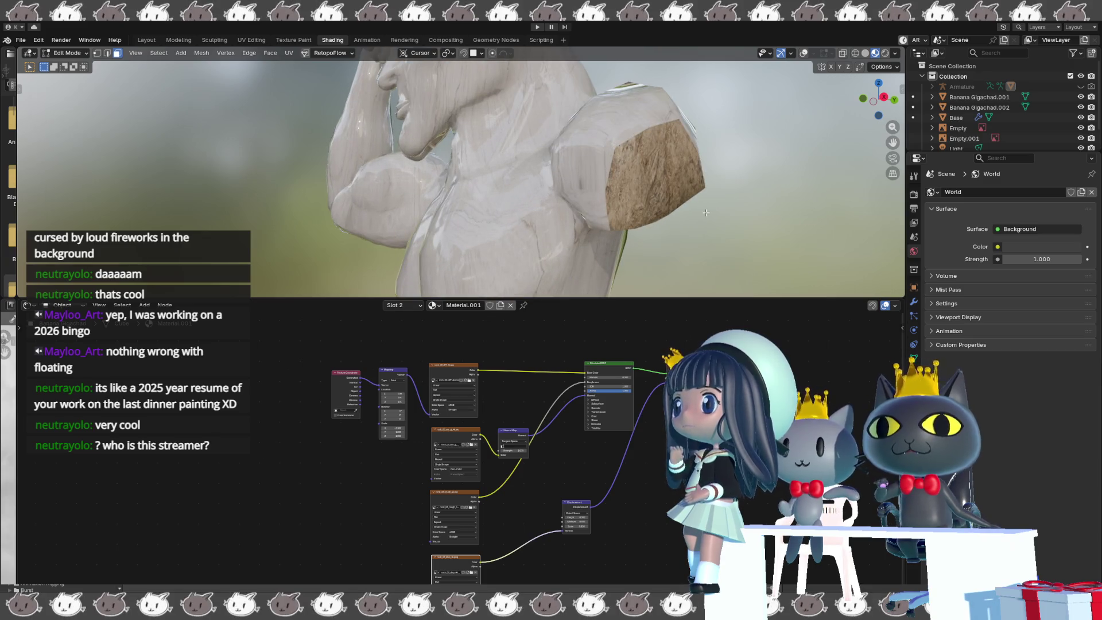
{"action": "key", "text": "ctrl+f"}
{"action": "mouse_move", "coordinate": [770, 215]}
{"action": "middle_mouse_down"}
{"action": "mouse_move", "coordinate": [687, 206]}
{"action": "mouse_move", "coordinate": [251, 225]}
{"action": "middle_mouse_up"}
{"action": "middle_click_drag", "start_coordinate": [313, 224], "coordinate": [425, 227]}
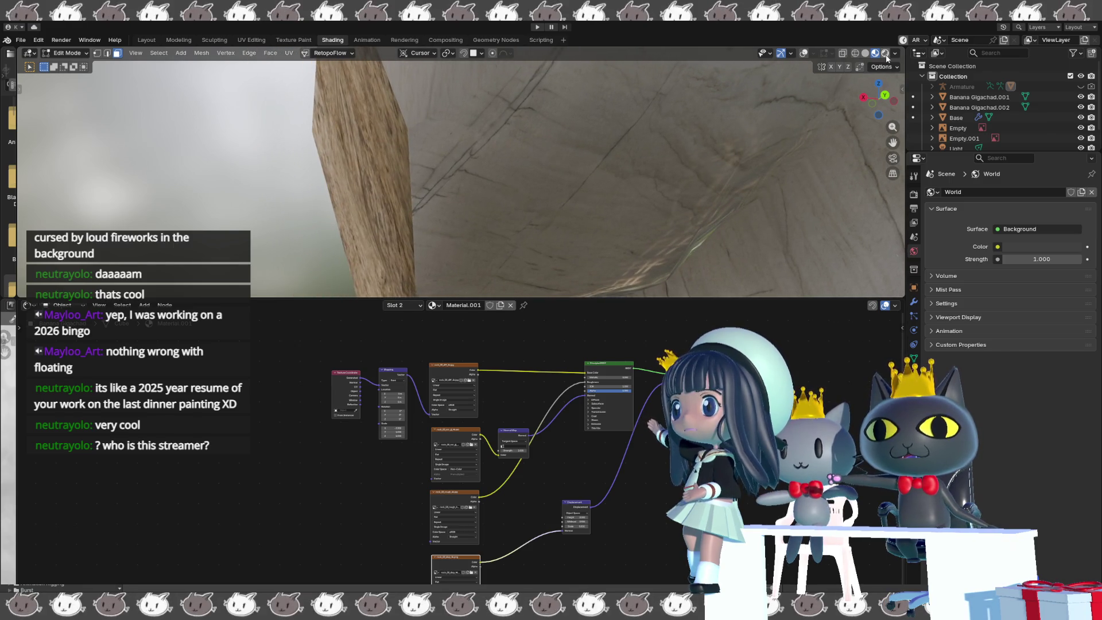
{"action": "left_click", "coordinate": [885, 53]}
{"action": "middle_click_drag", "start_coordinate": [574, 143], "coordinate": [582, 146]}
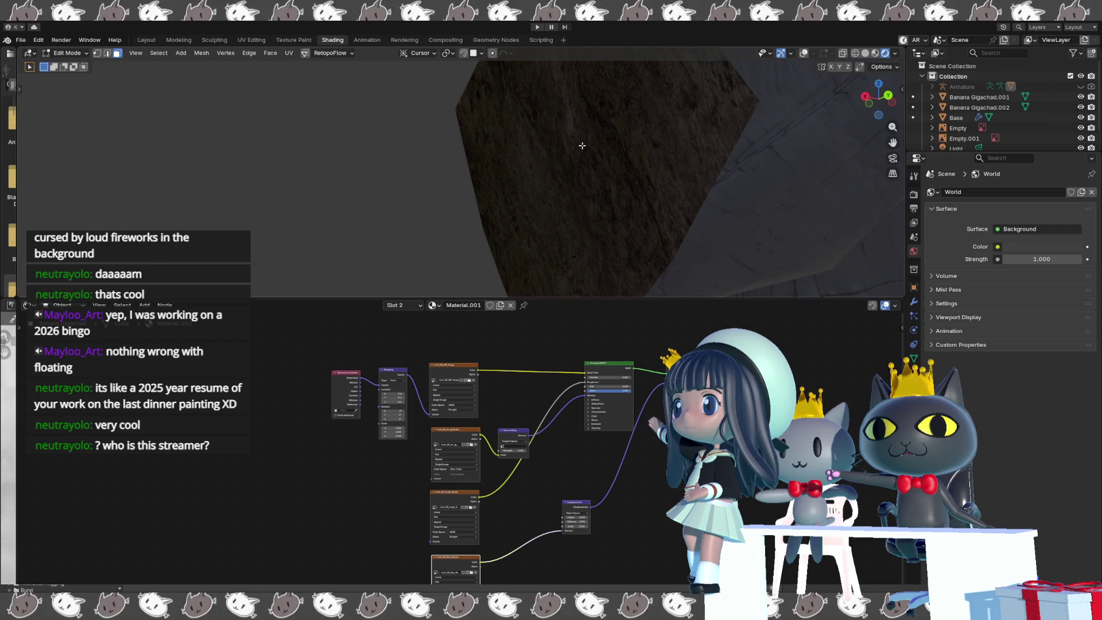
{"action": "scroll", "coordinate": [975, 114], "scroll_direction": "down", "scroll_amount": 2}
{"action": "middle_click_drag", "start_coordinate": [792, 155], "coordinate": [721, 163]}
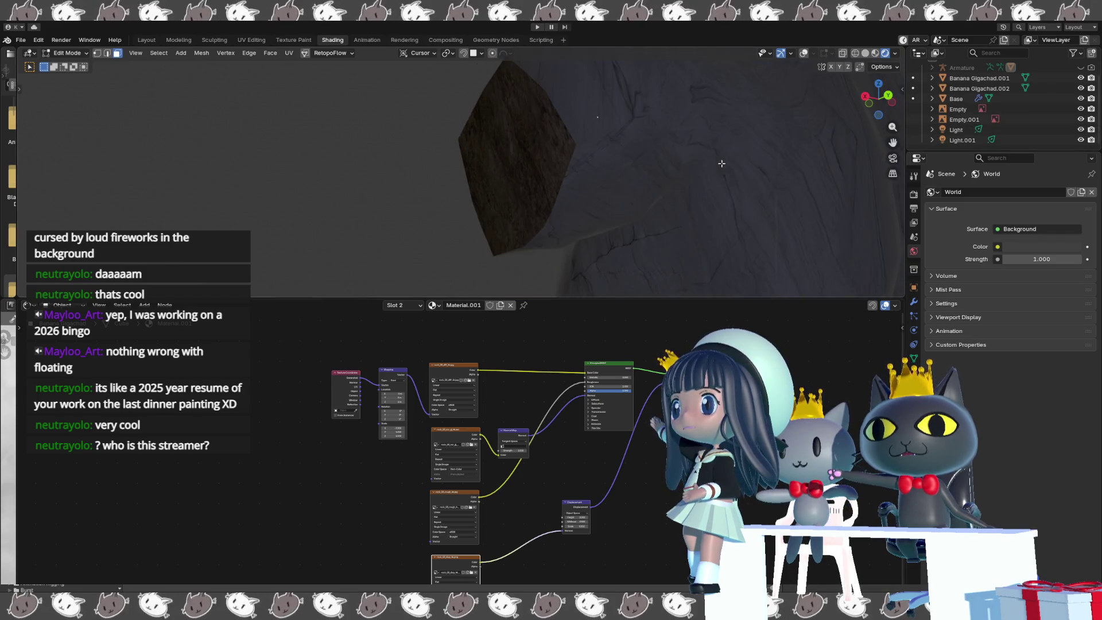
{"action": "mouse_move", "coordinate": [612, 167]}
{"action": "middle_mouse_down"}
{"action": "mouse_move", "coordinate": [726, 186]}
{"action": "mouse_move", "coordinate": [617, 180]}
{"action": "mouse_move", "coordinate": [677, 172]}
{"action": "mouse_move", "coordinate": [622, 178]}
{"action": "mouse_move", "coordinate": [622, 188]}
{"action": "mouse_move", "coordinate": [619, 179]}
{"action": "middle_mouse_up"}
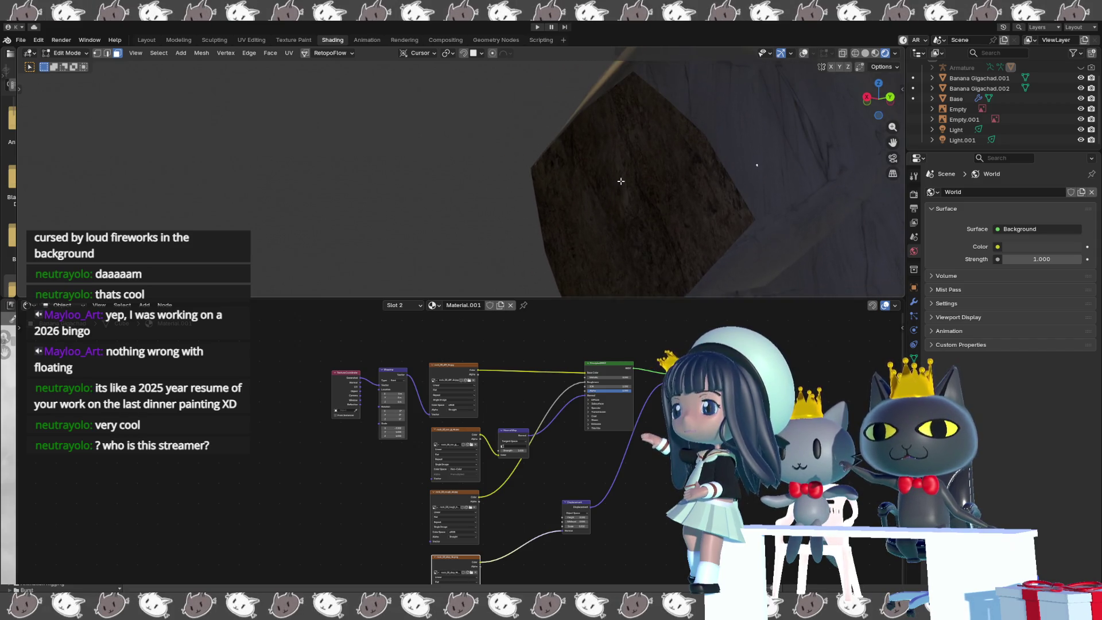
- Return to material preview and set the Mapping node's X scale to about -2.4
{"action": "left_click", "coordinate": [874, 53]}
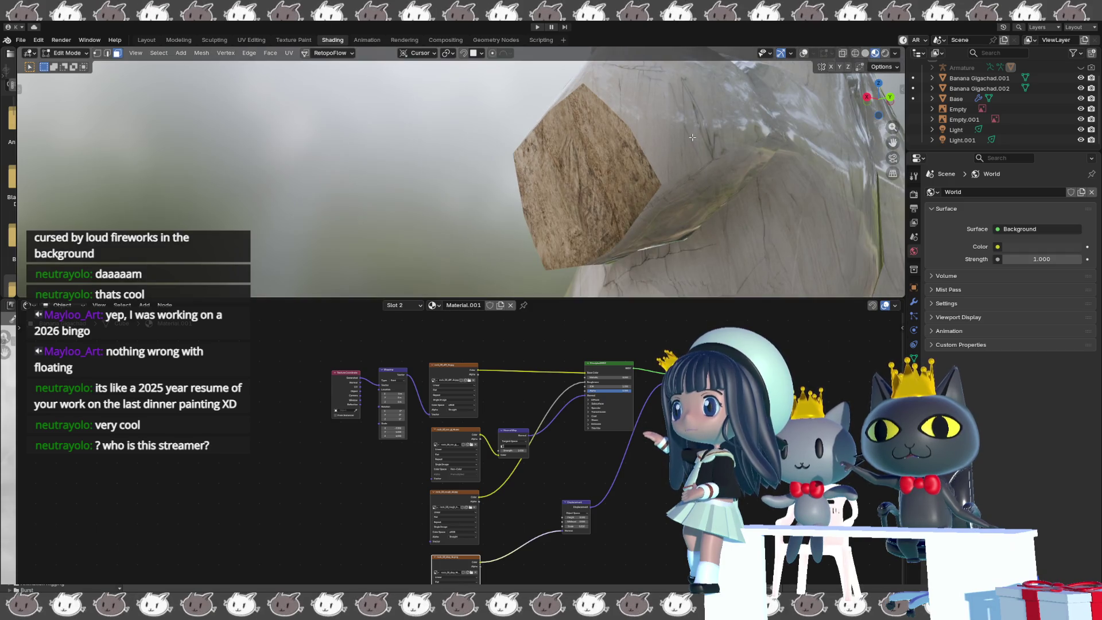
{"action": "middle_click_drag", "start_coordinate": [688, 137], "coordinate": [700, 139]}
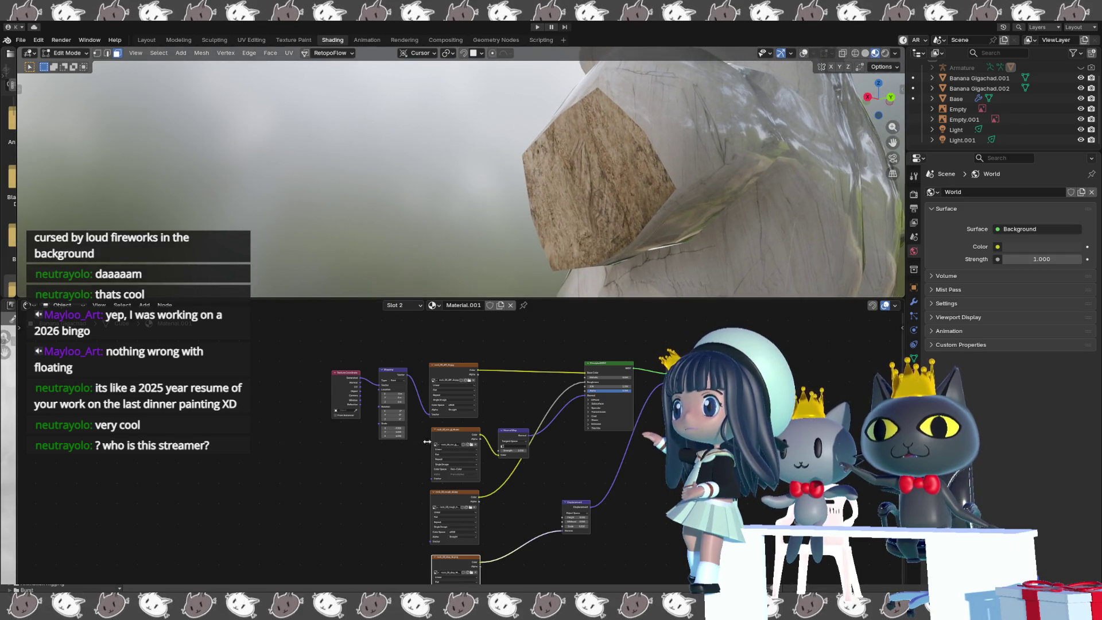
{"action": "left_click_drag", "start_coordinate": [389, 429], "coordinate": [466, 429]}
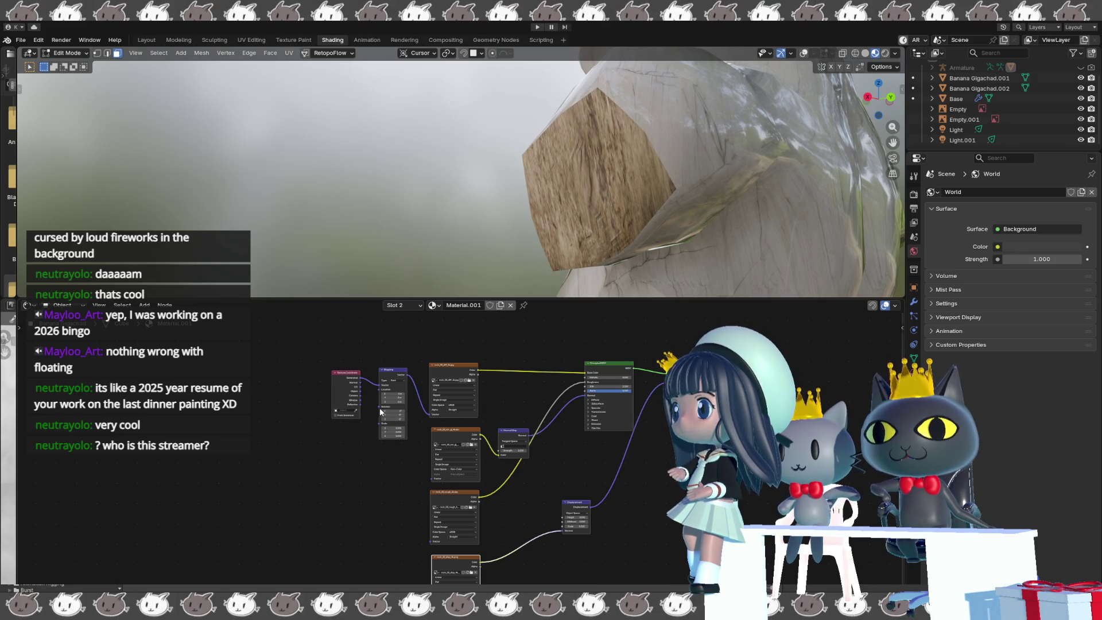
- Shift the rock texture along the Mapping X location, keeping roughness sRGB, and nudge the Displacement node
{"action": "mouse_move", "coordinate": [391, 393]}
{"action": "left_mouse_down"}
{"action": "mouse_move", "coordinate": [418, 393]}
{"action": "mouse_move", "coordinate": [397, 411]}
{"action": "mouse_move", "coordinate": [429, 411]}
{"action": "left_mouse_up"}
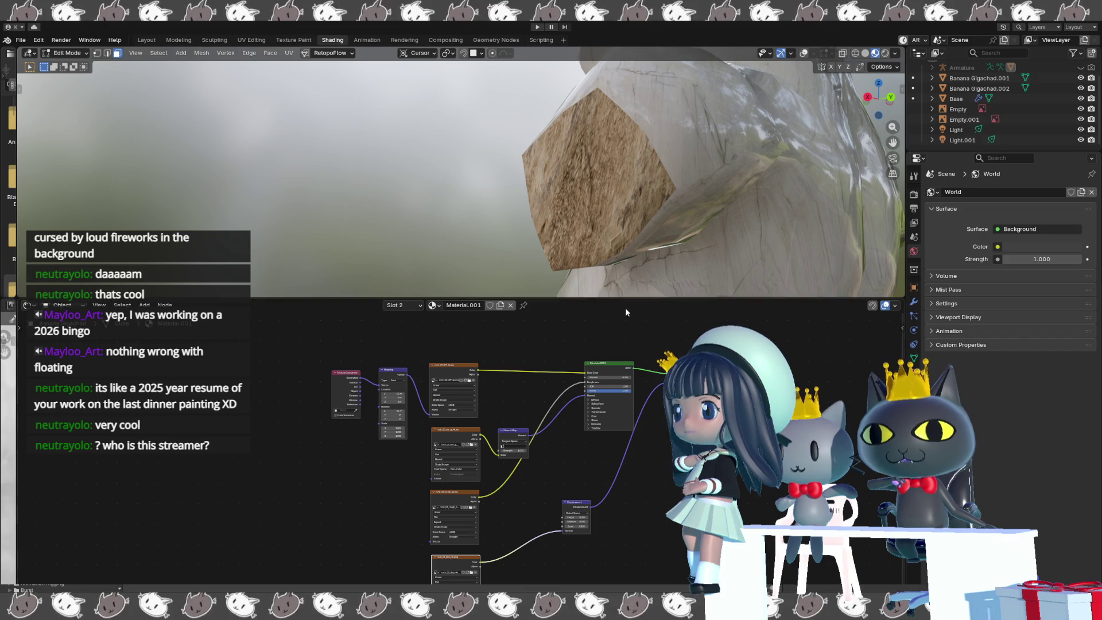
{"action": "left_click", "coordinate": [455, 531]}
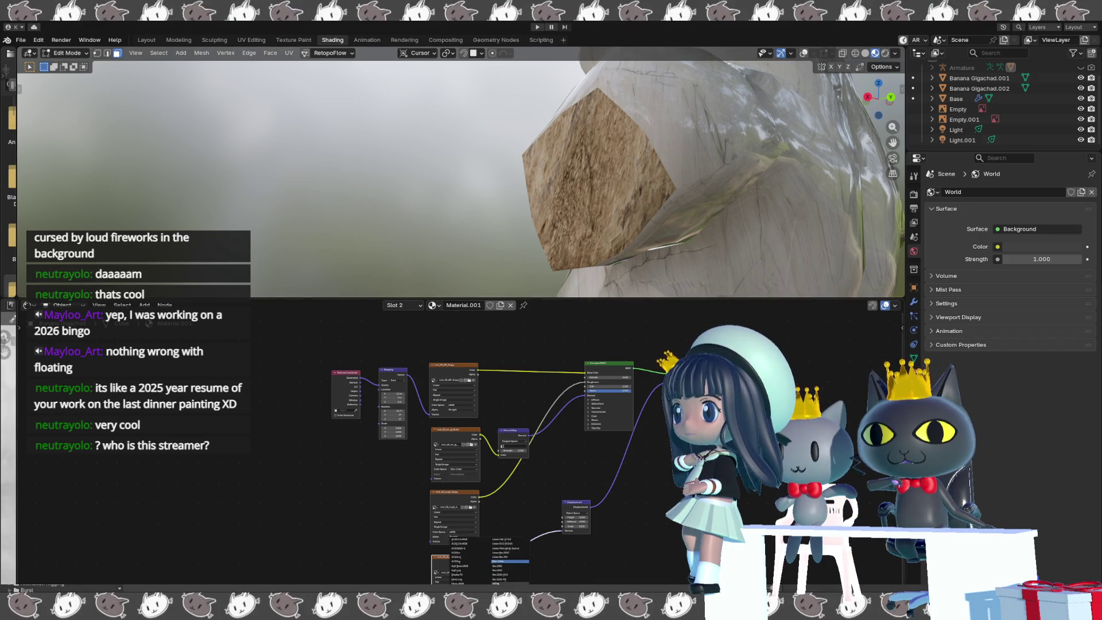
{"action": "left_click", "coordinate": [497, 583]}
{"action": "mouse_move", "coordinate": [505, 247]}
{"action": "middle_mouse_down"}
{"action": "mouse_move", "coordinate": [520, 249]}
{"action": "mouse_move", "coordinate": [436, 237]}
{"action": "mouse_move", "coordinate": [420, 239]}
{"action": "mouse_move", "coordinate": [423, 250]}
{"action": "mouse_move", "coordinate": [434, 233]}
{"action": "middle_mouse_up"}
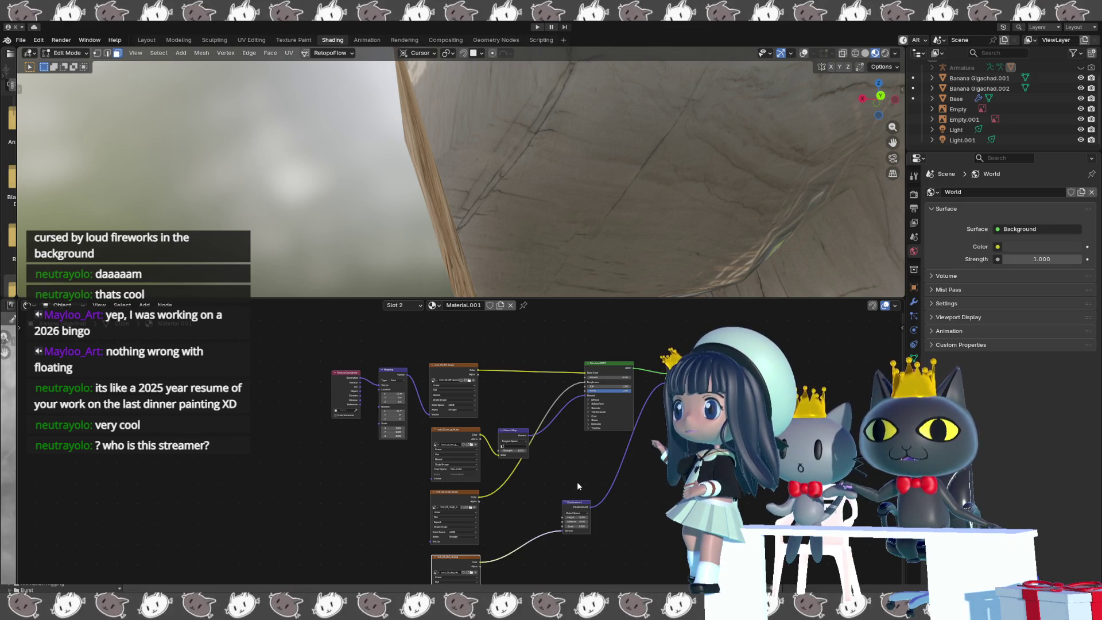
{"action": "left_click_drag", "start_coordinate": [581, 506], "coordinate": [593, 502]}
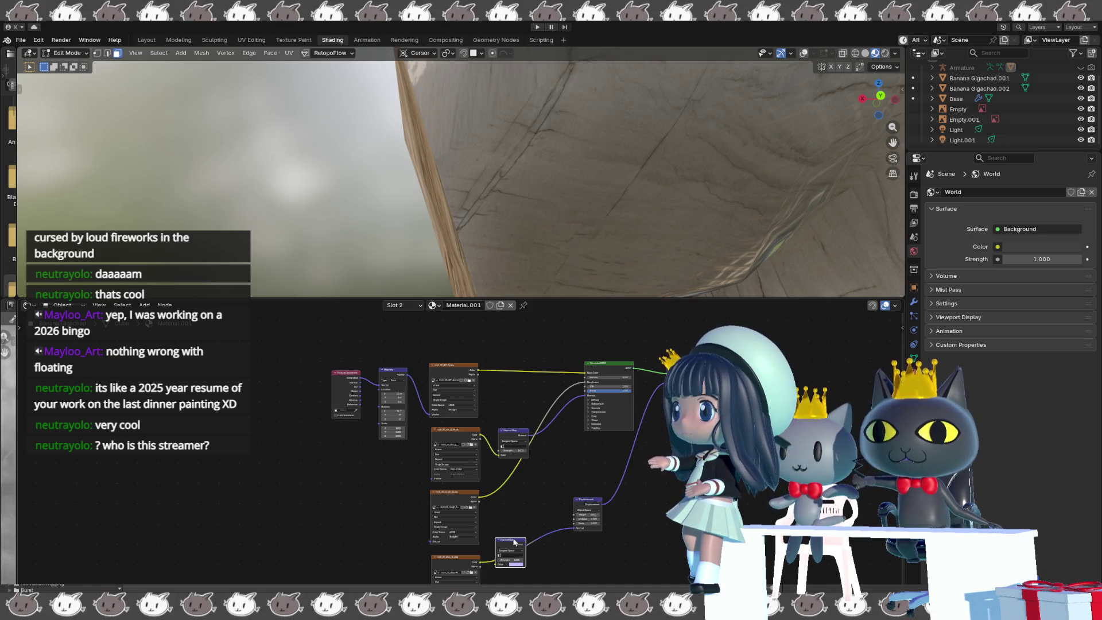
- Insert a Normal Map node on the displacement link and change the disp texture's colour space
{"action": "key", "text": "shift+d"}
{"action": "left_click", "coordinate": [522, 541]}
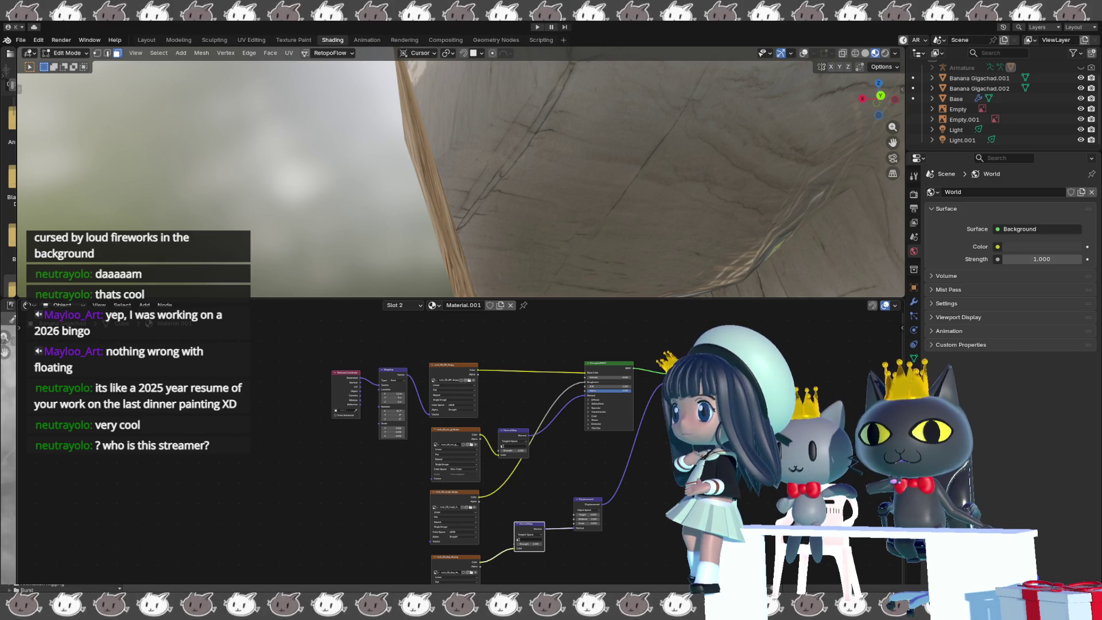
{"action": "left_click", "coordinate": [496, 581]}
{"action": "left_click", "coordinate": [495, 574]}
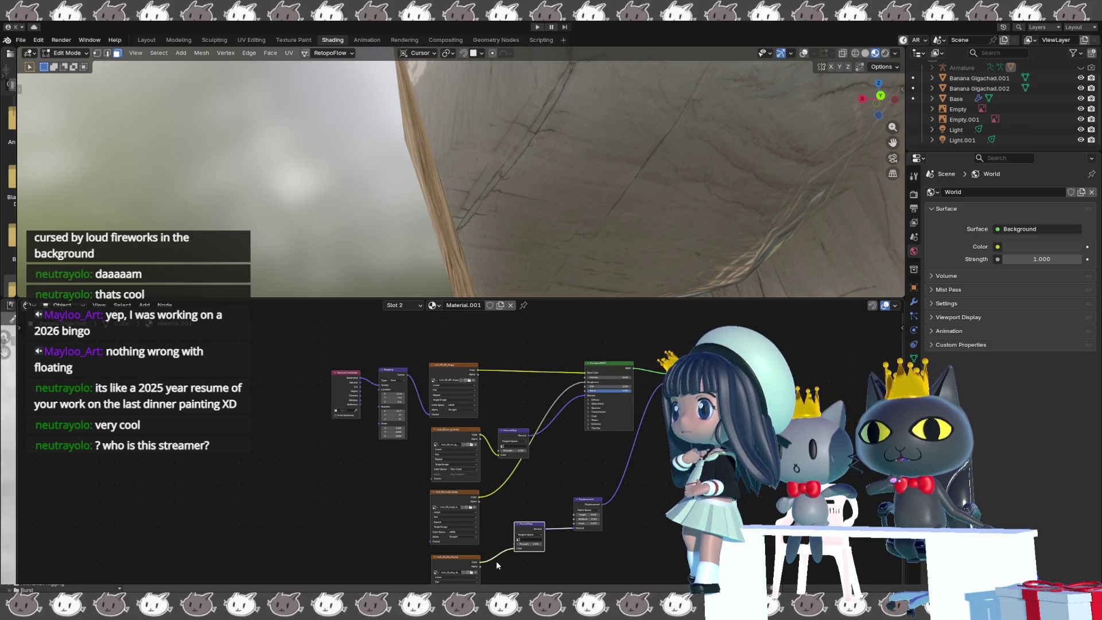
{"action": "scroll", "coordinate": [378, 226], "scroll_direction": "down", "scroll_amount": 2}
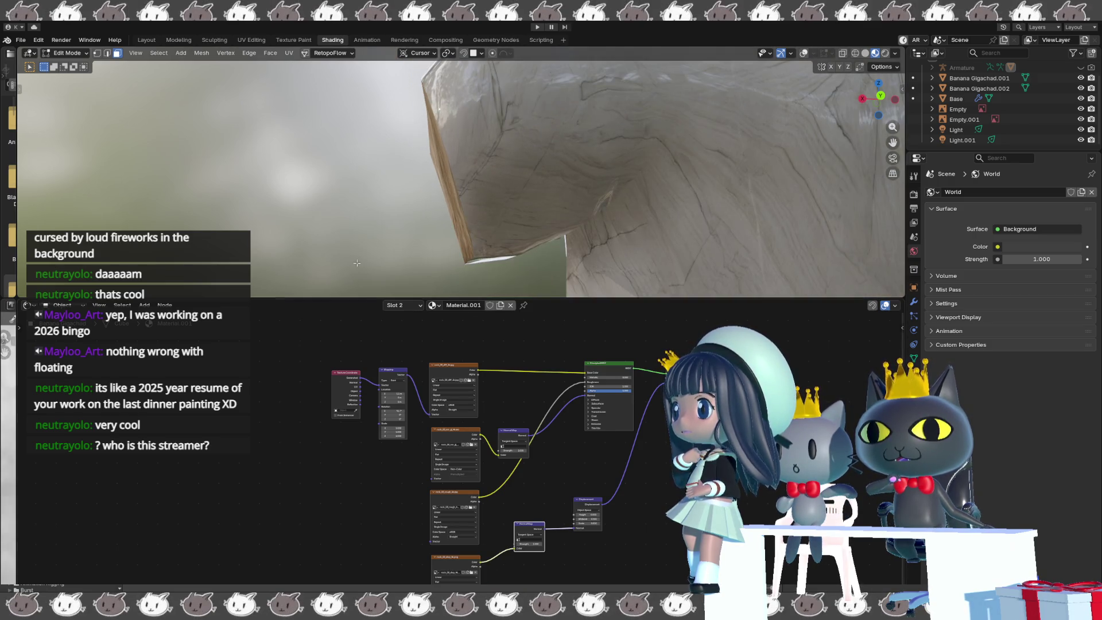
- Delete the temporary Normal Map node again
{"action": "right_click", "coordinate": [378, 226]}
{"action": "key", "text": "Escape"}
{"action": "middle_click_drag", "start_coordinate": [322, 180], "coordinate": [352, 192]}
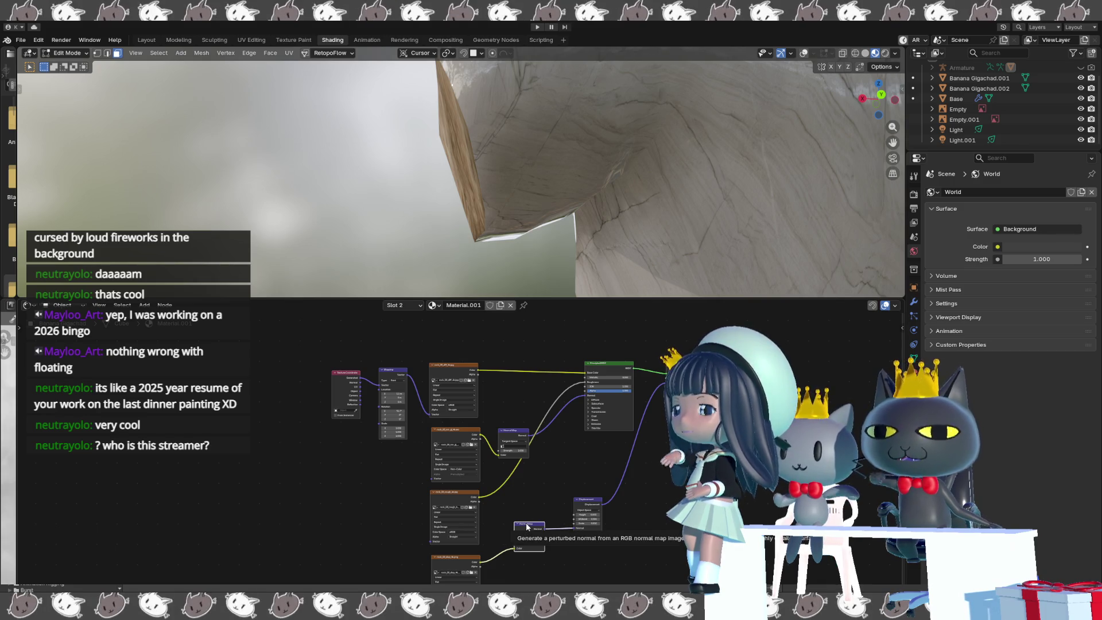
{"action": "key", "text": "x"}
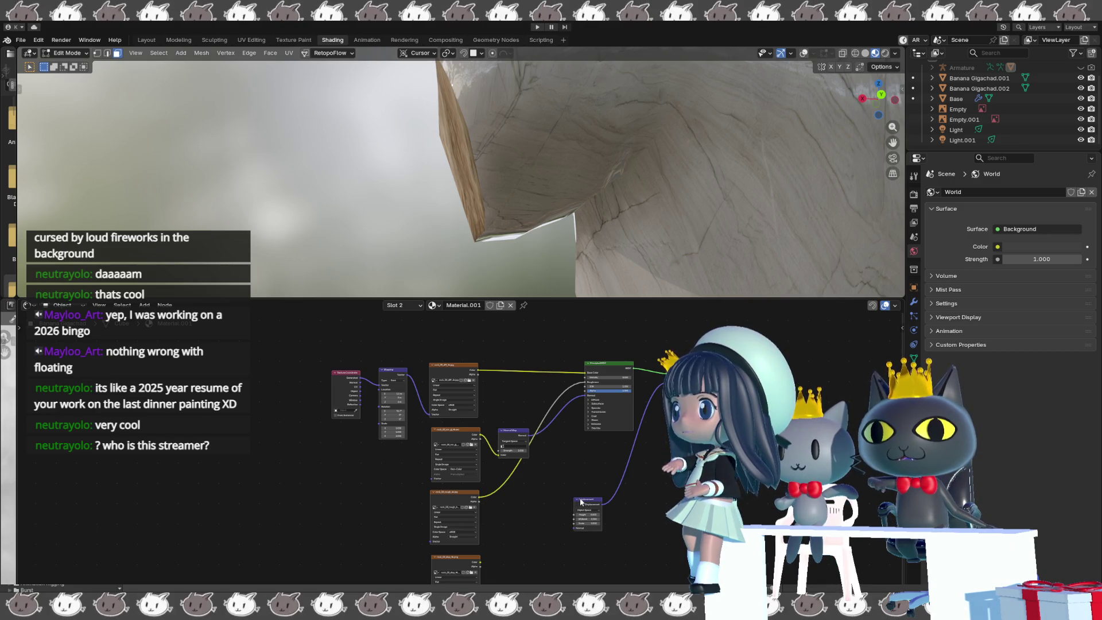
{"action": "scroll", "coordinate": [581, 502], "scroll_direction": "up", "scroll_amount": 3}
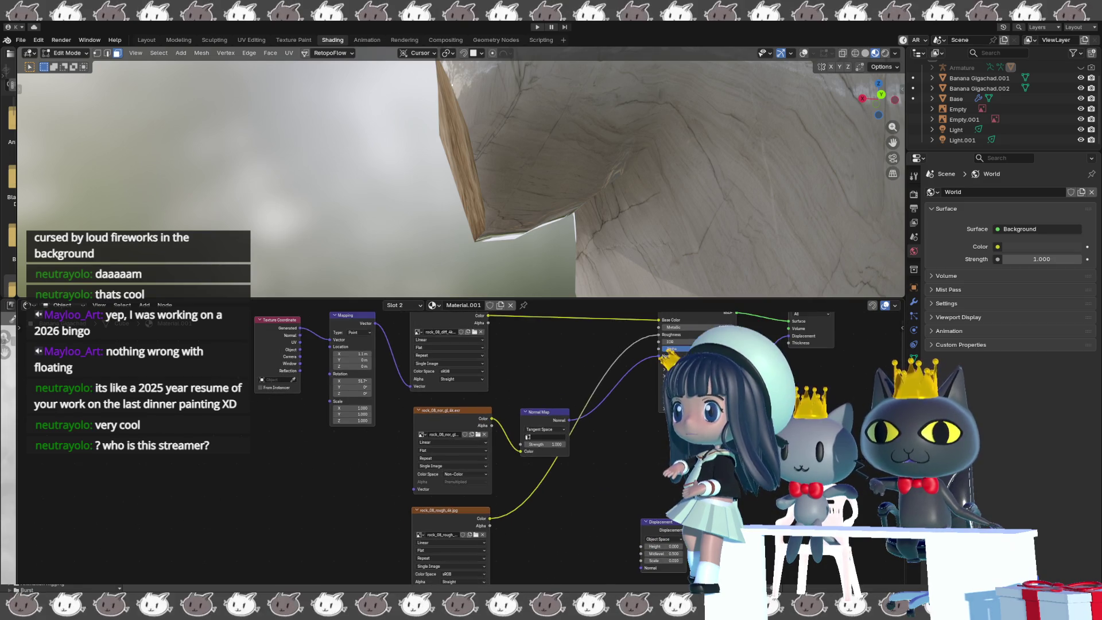
- Frame the Displacement and disp texture nodes, trying and cancelling a height link
{"action": "middle_click_drag", "start_coordinate": [581, 502], "coordinate": [545, 431]}
{"action": "middle_click_drag", "start_coordinate": [646, 472], "coordinate": [643, 468]}
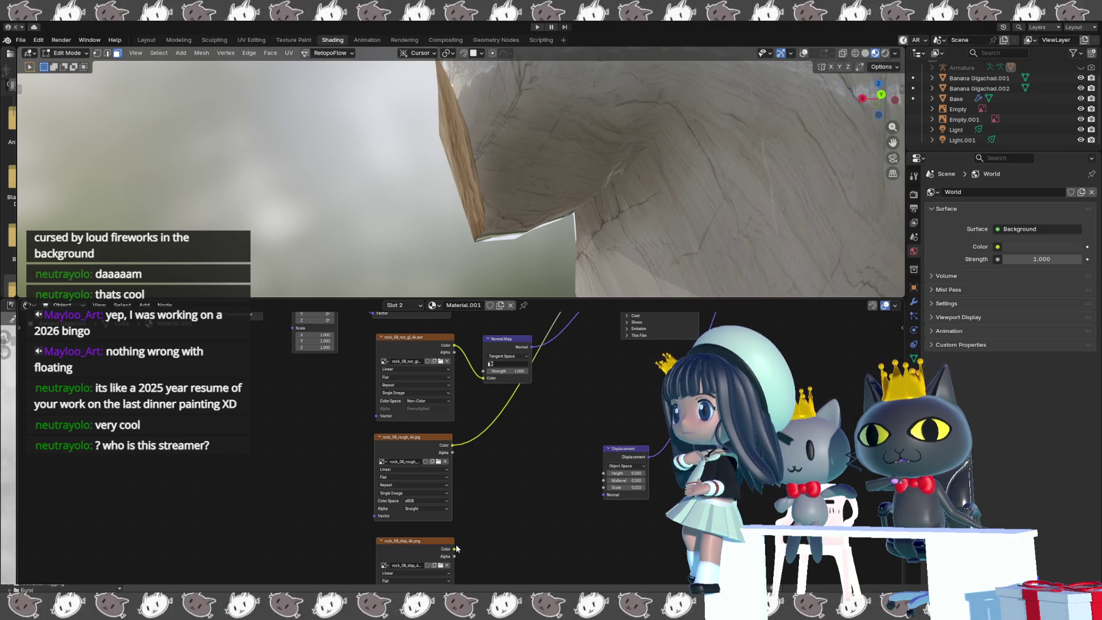
{"action": "left_click_drag", "start_coordinate": [454, 549], "coordinate": [602, 473]}
{"action": "key", "text": "Escape"}
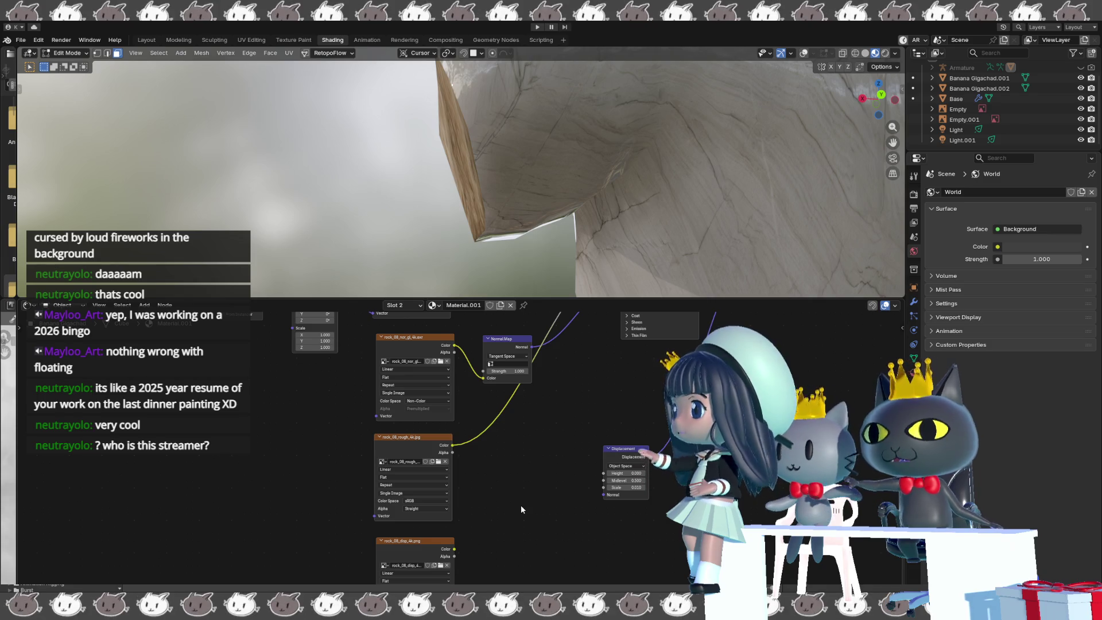
- Add a Bump node by searching 'bu' and delete the Displacement node
{"action": "key", "text": "shift+a"}
{"action": "mouse_move", "coordinate": [516, 506]}
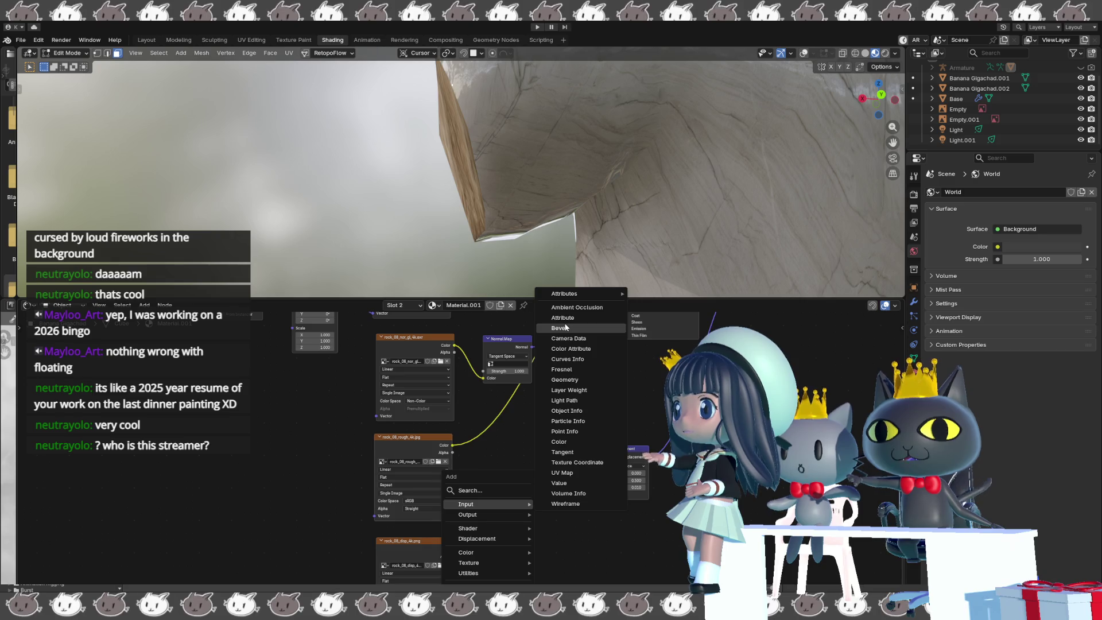
{"action": "left_click", "coordinate": [468, 491]}
{"action": "type", "text": "bump"}
{"action": "key", "text": "Return"}
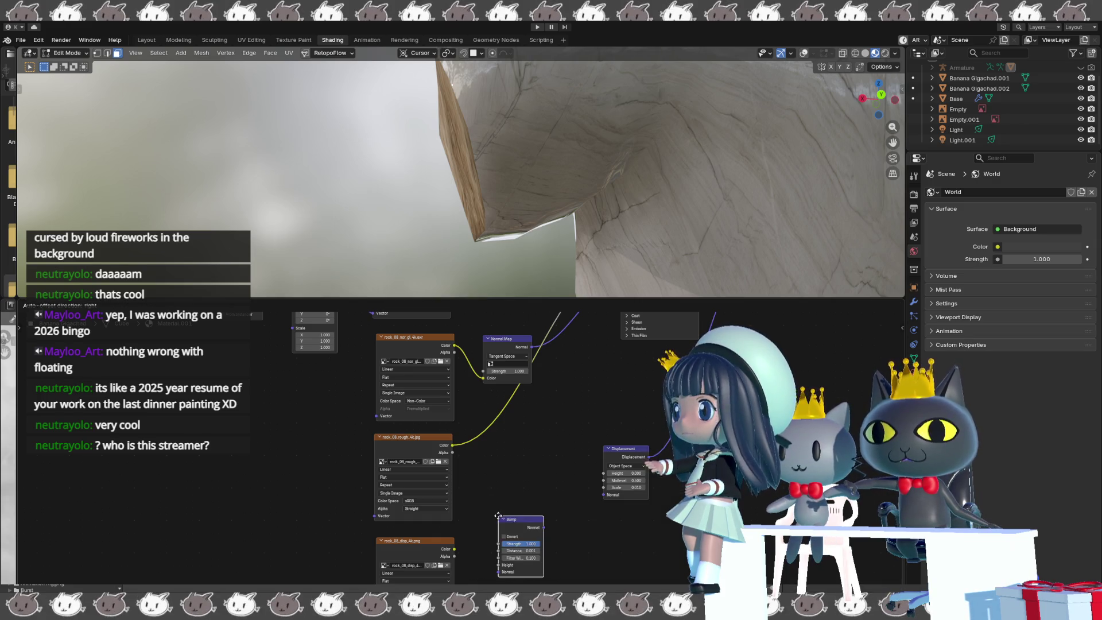
{"action": "left_click", "coordinate": [556, 455]}
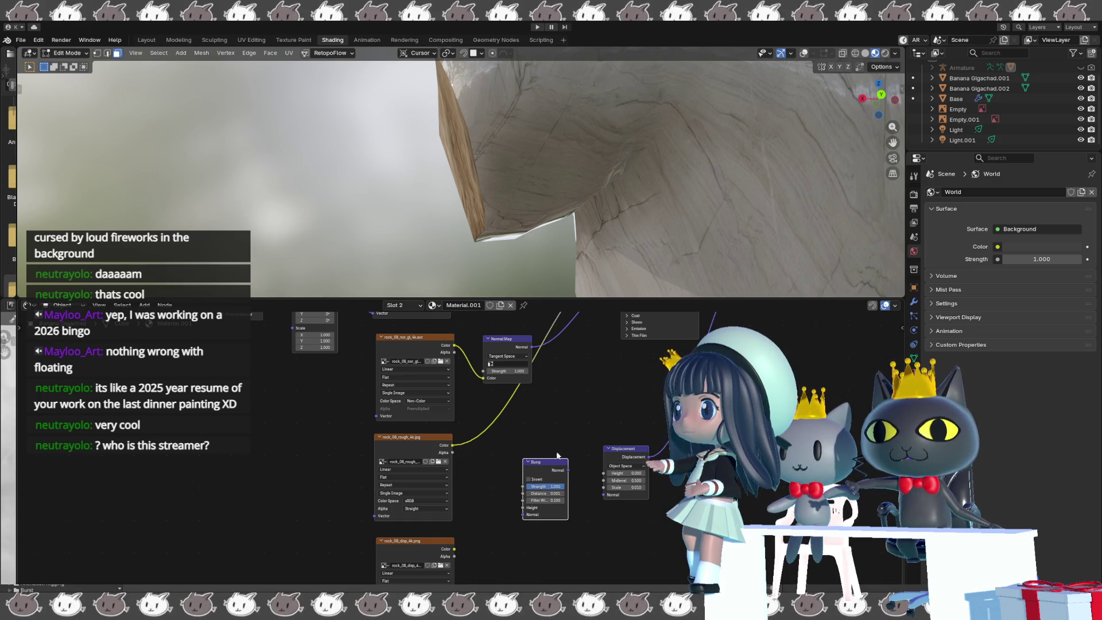
{"action": "left_click", "coordinate": [618, 449]}
{"action": "key", "text": "x"}
{"action": "left_click_drag", "start_coordinate": [538, 465], "coordinate": [628, 459]}
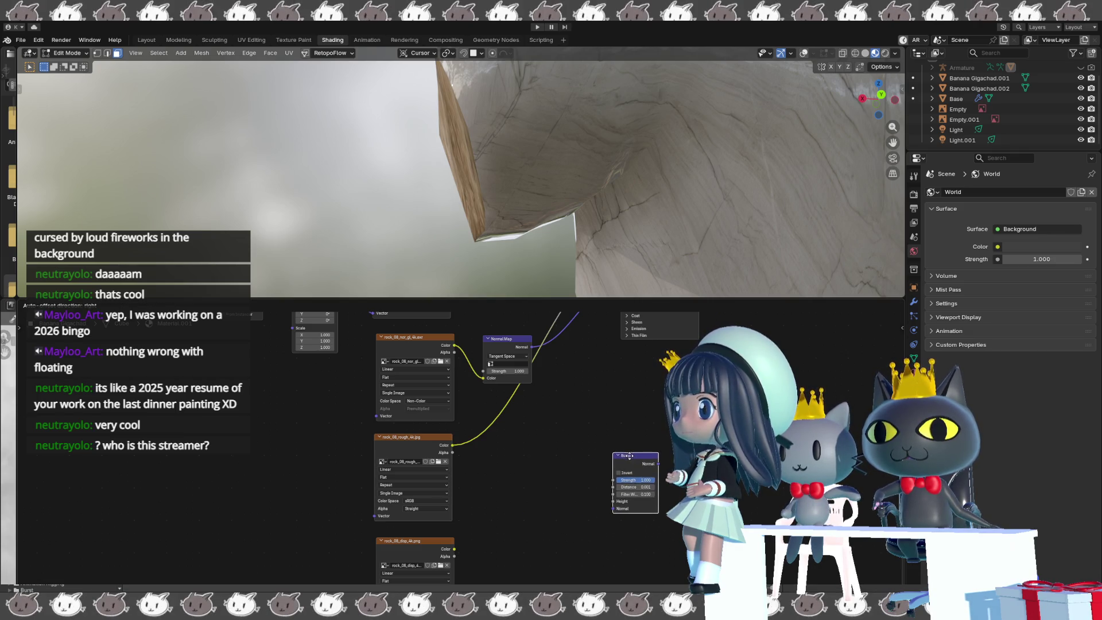
- Wire the disp texture into the Bump node and detach the normal map from the BSDF Normal
{"action": "mouse_move", "coordinate": [546, 518]}
{"action": "left_mouse_down"}
{"action": "mouse_move", "coordinate": [570, 498]}
{"action": "mouse_move", "coordinate": [604, 503]}
{"action": "left_mouse_up"}
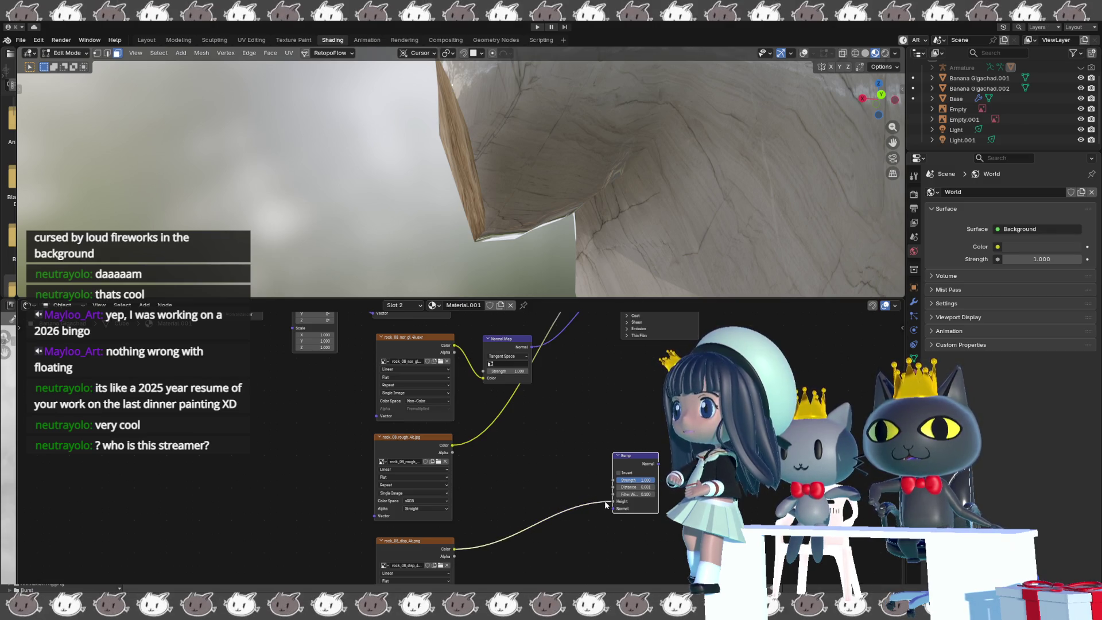
{"action": "mouse_move", "coordinate": [613, 501]}
{"action": "left_mouse_down"}
{"action": "mouse_move", "coordinate": [594, 500]}
{"action": "mouse_move", "coordinate": [611, 509]}
{"action": "left_mouse_up"}
{"action": "scroll", "coordinate": [571, 481], "scroll_direction": "down", "scroll_amount": 3}
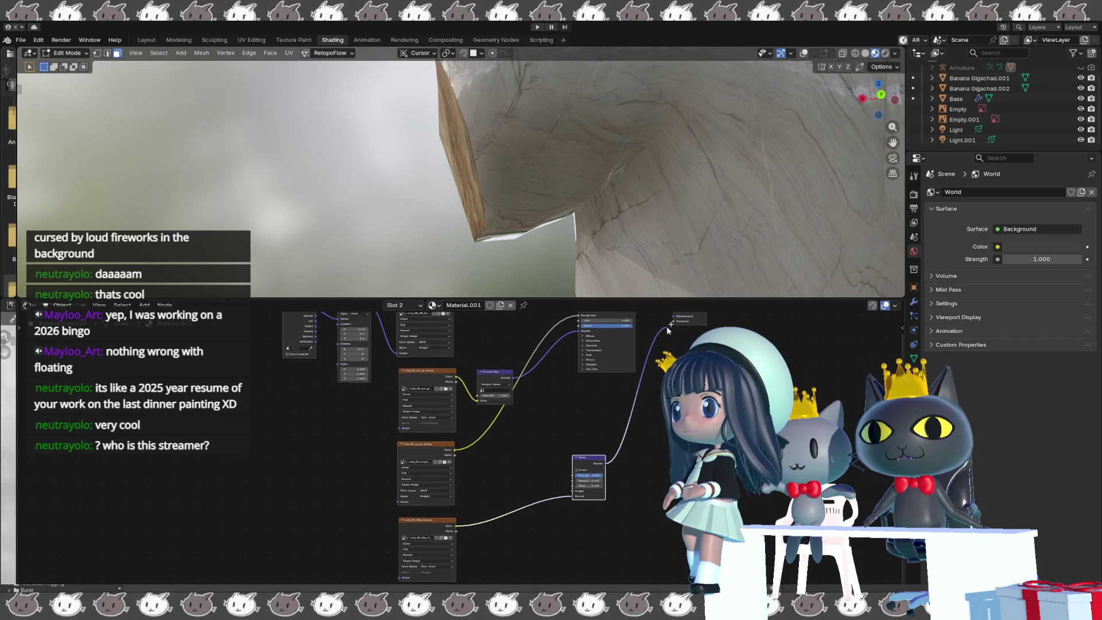
{"action": "middle_click_drag", "start_coordinate": [666, 326], "coordinate": [666, 390]}
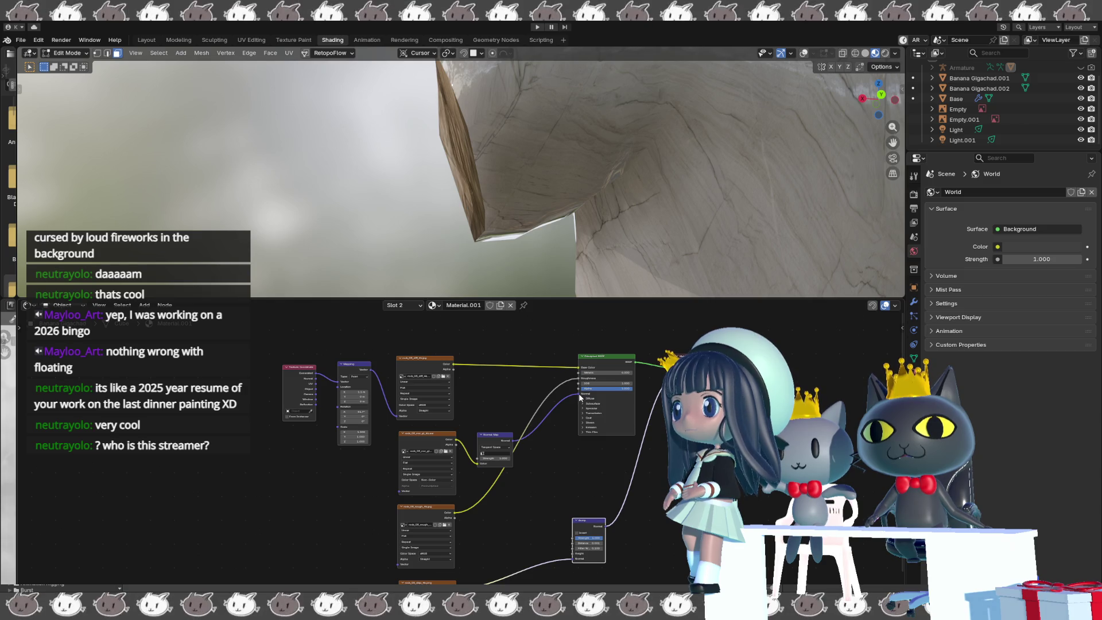
{"action": "left_click", "coordinate": [578, 395]}
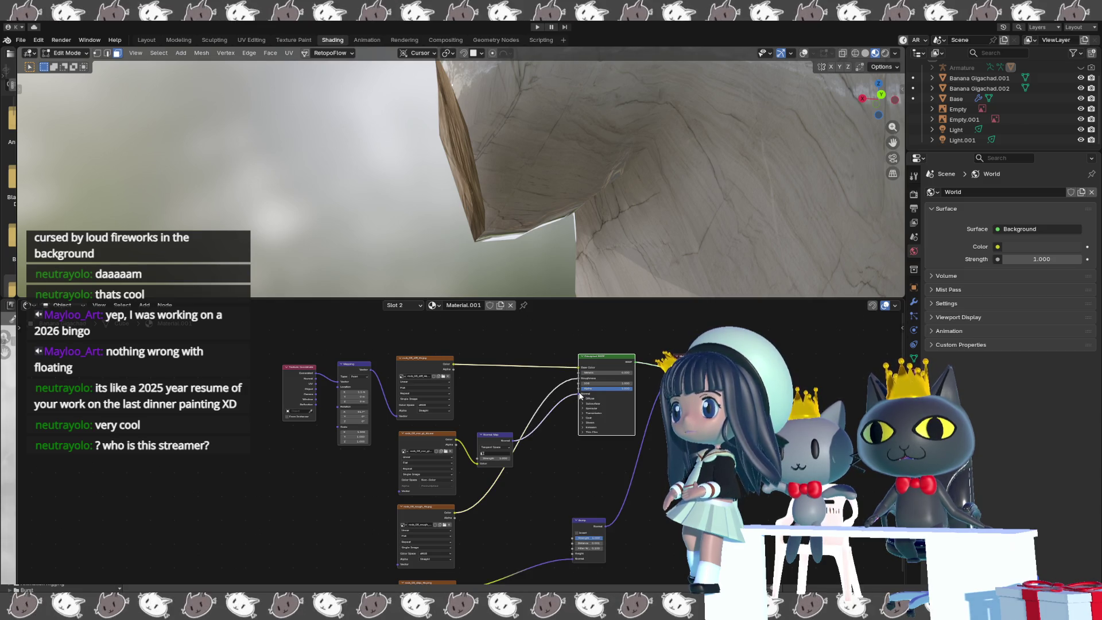
{"action": "mouse_move", "coordinate": [579, 395]}
{"action": "left_mouse_down"}
{"action": "mouse_move", "coordinate": [537, 491]}
{"action": "mouse_move", "coordinate": [571, 558]}
{"action": "left_mouse_up"}
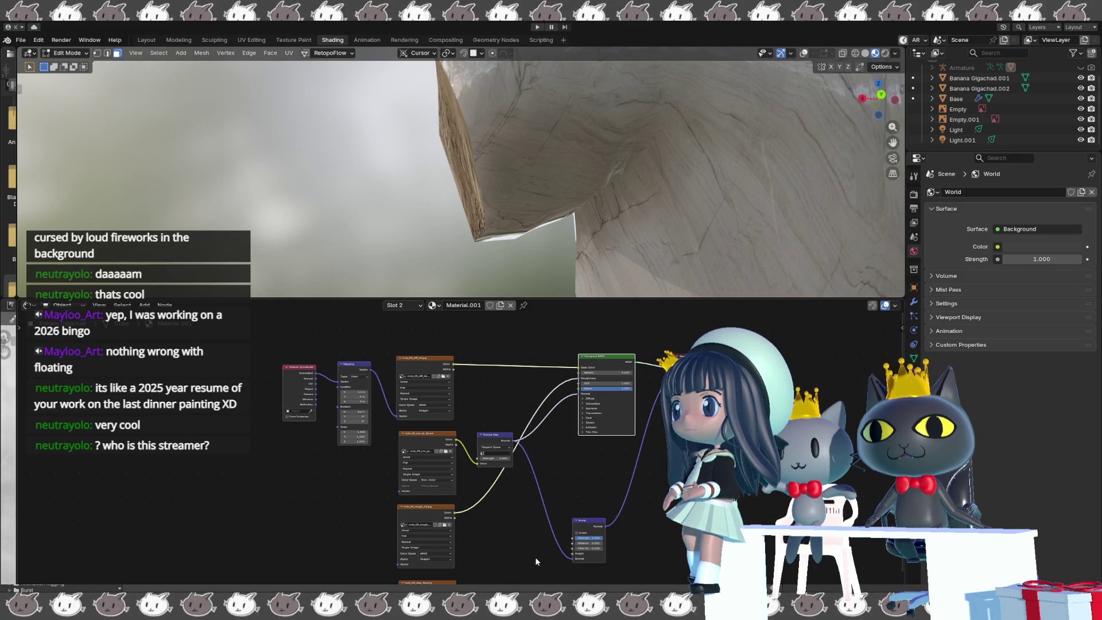
{"action": "left_click_drag", "start_coordinate": [455, 583], "coordinate": [569, 554]}
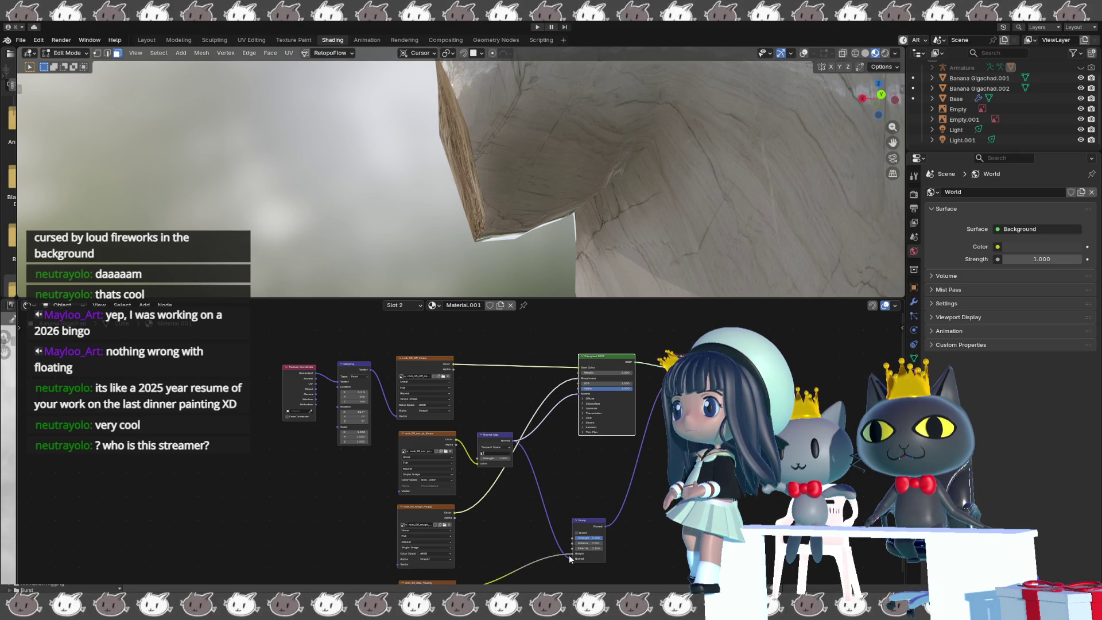
{"action": "mouse_move", "coordinate": [430, 261]}
{"action": "middle_mouse_down"}
{"action": "mouse_move", "coordinate": [408, 253]}
{"action": "mouse_move", "coordinate": [704, 243]}
{"action": "mouse_move", "coordinate": [619, 289]}
{"action": "middle_mouse_up"}
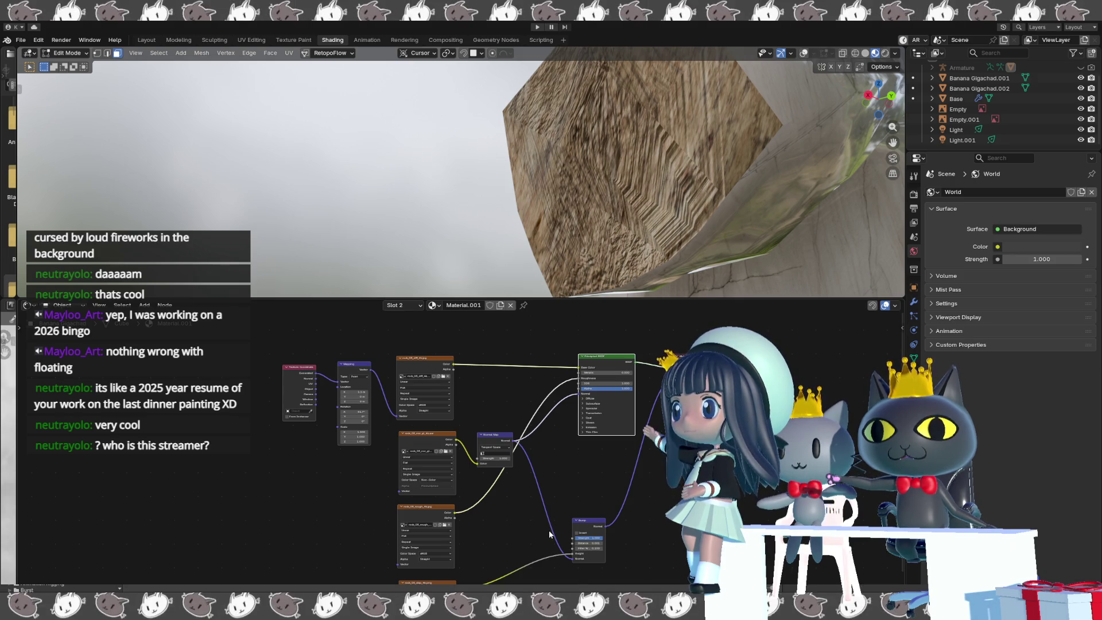
{"action": "mouse_move", "coordinate": [660, 275]}
{"action": "middle_mouse_down", "text": "shift"}
{"action": "mouse_move", "coordinate": [610, 271]}
{"action": "mouse_move", "coordinate": [623, 285]}
{"action": "middle_mouse_up", "text": "shift"}
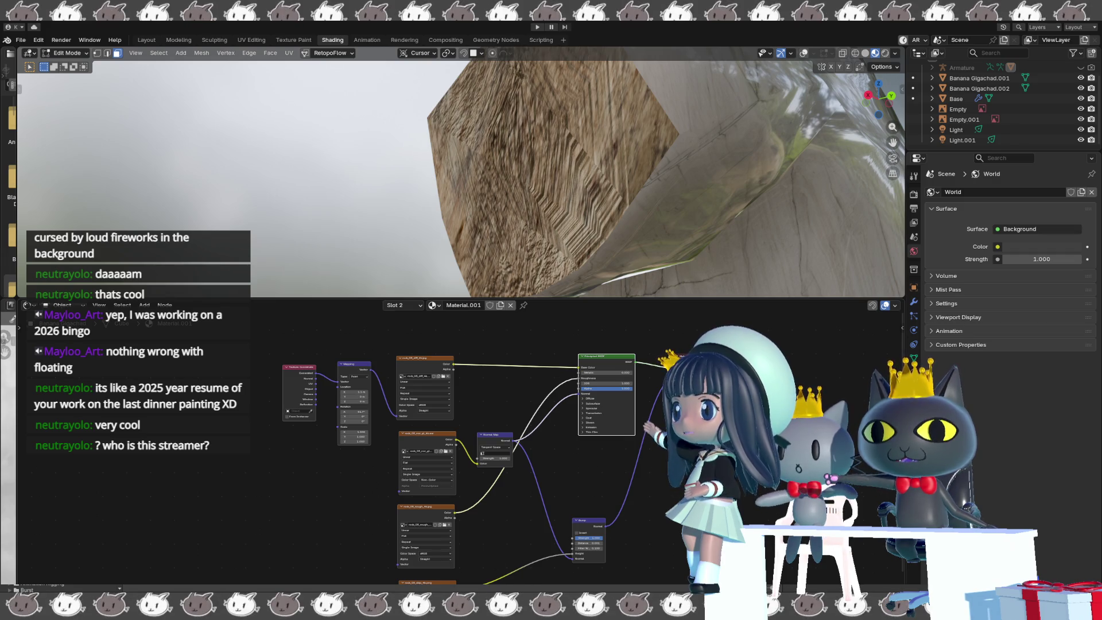
{"action": "scroll", "coordinate": [523, 581], "scroll_direction": "down", "scroll_amount": 1}
{"action": "middle_click_drag", "start_coordinate": [524, 581], "coordinate": [515, 559]}
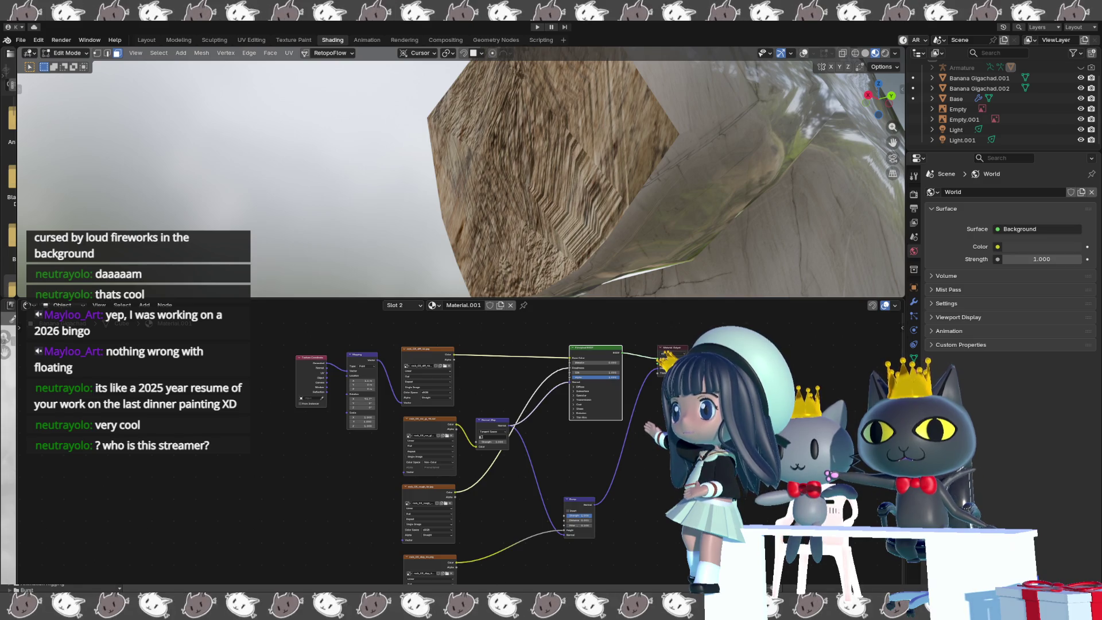
{"action": "left_click", "coordinate": [438, 529]}
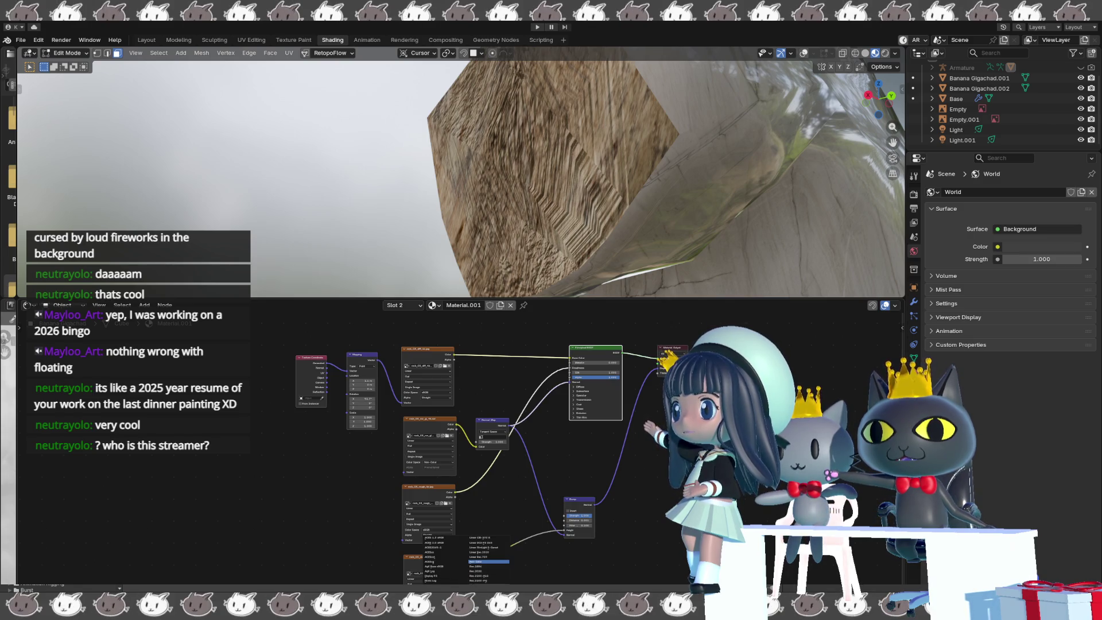
{"action": "key", "text": "Escape"}
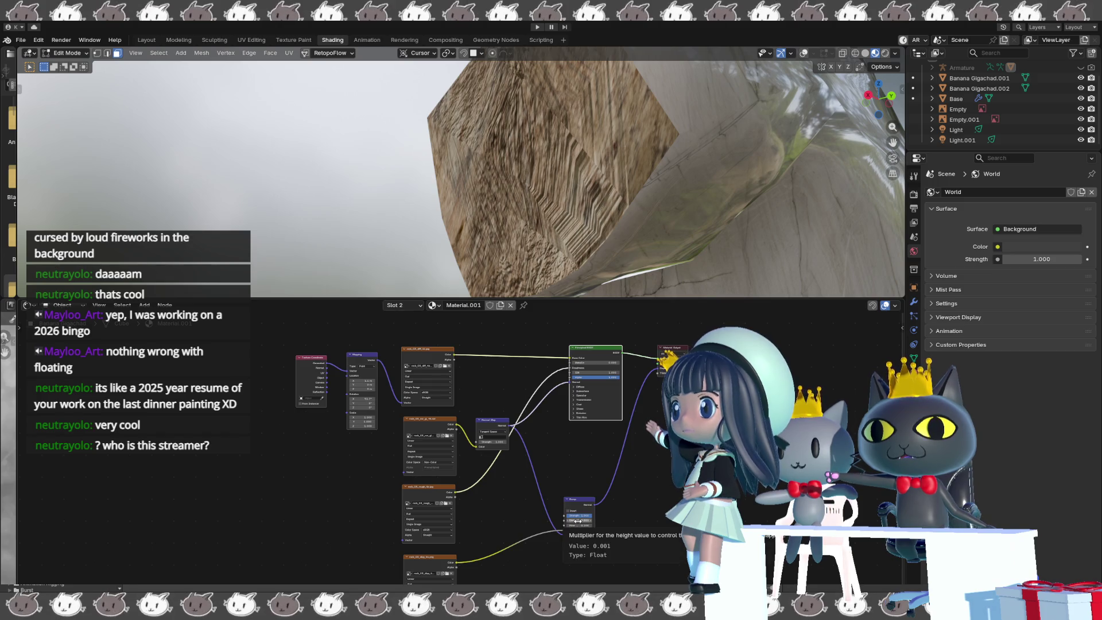
{"action": "scroll", "coordinate": [576, 525], "scroll_direction": "up", "scroll_amount": 4}
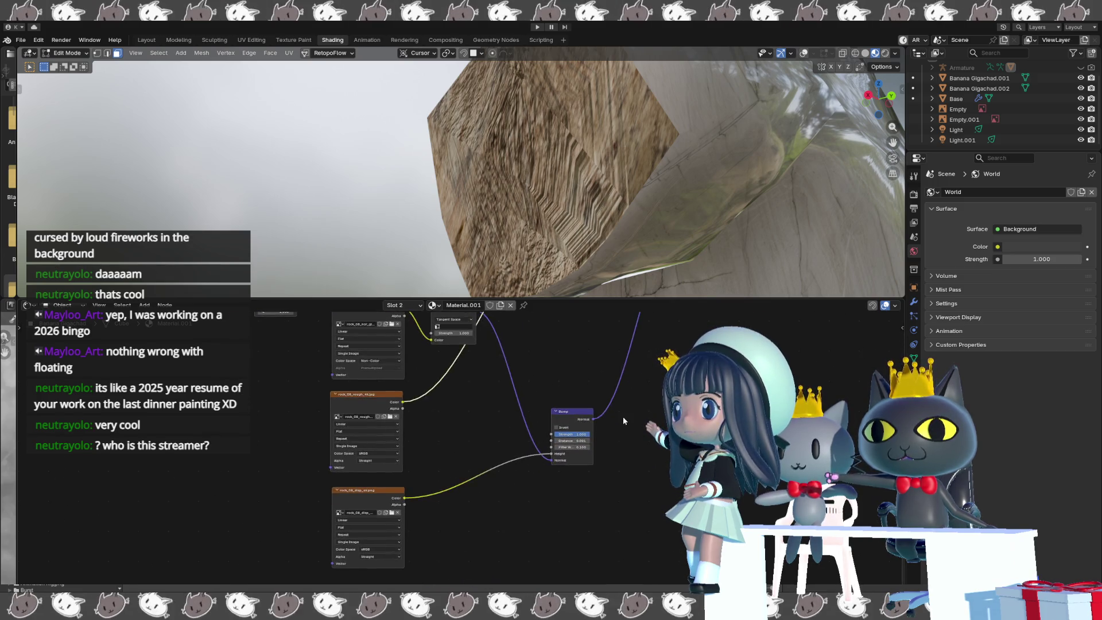
- Raise the Bump Distance to 1.201 and Filter Width to 1.200, then select the Bump node
{"action": "mouse_move", "coordinate": [614, 432]}
{"action": "left_mouse_down"}
{"action": "mouse_move", "coordinate": [695, 433]}
{"action": "mouse_move", "coordinate": [654, 433]}
{"action": "left_mouse_up"}
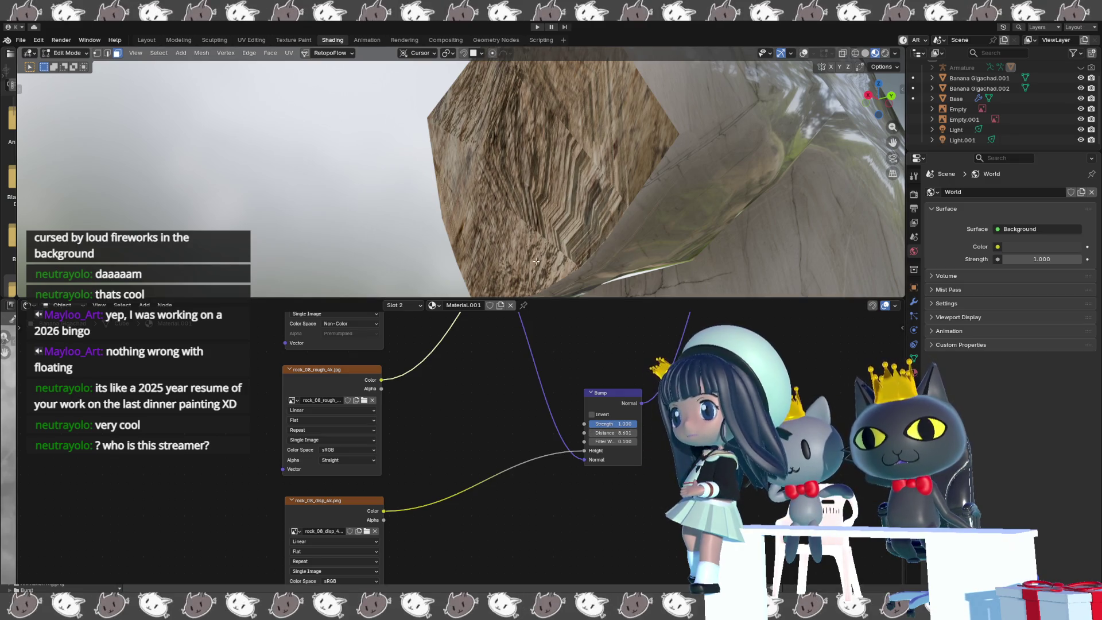
{"action": "mouse_move", "coordinate": [592, 443]}
{"action": "left_mouse_down"}
{"action": "mouse_move", "coordinate": [631, 443]}
{"action": "mouse_move", "coordinate": [617, 433]}
{"action": "mouse_move", "coordinate": [625, 423]}
{"action": "mouse_move", "coordinate": [604, 423]}
{"action": "left_mouse_up"}
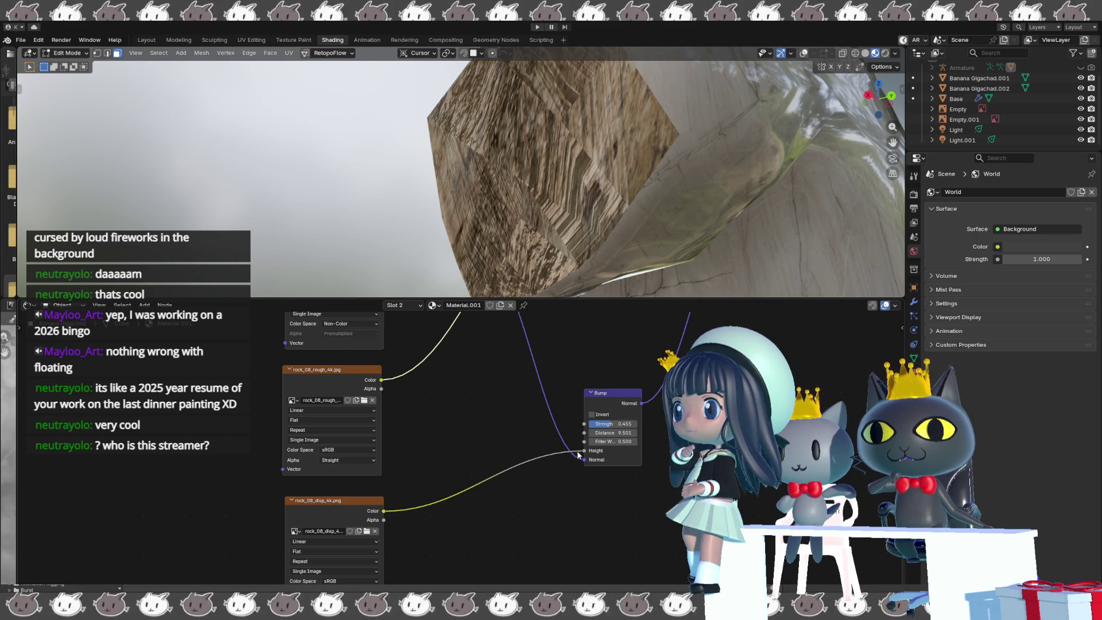
{"action": "left_click_drag", "start_coordinate": [594, 445], "coordinate": [613, 445]}
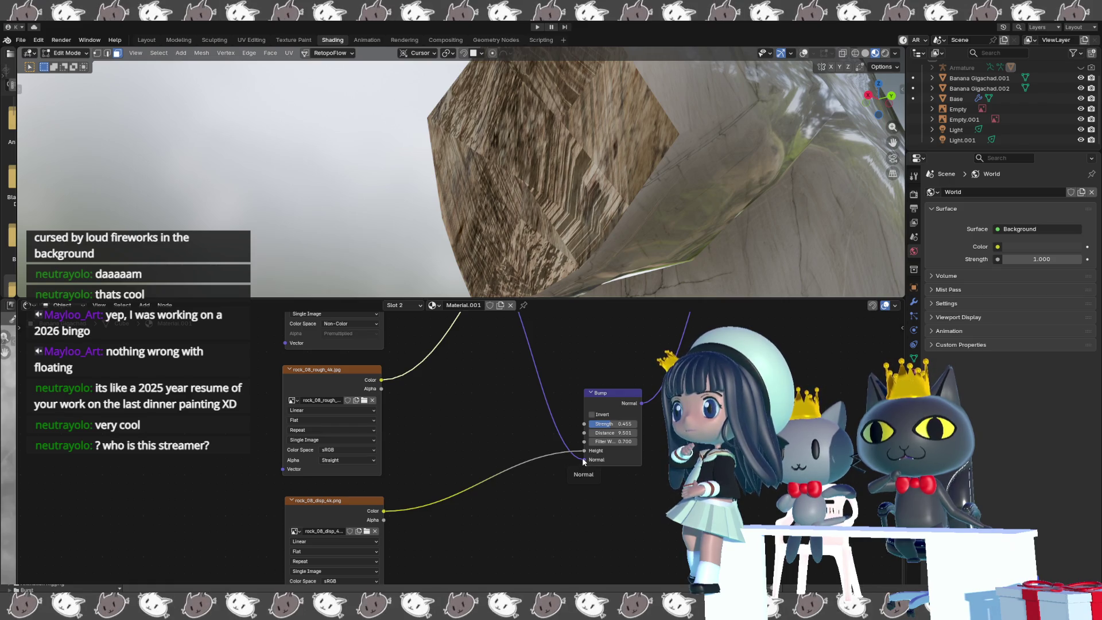
{"action": "left_click", "coordinate": [593, 404]}
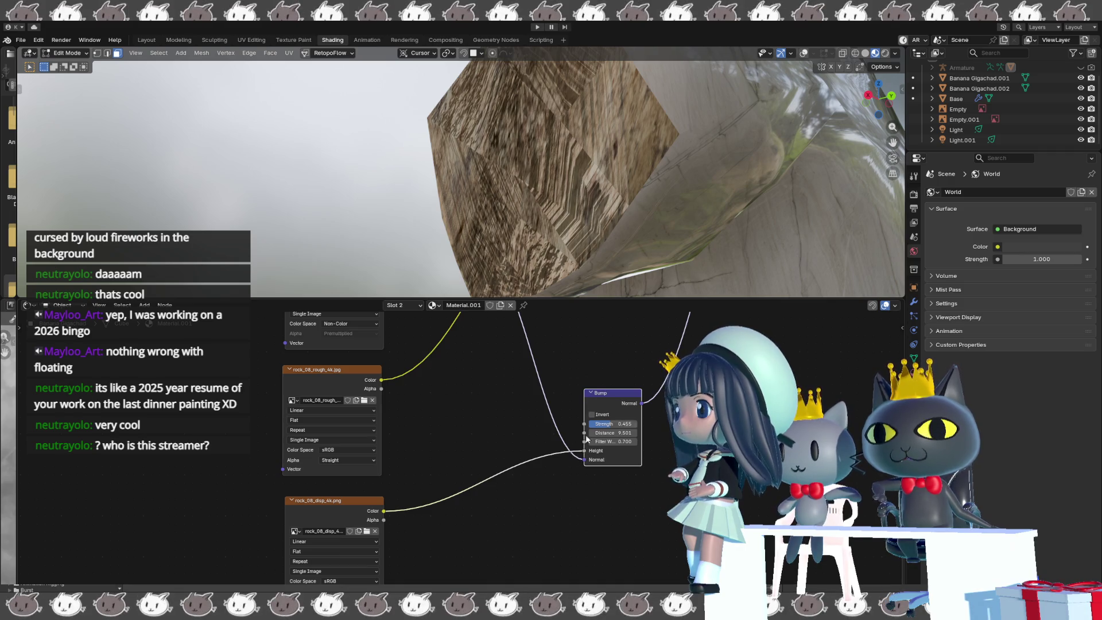
- Delete the Bump node and add a Mapping node to the tree
{"action": "key", "text": "x"}
{"action": "key", "text": "shift+a"}
{"action": "type", "text": "mapping"}
{"action": "key", "text": "Return"}
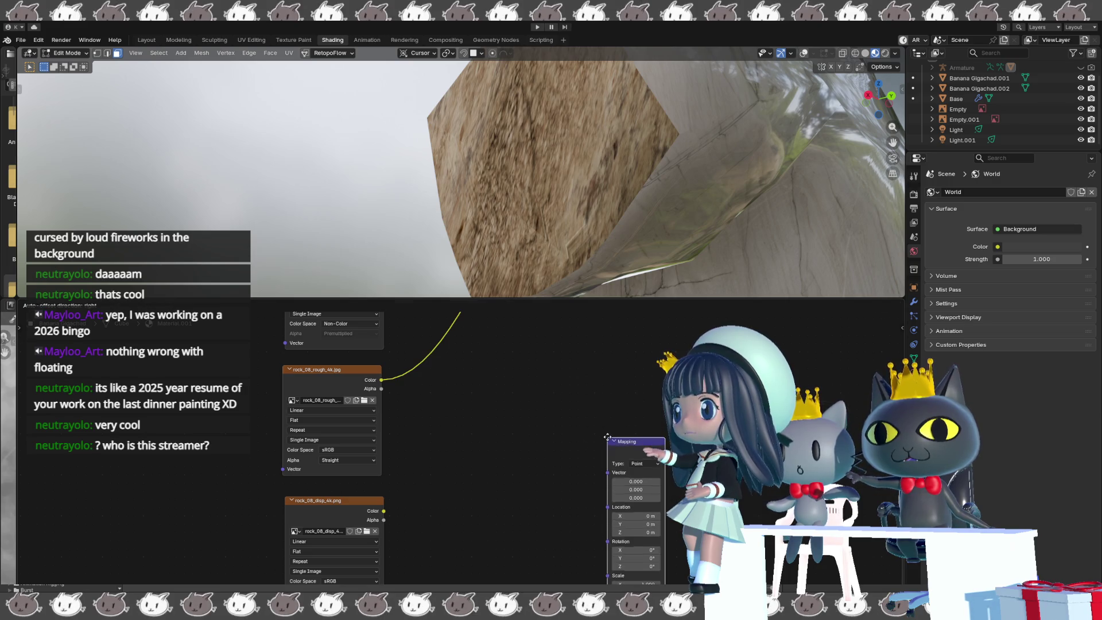
{"action": "left_click", "coordinate": [605, 440]}
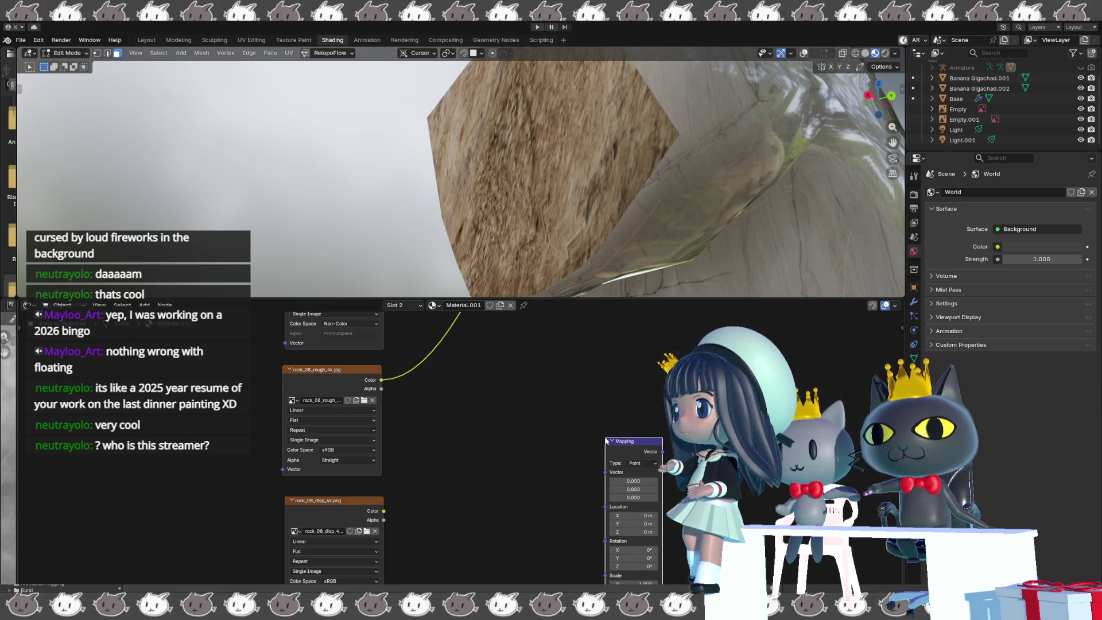
- Add a Displacement node fed by the Normal Map's Normal and the disp texture Color as Height
{"action": "key", "text": "shift+a"}
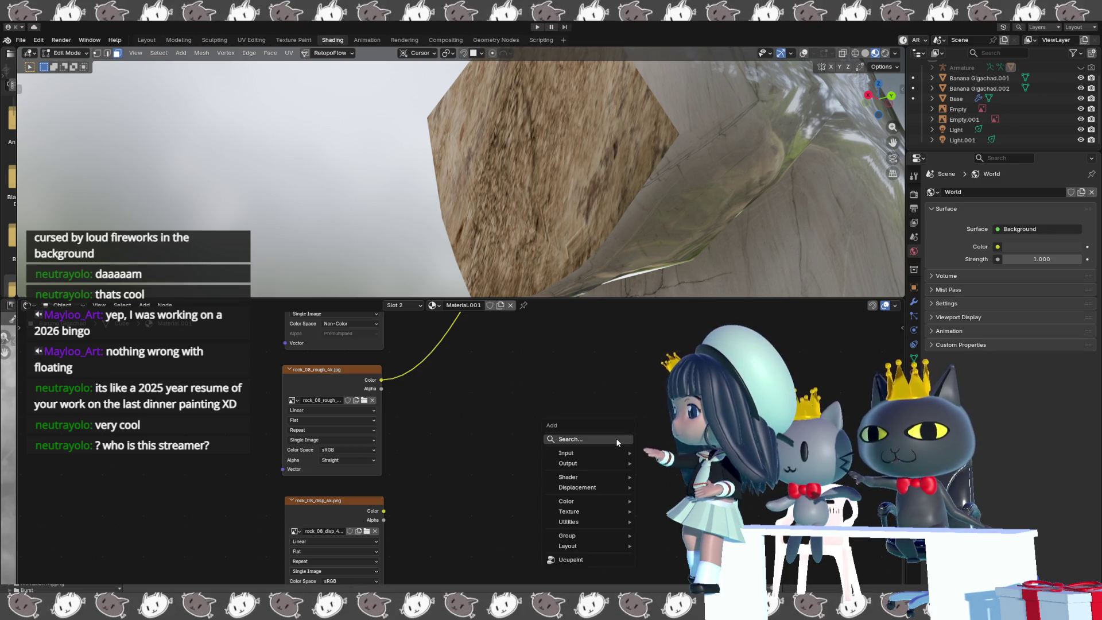
{"action": "type", "text": "disp"}
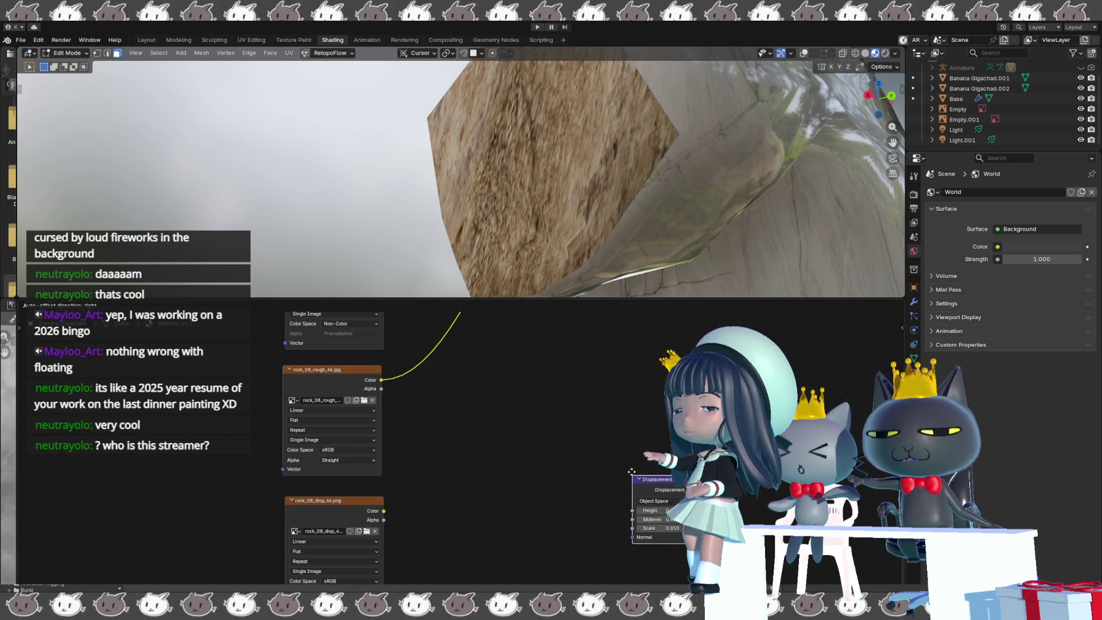
{"action": "key", "text": "Return"}
{"action": "left_click", "coordinate": [612, 407]}
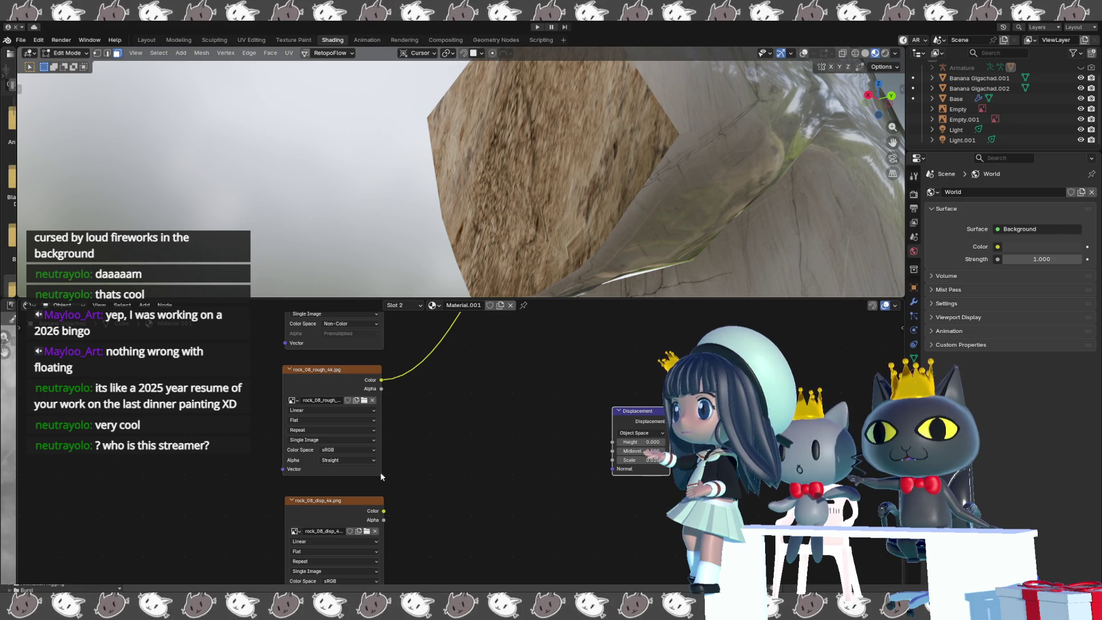
{"action": "scroll", "coordinate": [417, 349], "scroll_direction": "down", "scroll_amount": 1}
{"action": "scroll", "coordinate": [418, 349], "scroll_direction": "down", "scroll_amount": 2}
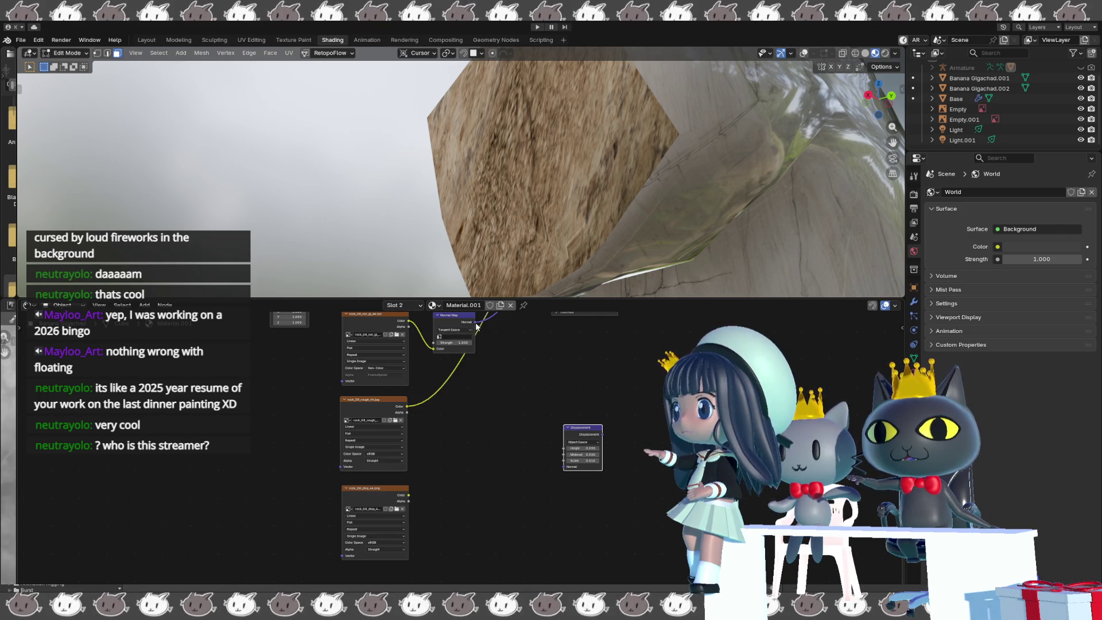
{"action": "left_click_drag", "start_coordinate": [475, 322], "coordinate": [557, 467]}
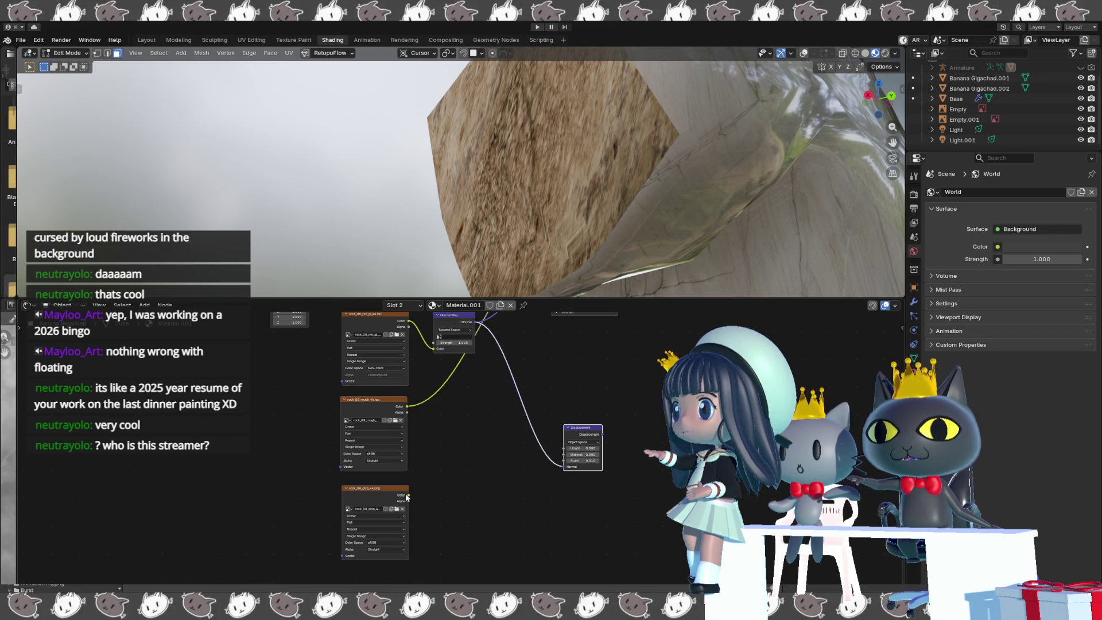
{"action": "mouse_move", "coordinate": [408, 494]}
{"action": "left_mouse_down"}
{"action": "mouse_move", "coordinate": [501, 452]}
{"action": "mouse_move", "coordinate": [563, 448]}
{"action": "left_mouse_up"}
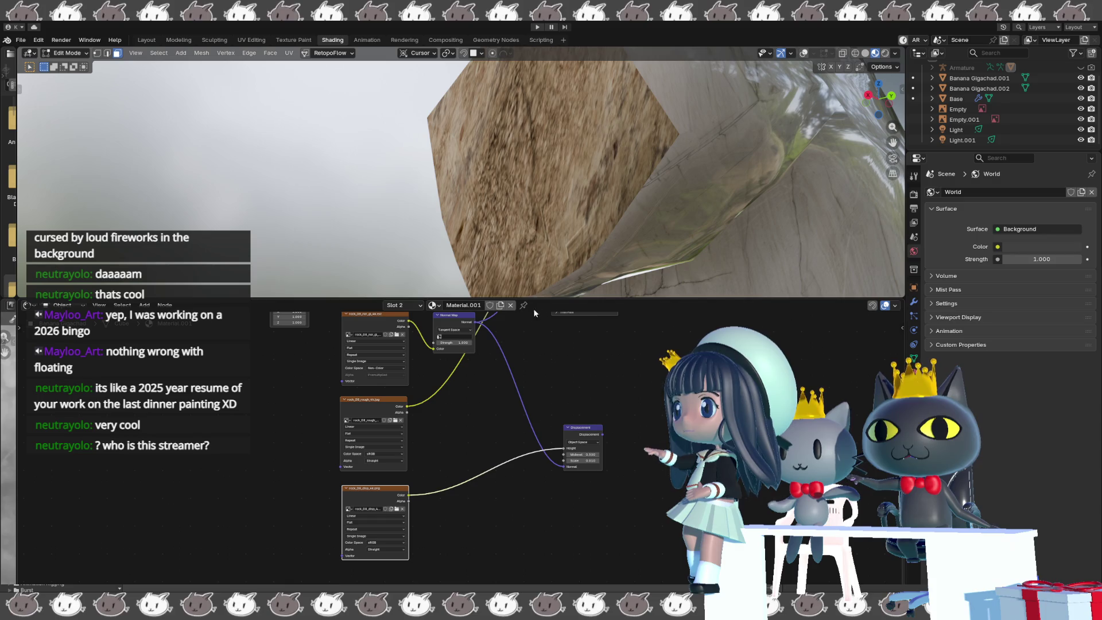
{"action": "right_click", "coordinate": [346, 172]}
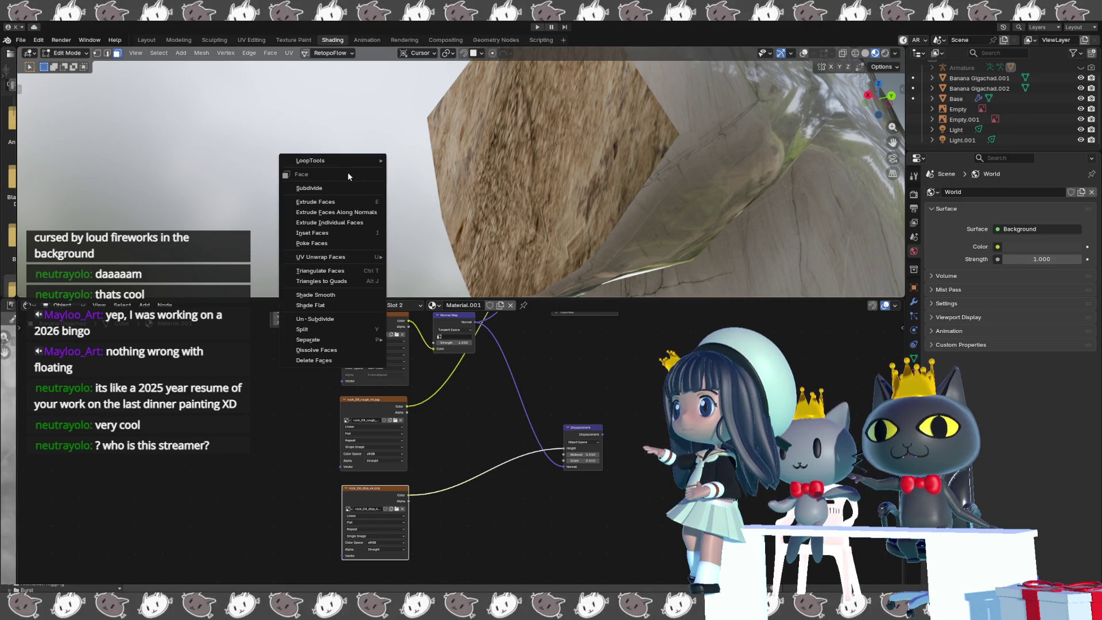
- Raise the Displacement node's Midlevel and set the disp texture's color space to Non-Color
{"action": "mouse_move", "coordinate": [409, 188]}
{"action": "middle_mouse_down"}
{"action": "mouse_move", "coordinate": [361, 184]}
{"action": "mouse_move", "coordinate": [410, 199]}
{"action": "mouse_move", "coordinate": [350, 206]}
{"action": "mouse_move", "coordinate": [414, 212]}
{"action": "middle_mouse_up"}
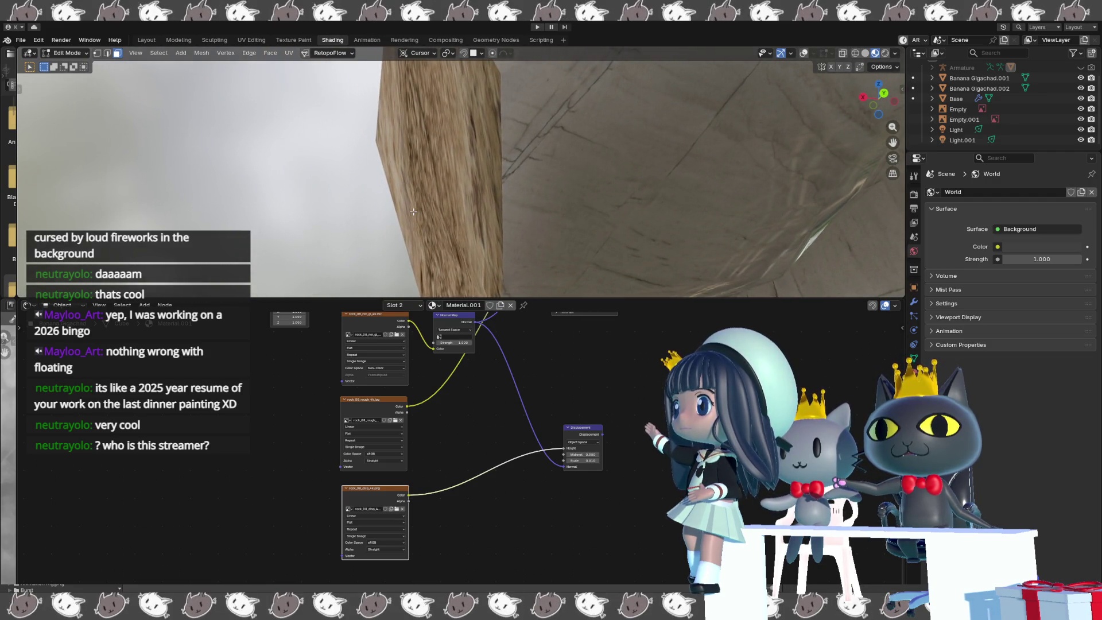
{"action": "mouse_move", "coordinate": [580, 454]}
{"action": "left_mouse_down"}
{"action": "mouse_move", "coordinate": [605, 454]}
{"action": "mouse_move", "coordinate": [582, 454]}
{"action": "left_mouse_up"}
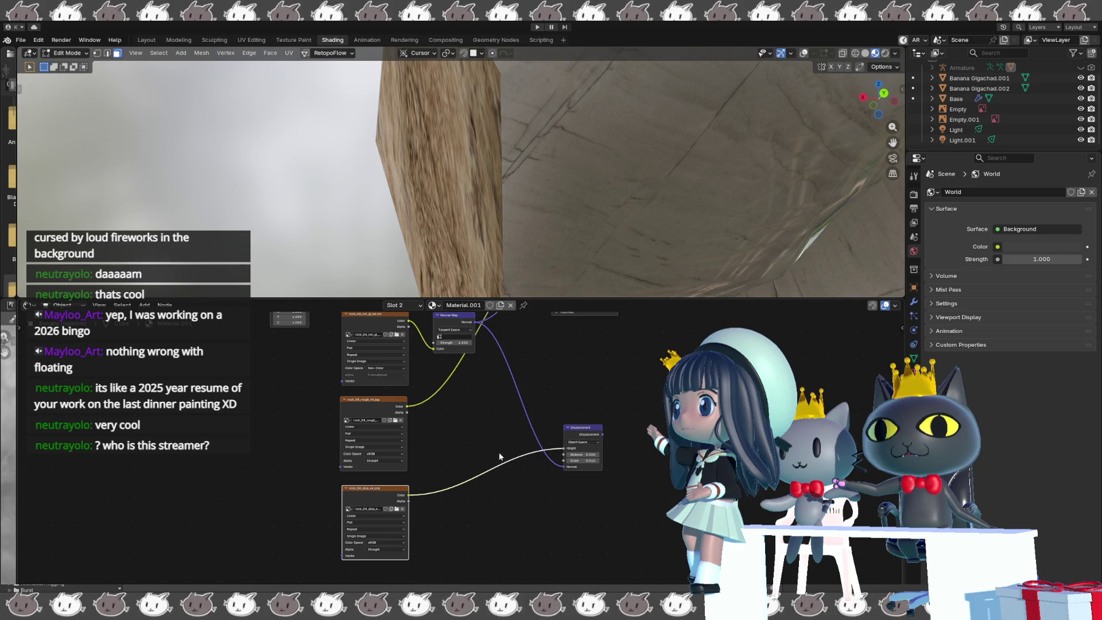
{"action": "left_click", "coordinate": [400, 540]}
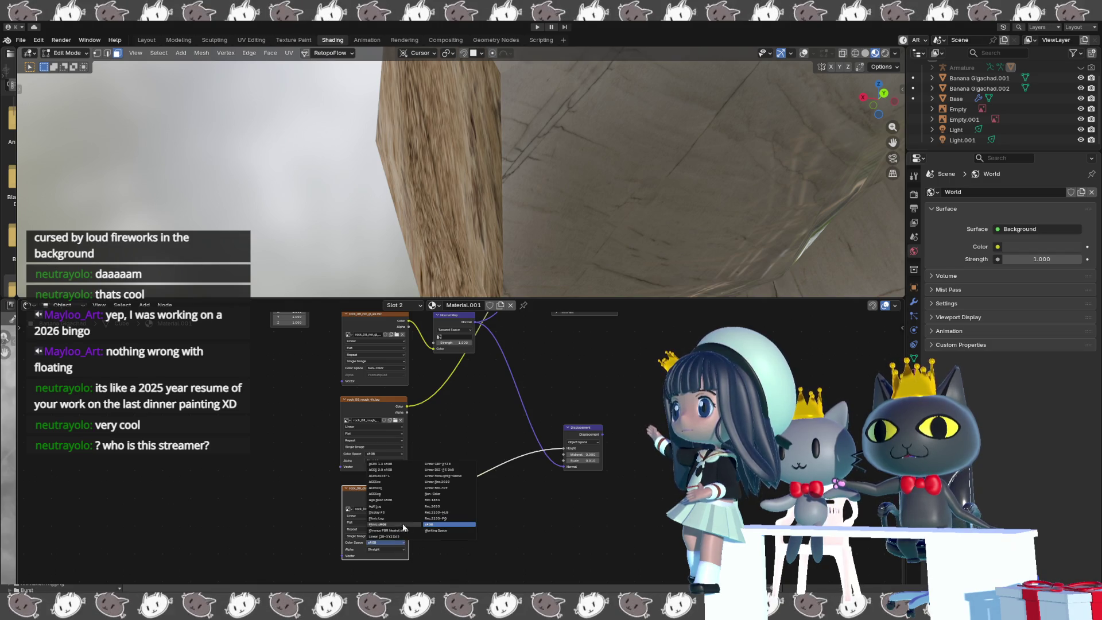
{"action": "left_click", "coordinate": [435, 494]}
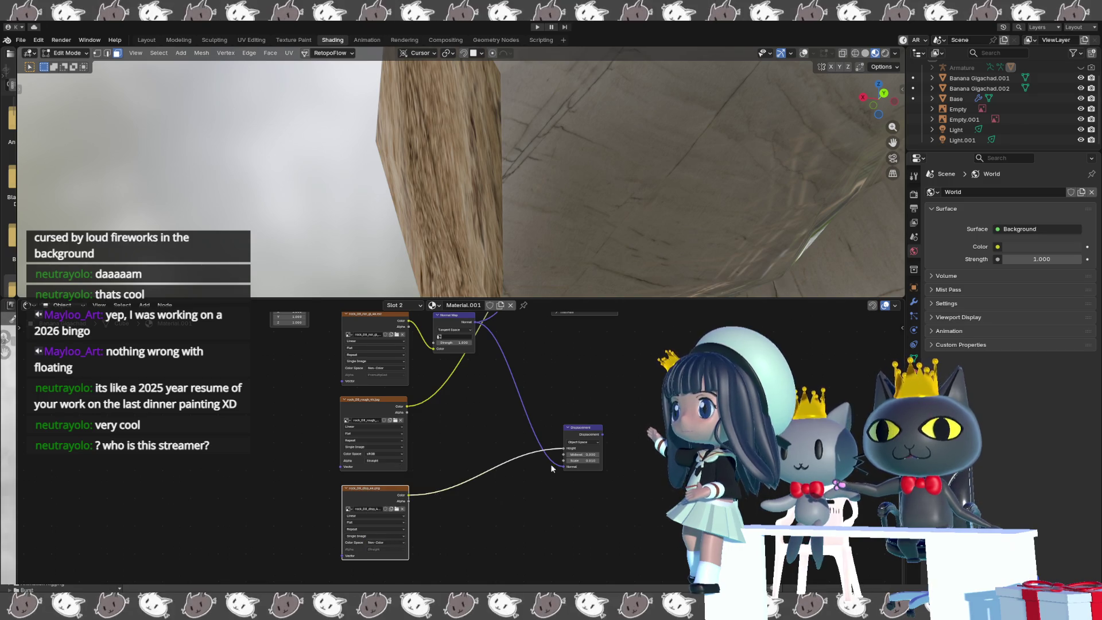
- Increase the Displacement node's Scale value, dragging it and then entering it directly
{"action": "mouse_move", "coordinate": [582, 460]}
{"action": "left_mouse_down"}
{"action": "mouse_move", "coordinate": [827, 461]}
{"action": "mouse_move", "coordinate": [757, 460]}
{"action": "left_mouse_up"}
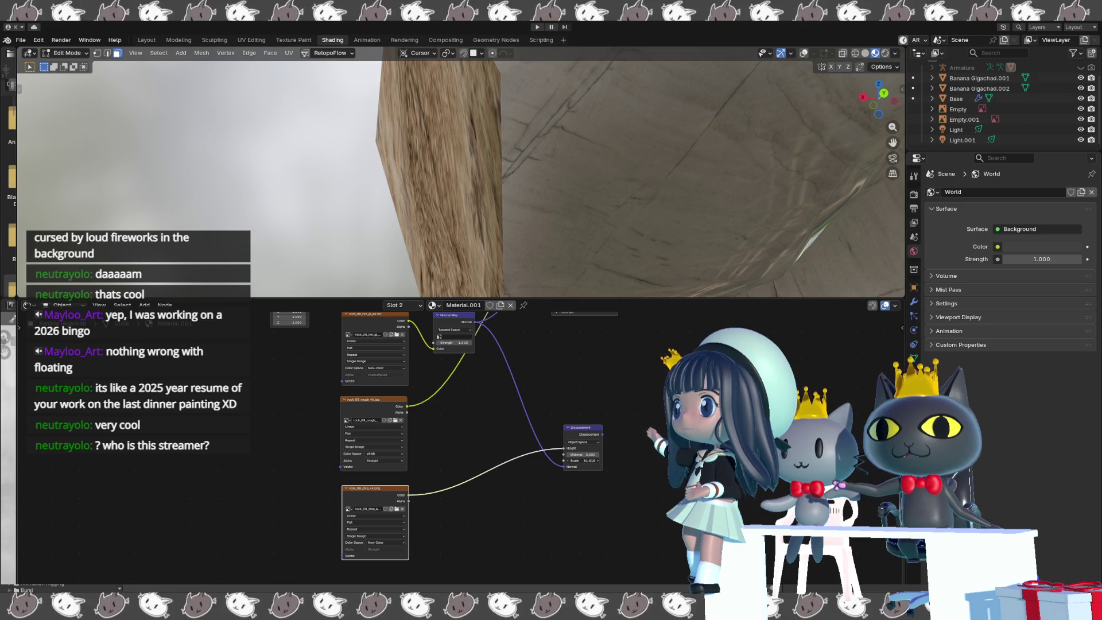
{"action": "left_click", "coordinate": [579, 460]}
{"action": "key", "text": "Return"}
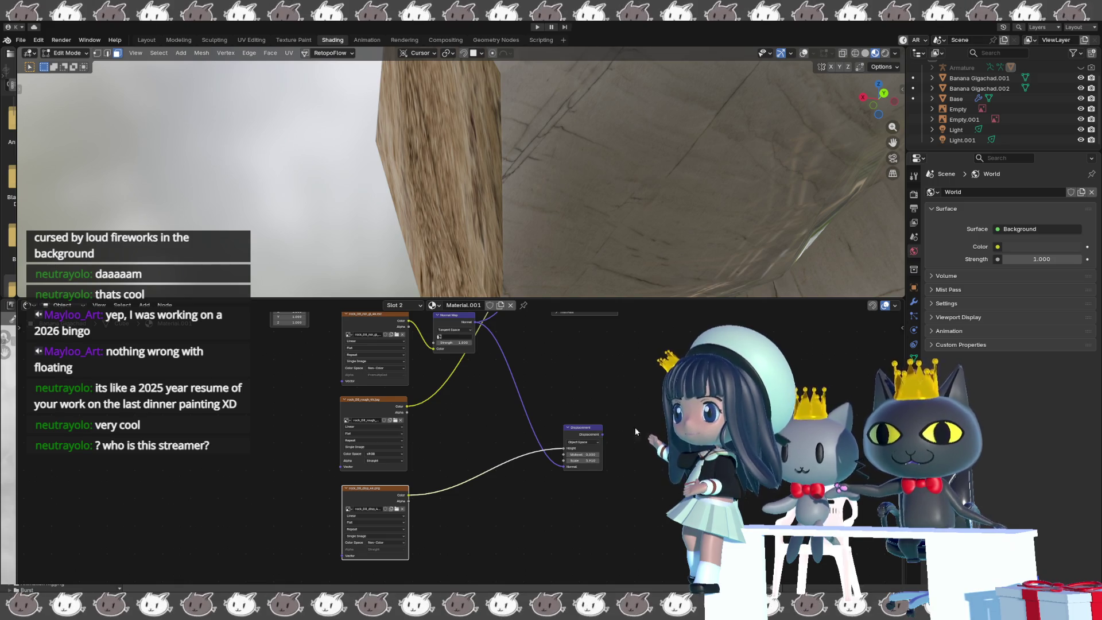
{"action": "scroll", "coordinate": [634, 427], "scroll_direction": "down", "scroll_amount": 1}
{"action": "scroll", "coordinate": [596, 446], "scroll_direction": "down", "scroll_amount": 2}
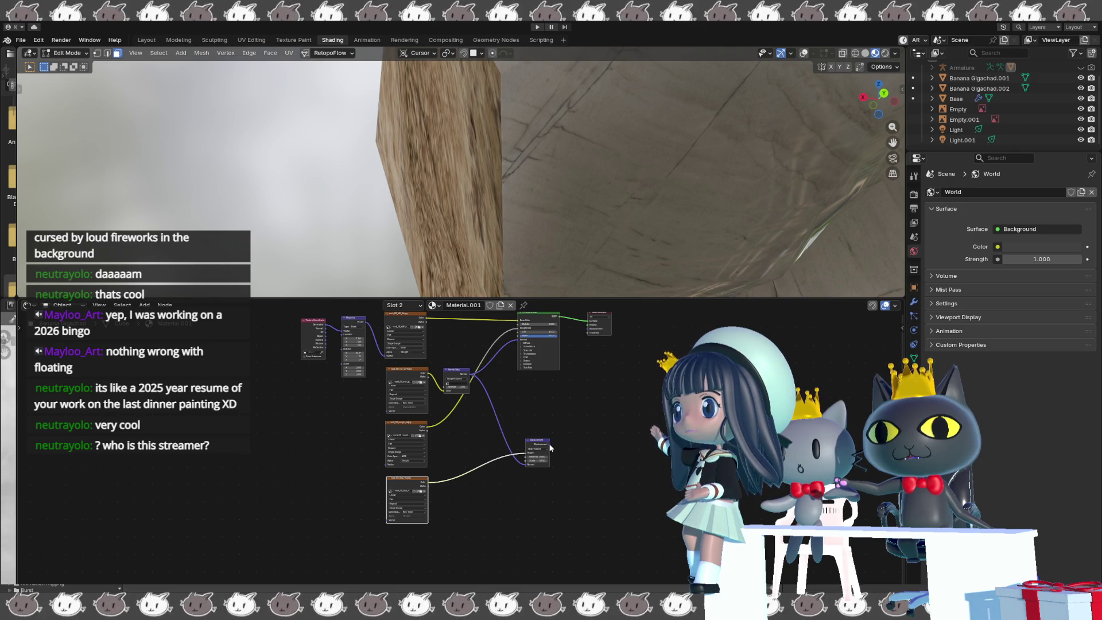
- Connect the Displacement node's output to the Material Output's Displacement socket
{"action": "mouse_move", "coordinate": [549, 443]}
{"action": "left_mouse_down"}
{"action": "mouse_move", "coordinate": [580, 436]}
{"action": "mouse_move", "coordinate": [584, 333]}
{"action": "left_mouse_up"}
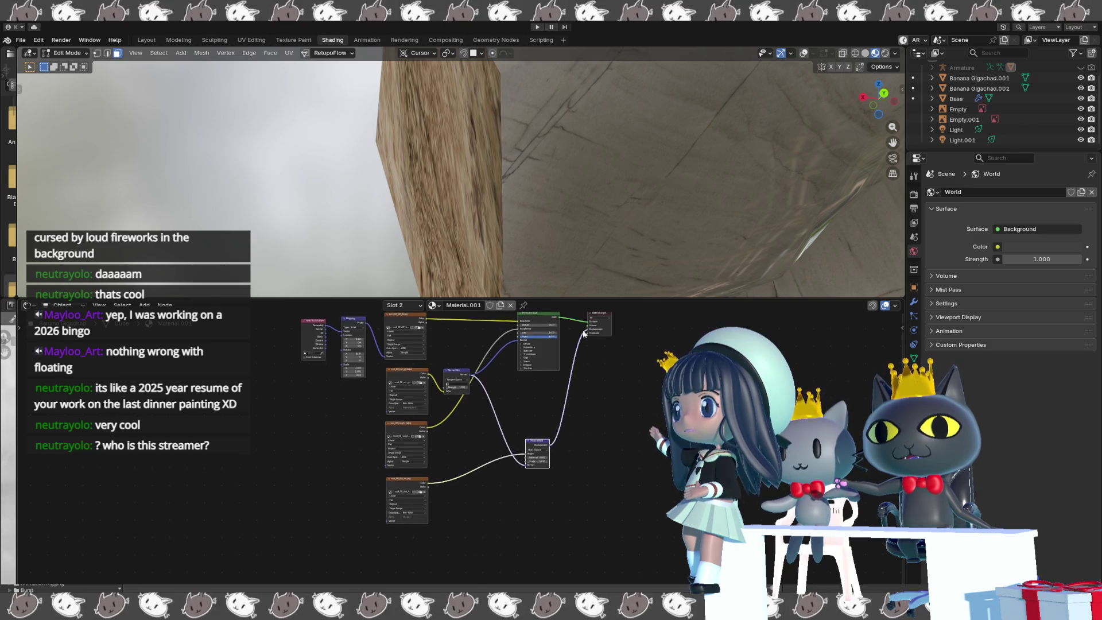
{"action": "middle_click_drag", "start_coordinate": [584, 333], "coordinate": [585, 348]}
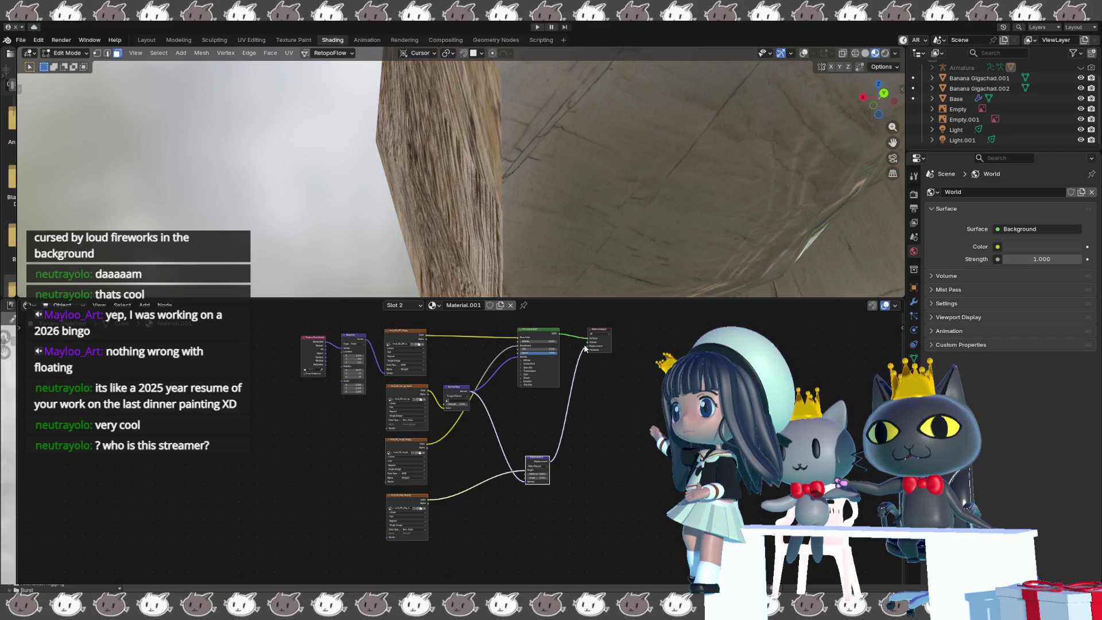
{"action": "middle_click_drag", "start_coordinate": [267, 207], "coordinate": [370, 244]}
{"action": "scroll", "coordinate": [520, 475], "scroll_direction": "up", "scroll_amount": 1}
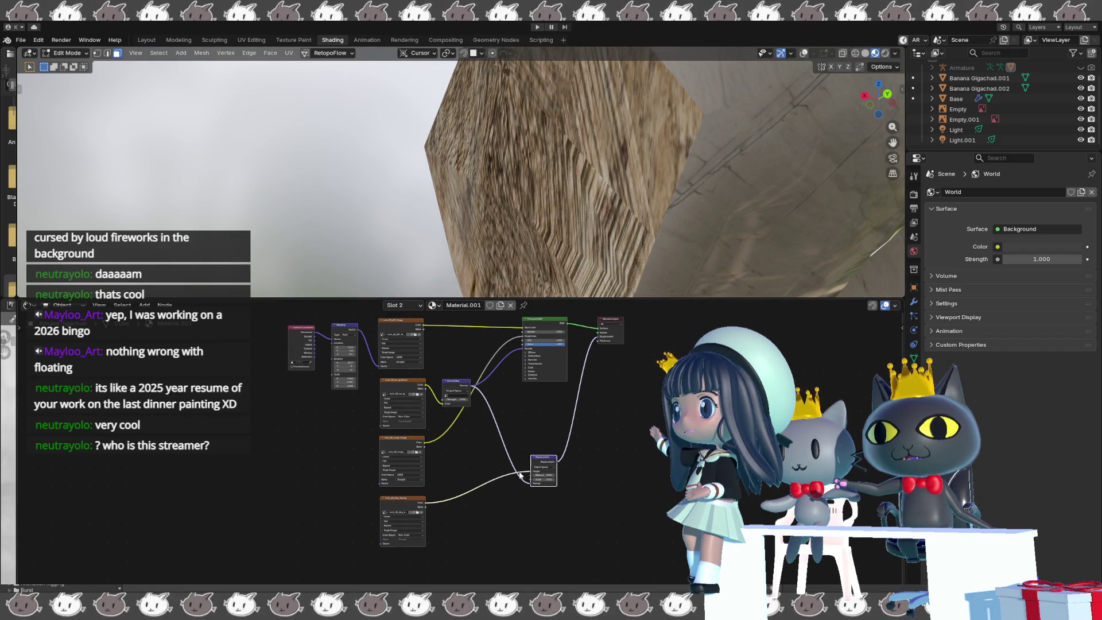
{"action": "scroll", "coordinate": [520, 474], "scroll_direction": "up", "scroll_amount": 1}
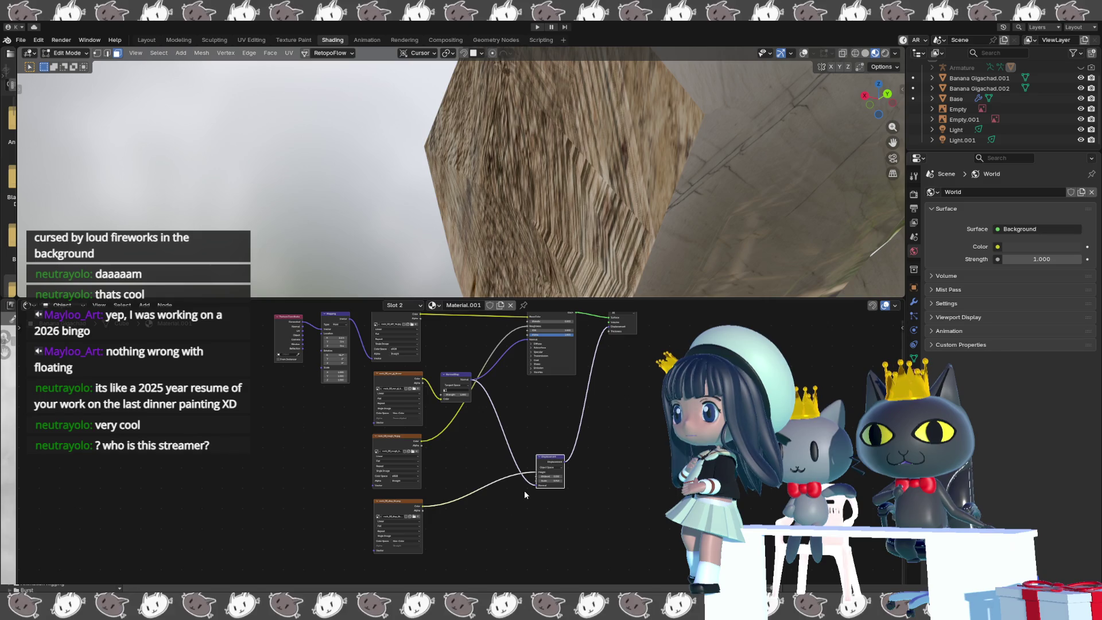
- Check the bottom image texture's color space and raise the displacement Scale to 0.300
{"action": "left_click", "coordinate": [415, 540]}
{"action": "left_click", "coordinate": [415, 536]}
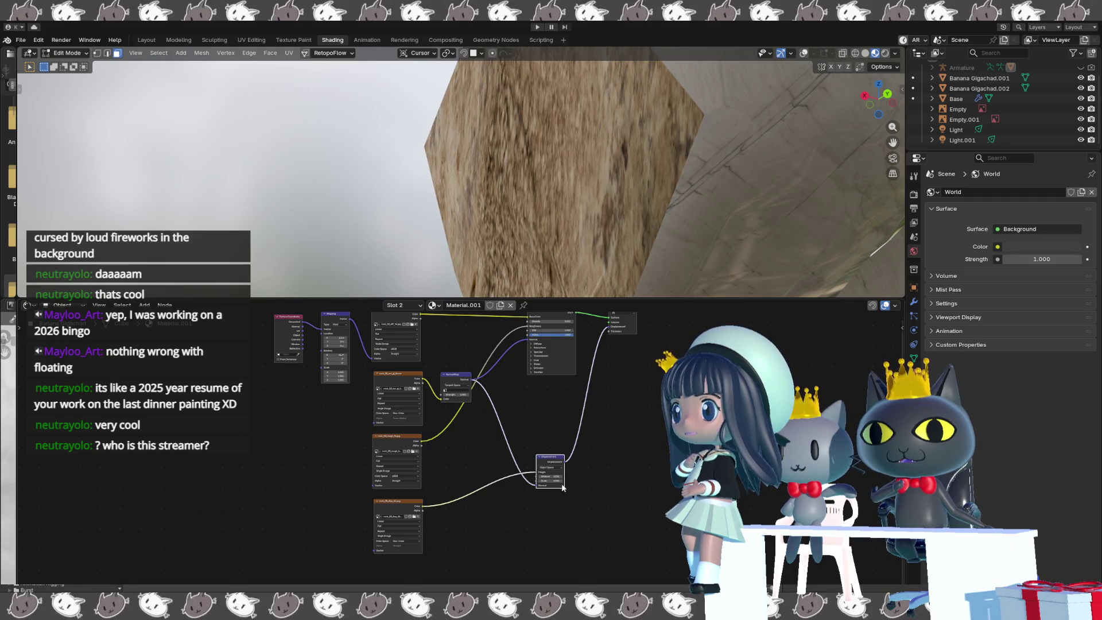
{"action": "scroll", "coordinate": [652, 508], "scroll_direction": "up", "scroll_amount": 3}
{"action": "mouse_move", "coordinate": [613, 495]}
{"action": "left_mouse_down"}
{"action": "mouse_move", "coordinate": [634, 495]}
{"action": "mouse_move", "coordinate": [623, 497]}
{"action": "left_mouse_up"}
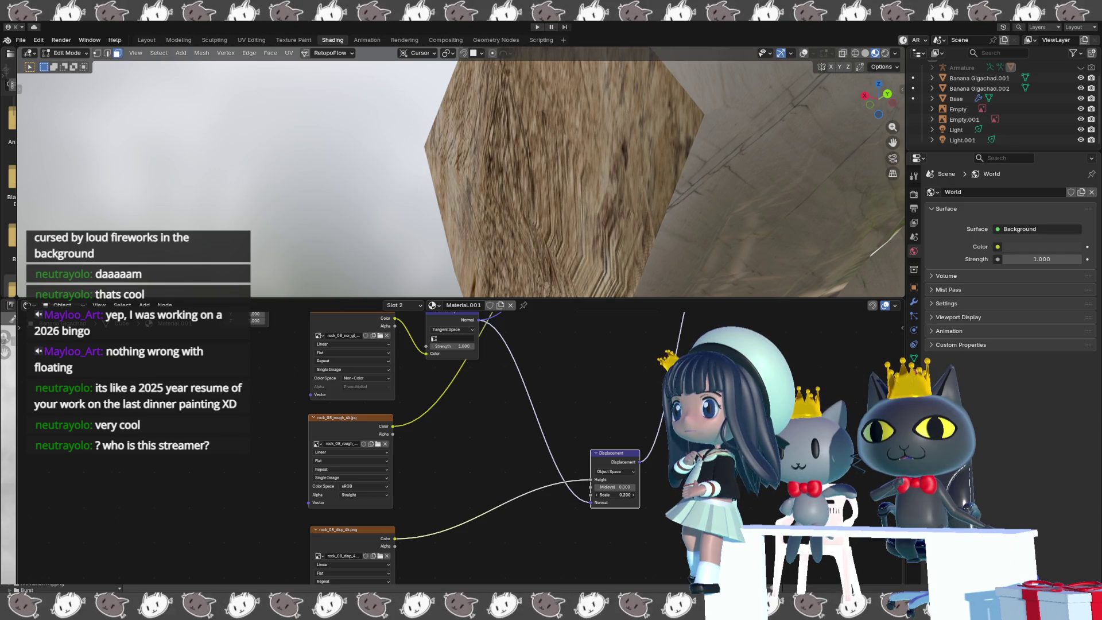
- Try displacement Scale 0.0 and 0.1, set Midlevel to 0.3, then Scale to 0.2
{"action": "left_click", "coordinate": [596, 497]}
{"action": "left_click", "coordinate": [596, 497]}
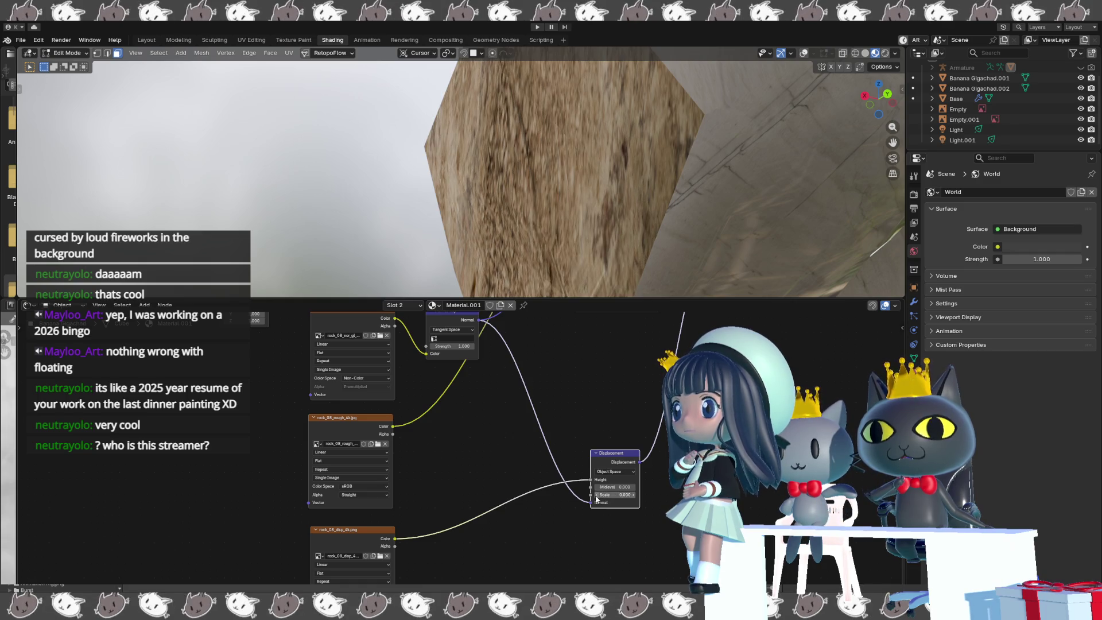
{"action": "left_click", "coordinate": [634, 495]}
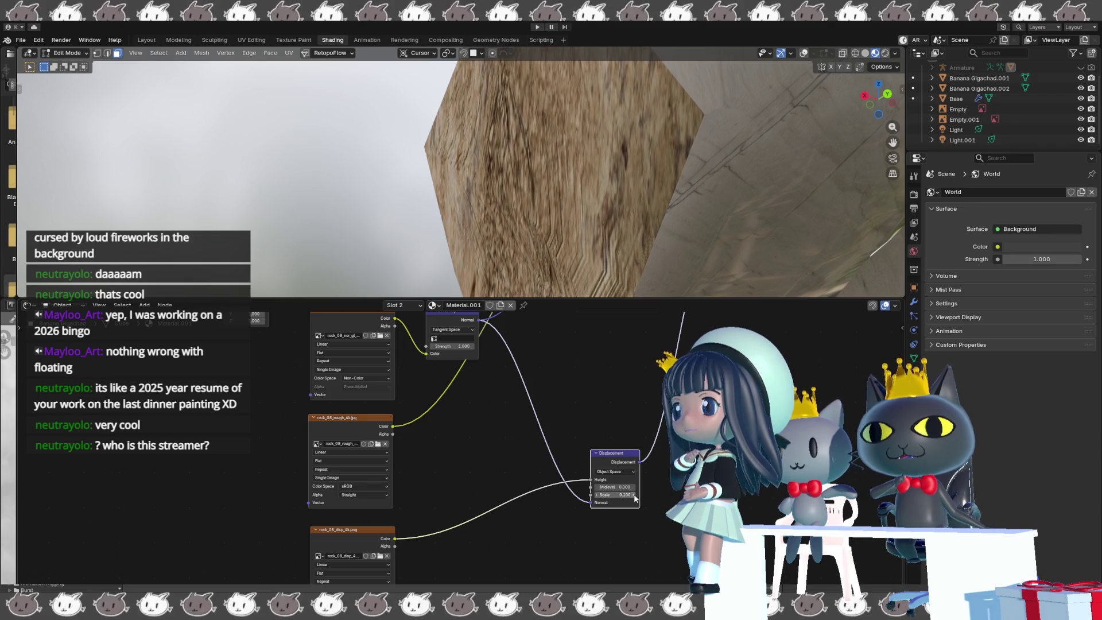
{"action": "mouse_move", "coordinate": [494, 247]}
{"action": "middle_mouse_down"}
{"action": "mouse_move", "coordinate": [508, 241]}
{"action": "mouse_move", "coordinate": [502, 253]}
{"action": "middle_mouse_up"}
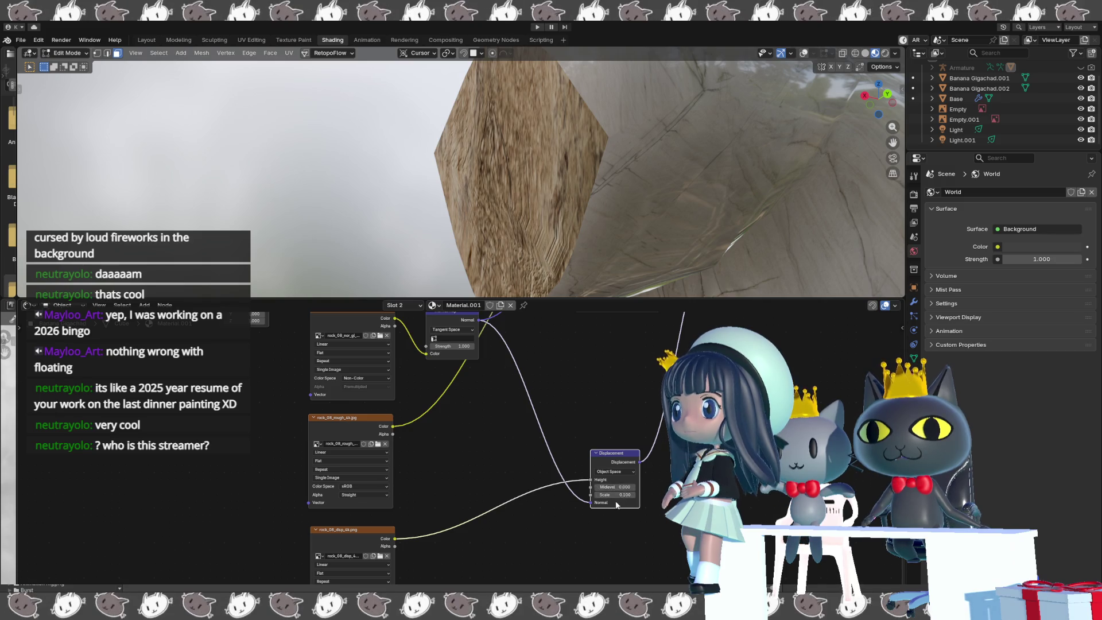
{"action": "left_click_drag", "start_coordinate": [601, 489], "coordinate": [617, 491]}
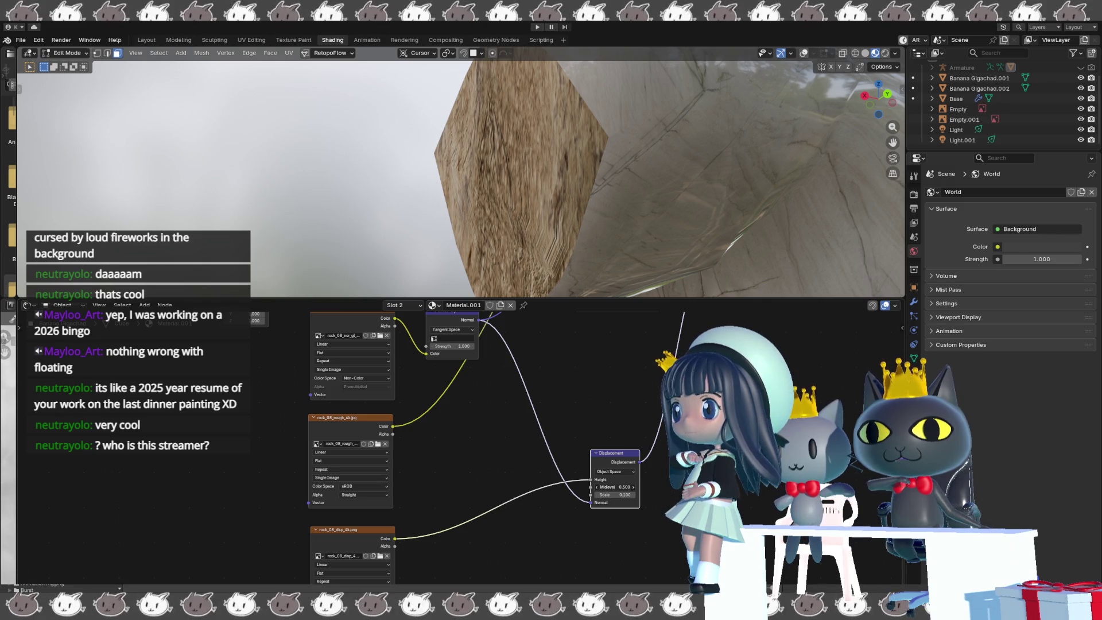
{"action": "left_click", "coordinate": [630, 497]}
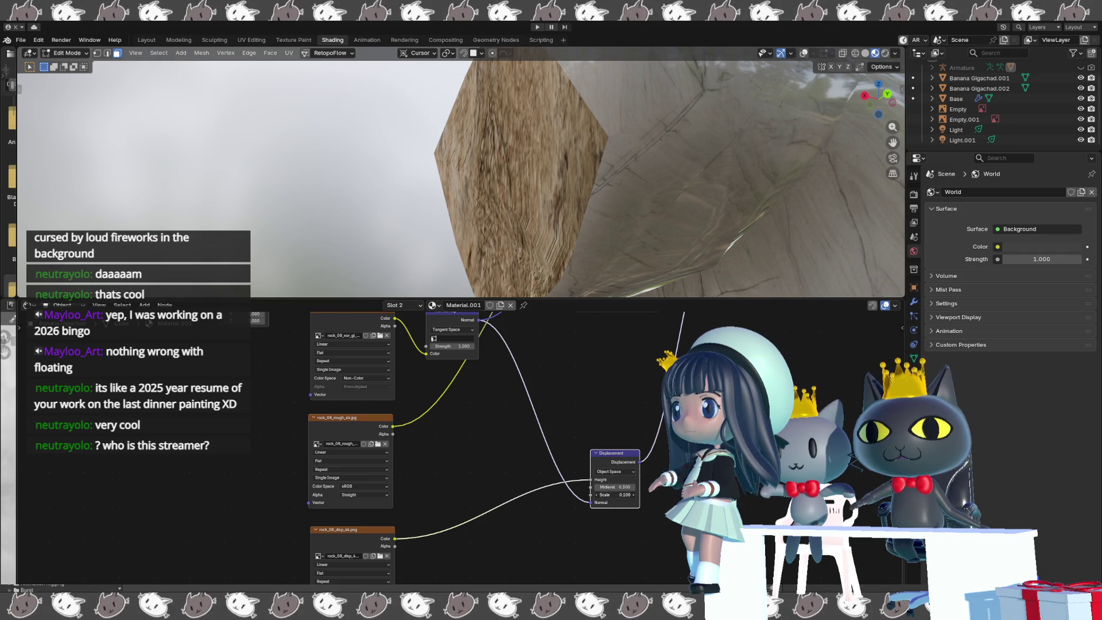
{"action": "left_click_drag", "start_coordinate": [613, 494], "coordinate": [631, 495]}
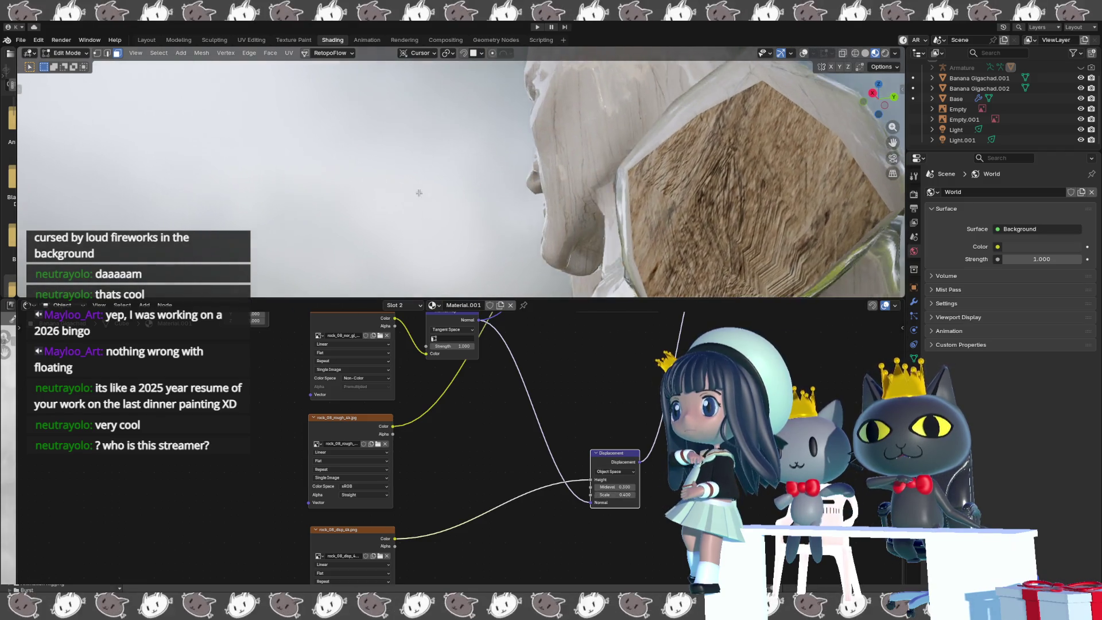
- Inspect the displaced rock from several angles and re-enter the displacement Scale value
{"action": "middle_click_drag", "start_coordinate": [419, 192], "coordinate": [722, 229]}
{"action": "mouse_move", "coordinate": [744, 248]}
{"action": "middle_mouse_down"}
{"action": "mouse_move", "coordinate": [722, 193]}
{"action": "mouse_move", "coordinate": [690, 175]}
{"action": "mouse_move", "coordinate": [721, 170]}
{"action": "middle_mouse_up"}
{"action": "scroll", "coordinate": [722, 194], "scroll_direction": "up", "scroll_amount": 5}
{"action": "scroll", "coordinate": [722, 171], "scroll_direction": "up", "scroll_amount": 3}
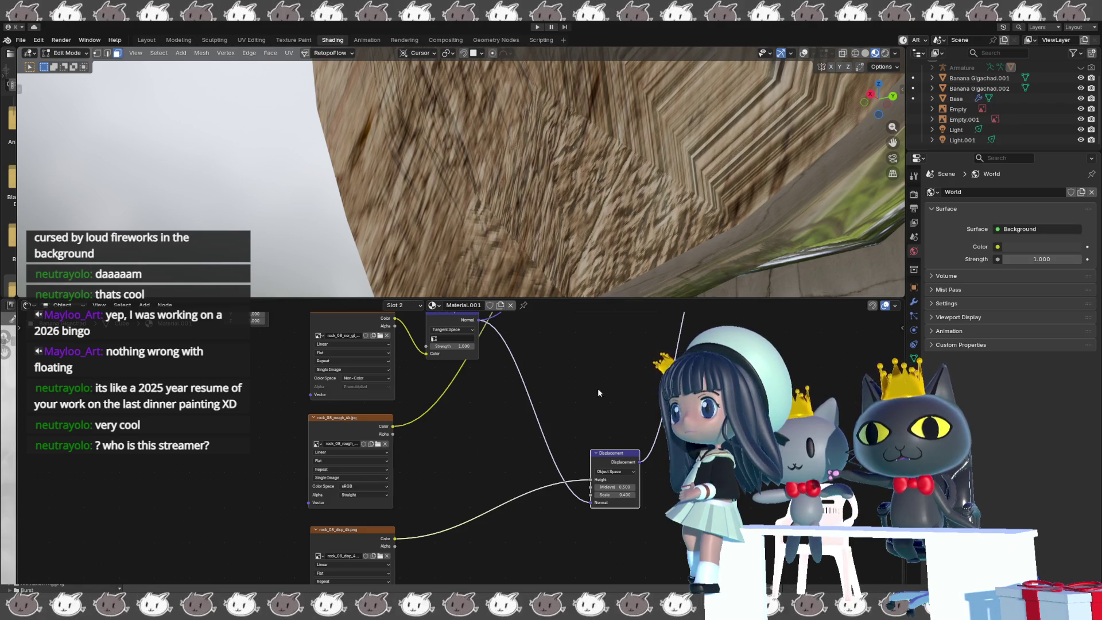
{"action": "middle_click_drag", "start_coordinate": [565, 207], "coordinate": [545, 224]}
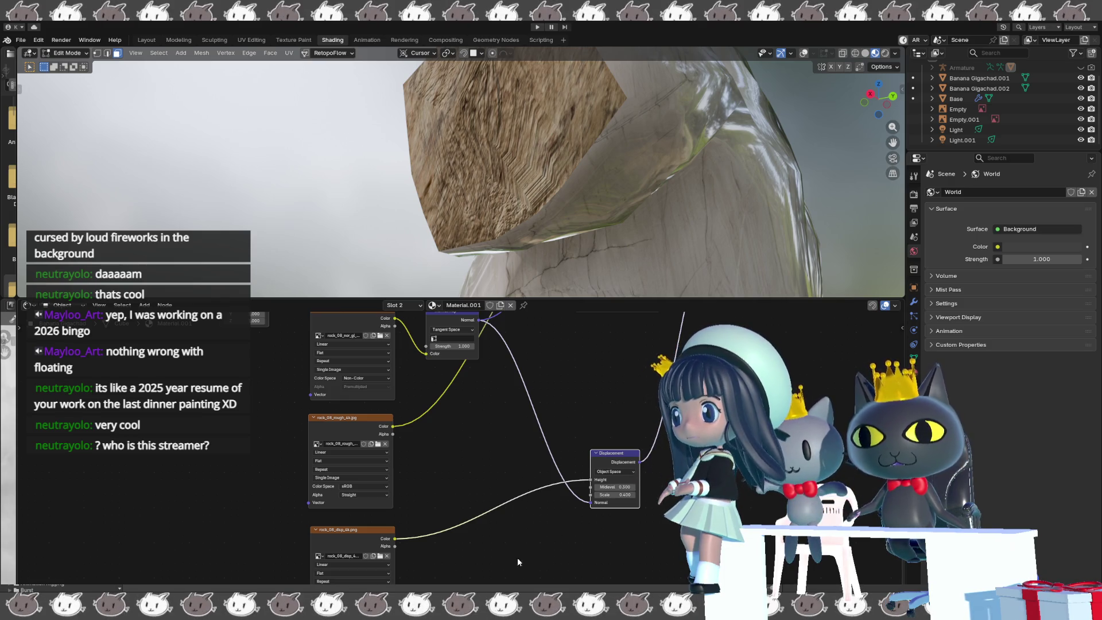
{"action": "left_click", "coordinate": [611, 495]}
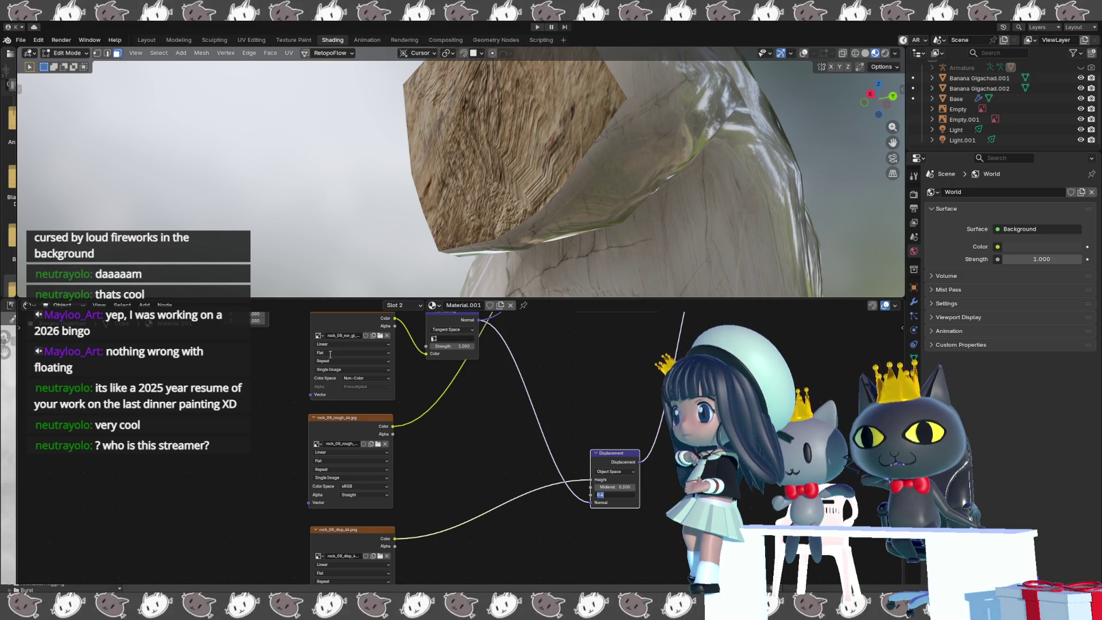
{"action": "key", "text": "Return"}
- Turn the Mapping rotation further around X and box-select the Texture Coordinate and Mapping nodes
{"action": "middle_click_drag", "start_coordinate": [250, 377], "coordinate": [358, 530]}
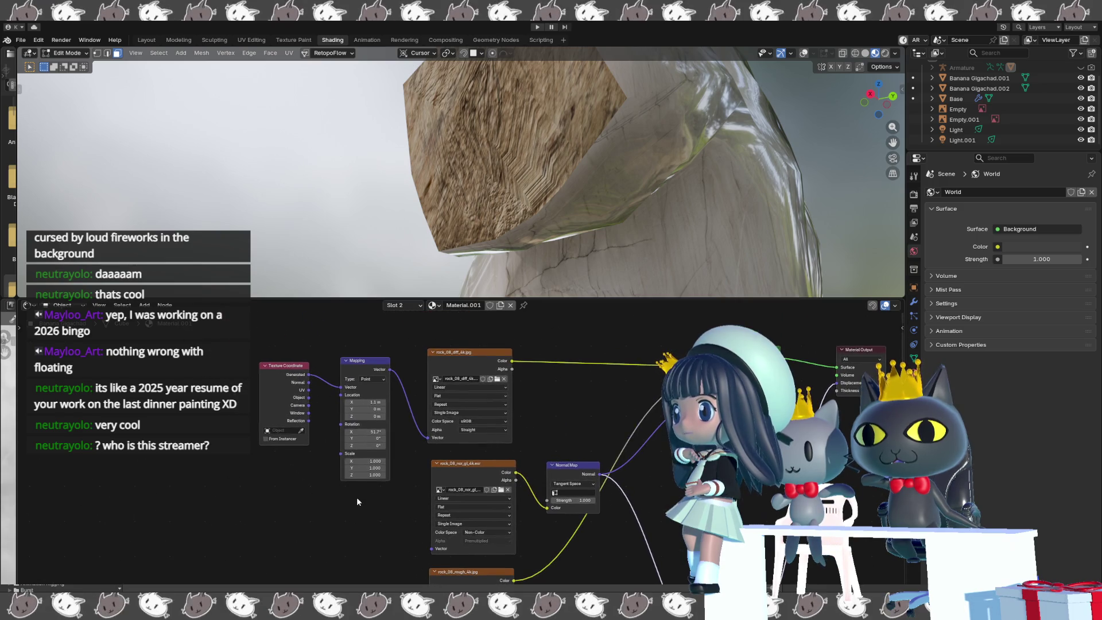
{"action": "mouse_move", "coordinate": [354, 431]}
{"action": "left_mouse_down"}
{"action": "mouse_move", "coordinate": [376, 432]}
{"action": "mouse_move", "coordinate": [358, 431]}
{"action": "left_mouse_up"}
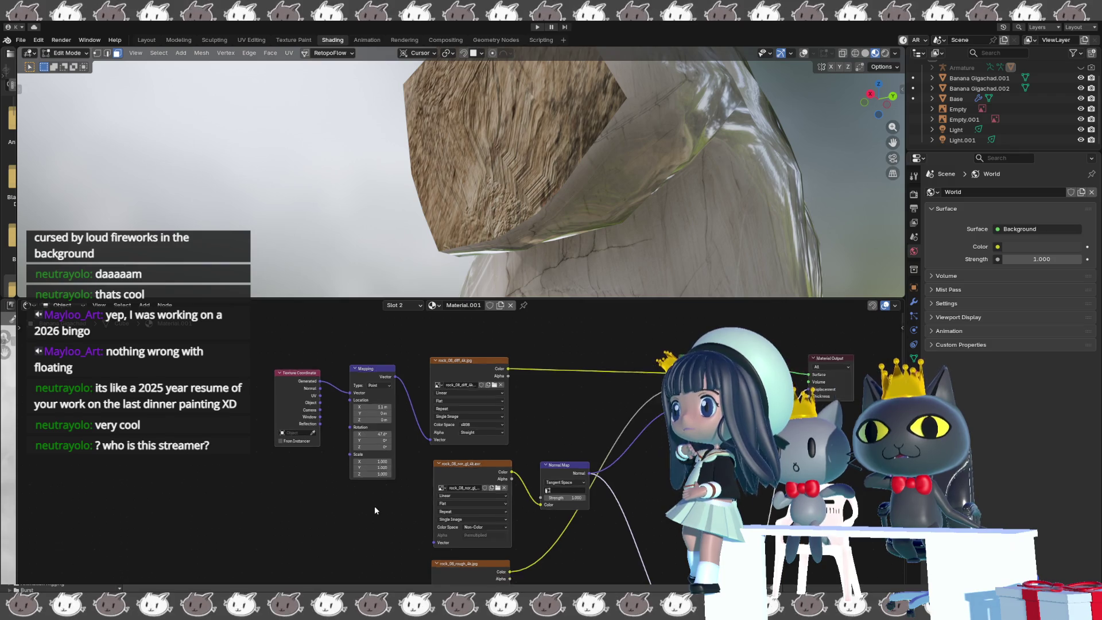
{"action": "scroll", "coordinate": [374, 505], "scroll_direction": "down", "scroll_amount": 2}
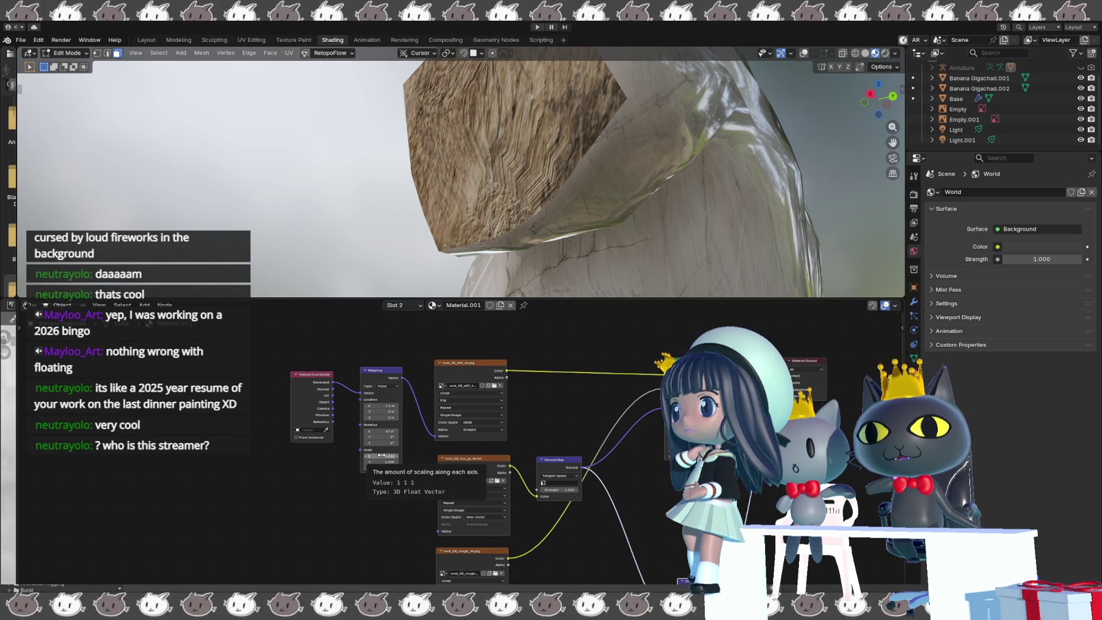
{"action": "mouse_move", "coordinate": [269, 344]}
{"action": "left_mouse_down"}
{"action": "mouse_move", "coordinate": [404, 472]}
{"action": "mouse_move", "coordinate": [415, 502]}
{"action": "left_mouse_up"}
{"action": "middle_click_drag", "start_coordinate": [382, 538], "coordinate": [427, 447]}
{"action": "scroll", "coordinate": [426, 447], "scroll_direction": "down", "scroll_amount": 3}
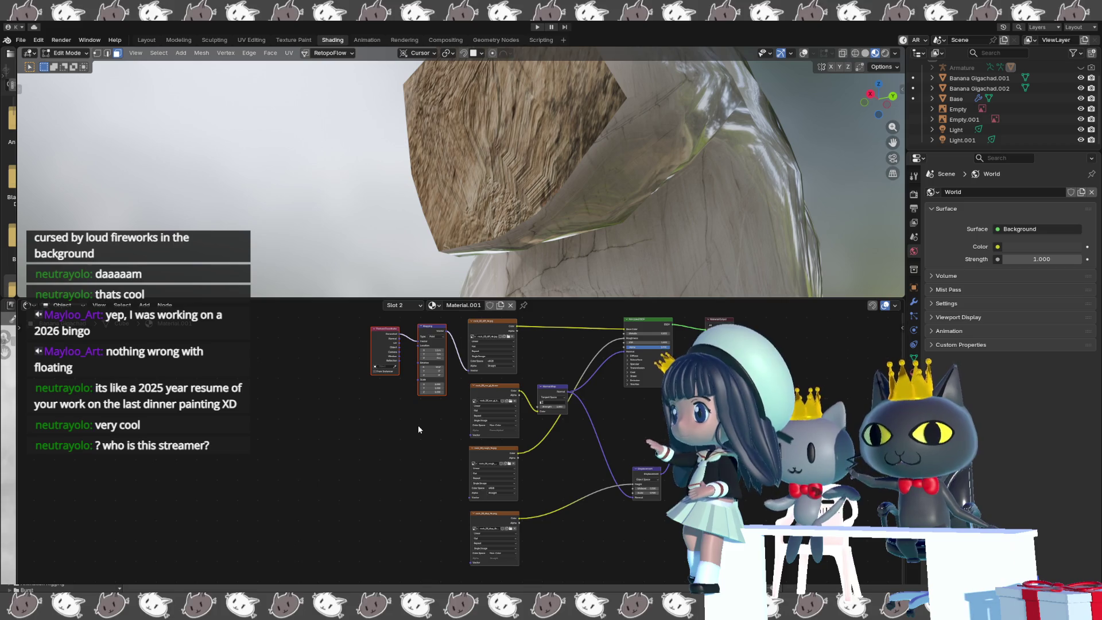
- Link the Mapping node's Vector output into the second, third and fourth image textures
{"action": "left_click_drag", "start_coordinate": [446, 331], "coordinate": [465, 435]}
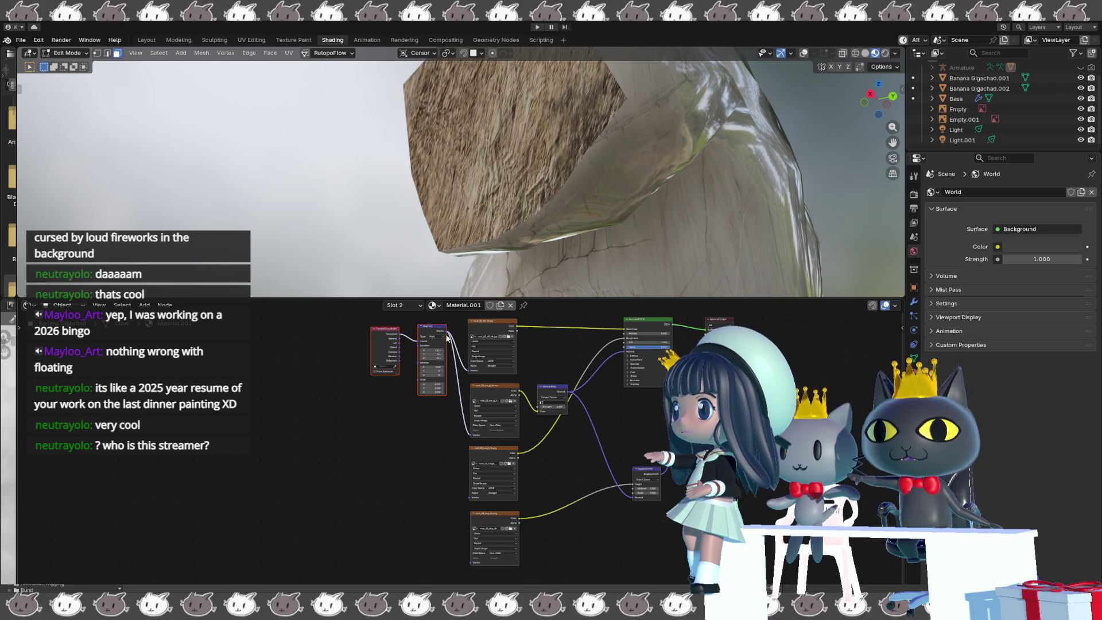
{"action": "left_click_drag", "start_coordinate": [459, 494], "coordinate": [462, 497]}
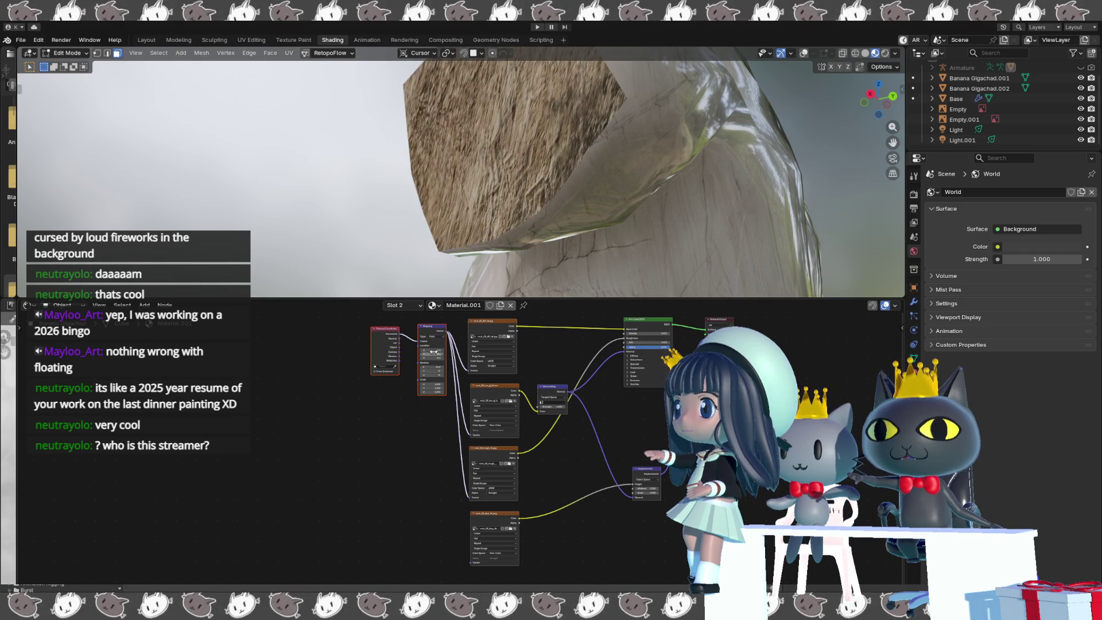
{"action": "left_click_drag", "start_coordinate": [447, 331], "coordinate": [446, 448]}
{"action": "left_click_drag", "start_coordinate": [454, 557], "coordinate": [464, 560]}
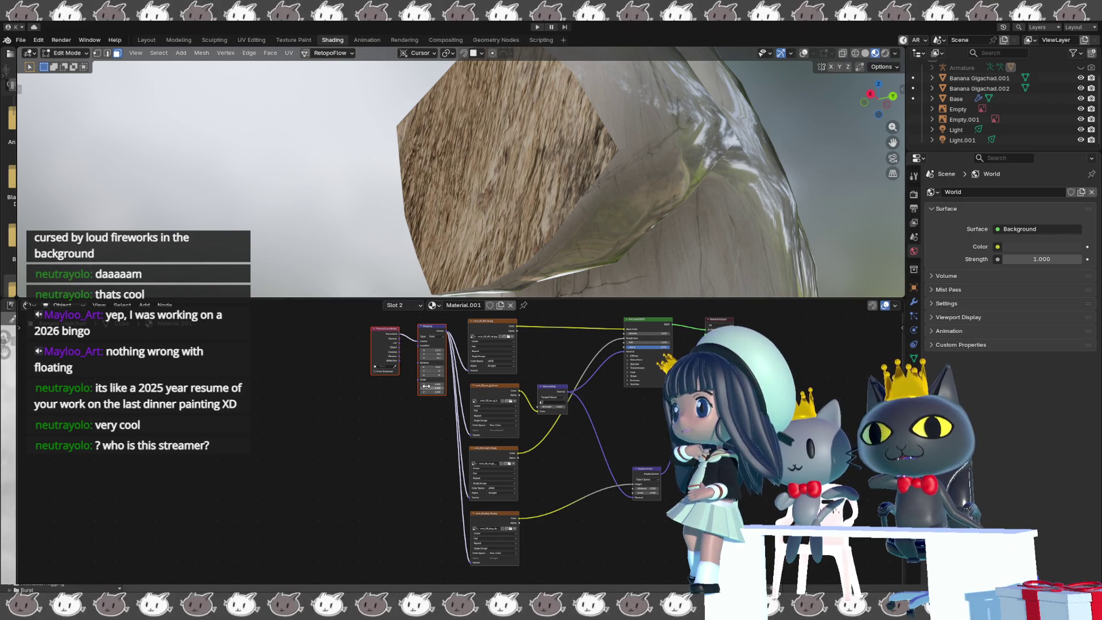
- Adjust the Mapping Scale X, setting it to 1 and then tweaking it again
{"action": "mouse_move", "coordinate": [428, 386]}
{"action": "left_mouse_down"}
{"action": "mouse_move", "coordinate": [418, 386]}
{"action": "mouse_move", "coordinate": [442, 384]}
{"action": "left_mouse_up"}
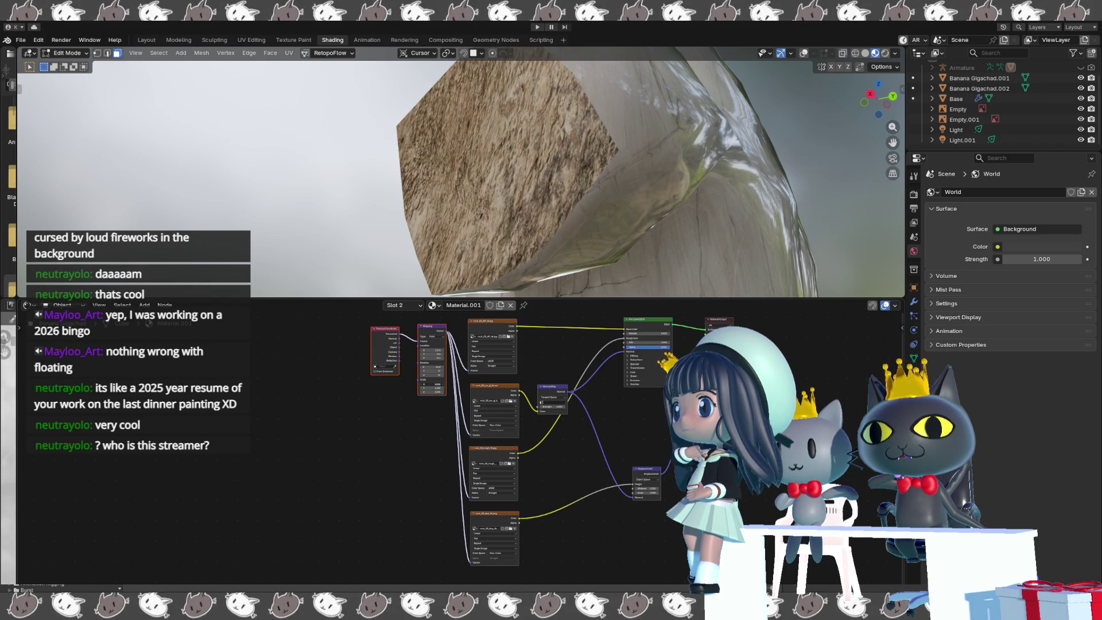
{"action": "left_click_drag", "start_coordinate": [429, 384], "coordinate": [448, 393]}
{"action": "left_click", "coordinate": [434, 384]}
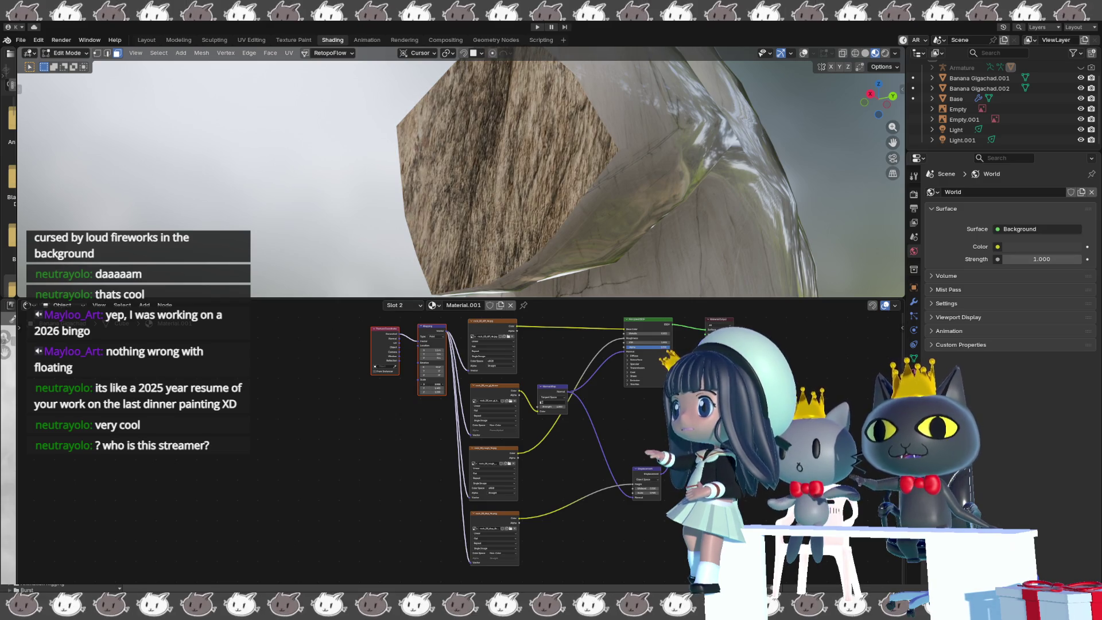
{"action": "type", "text": "1"}
{"action": "key", "text": "Return"}
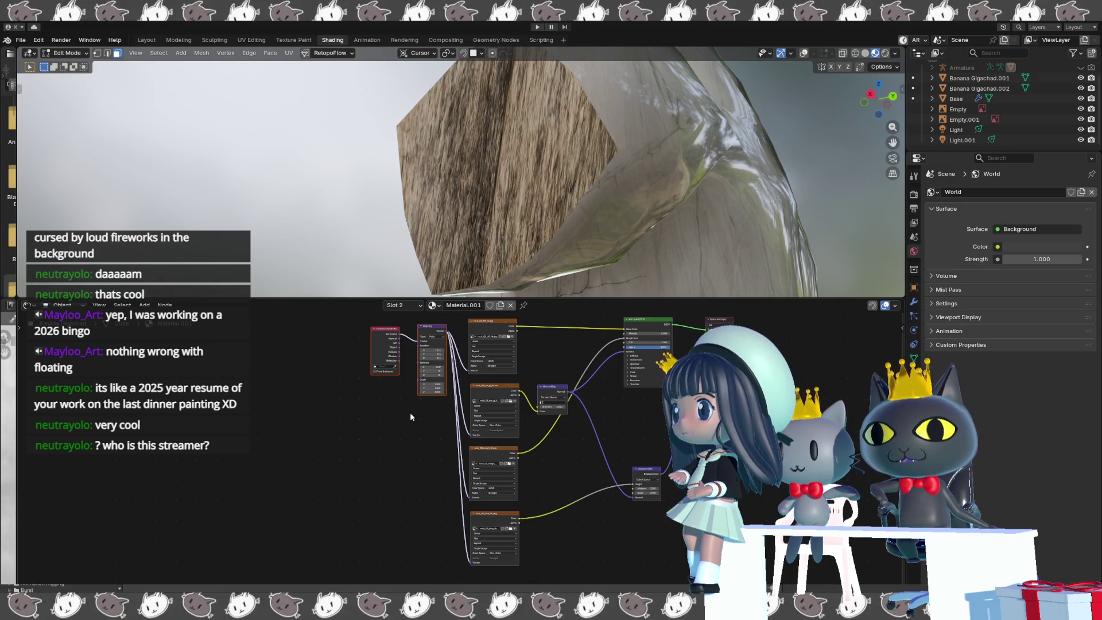
{"action": "left_click_drag", "start_coordinate": [430, 384], "coordinate": [419, 389]}
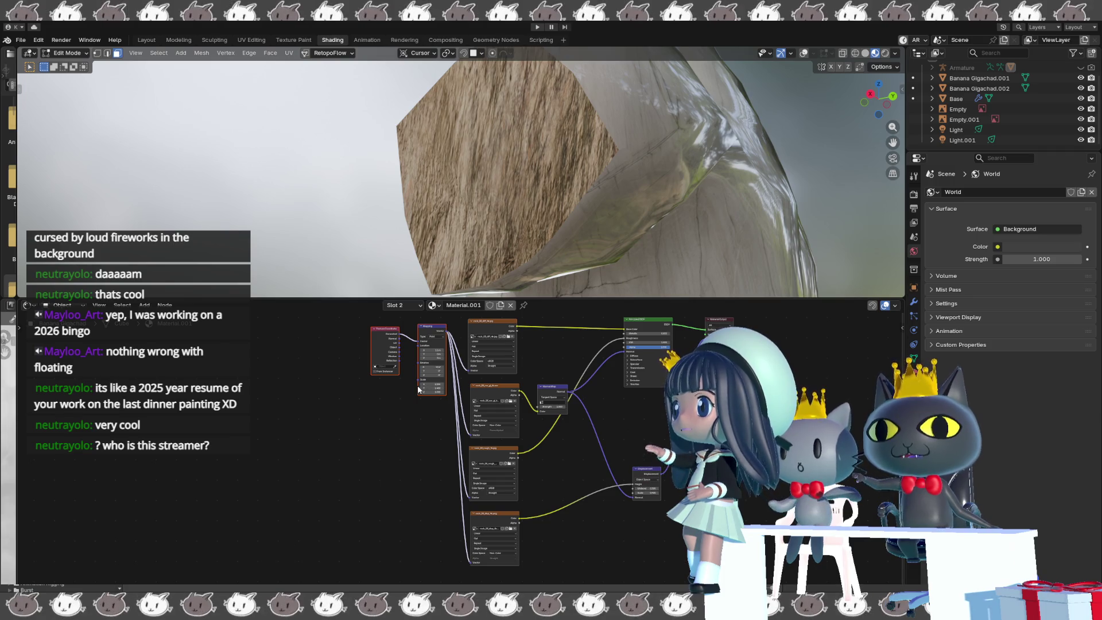
{"action": "left_click_drag", "start_coordinate": [419, 392], "coordinate": [409, 394]}
{"action": "key", "text": "Escape"}
{"action": "scroll", "coordinate": [416, 395], "scroll_direction": "up", "scroll_amount": 3}
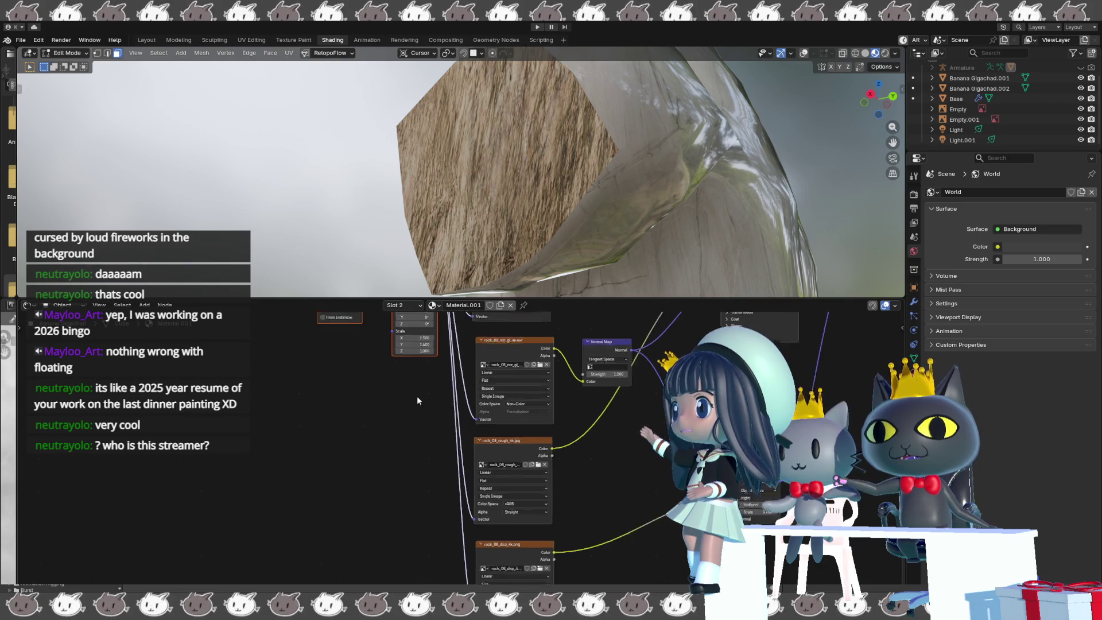
- Reset Mapping Scale X and Y to 1 and move the Texture Coordinate and Mapping nodes down
{"action": "middle_click_drag", "start_coordinate": [400, 388], "coordinate": [453, 499]}
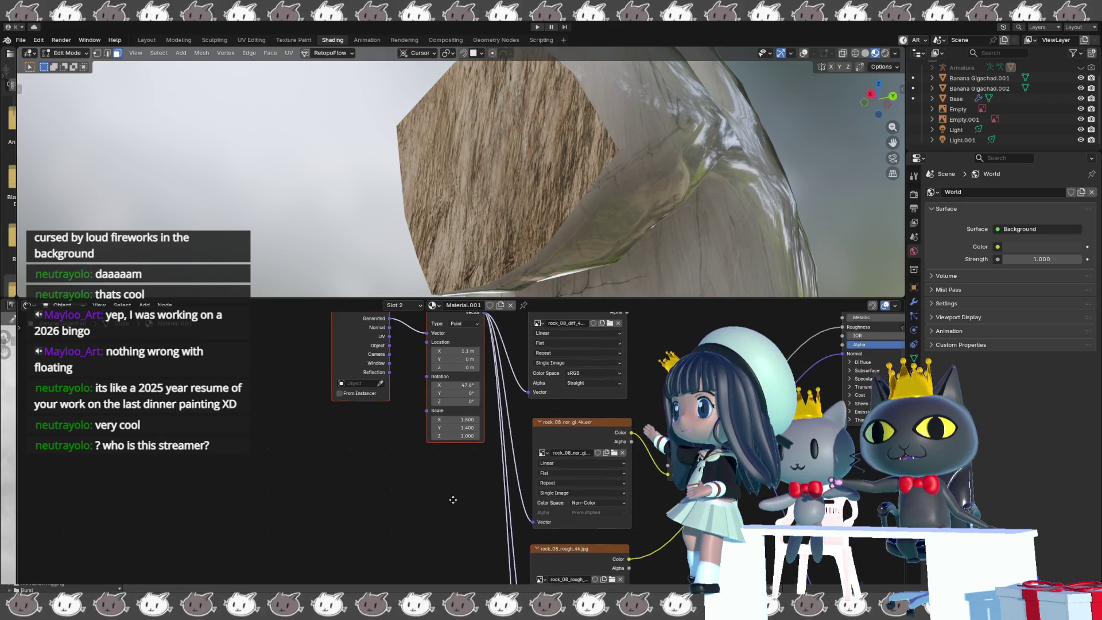
{"action": "type", "text": "1"}
{"action": "key", "text": "Return"}
{"action": "left_click", "coordinate": [464, 429]}
{"action": "type", "text": "1"}
{"action": "key", "text": "Return"}
{"action": "left_click_drag", "start_coordinate": [466, 415], "coordinate": [467, 434]}
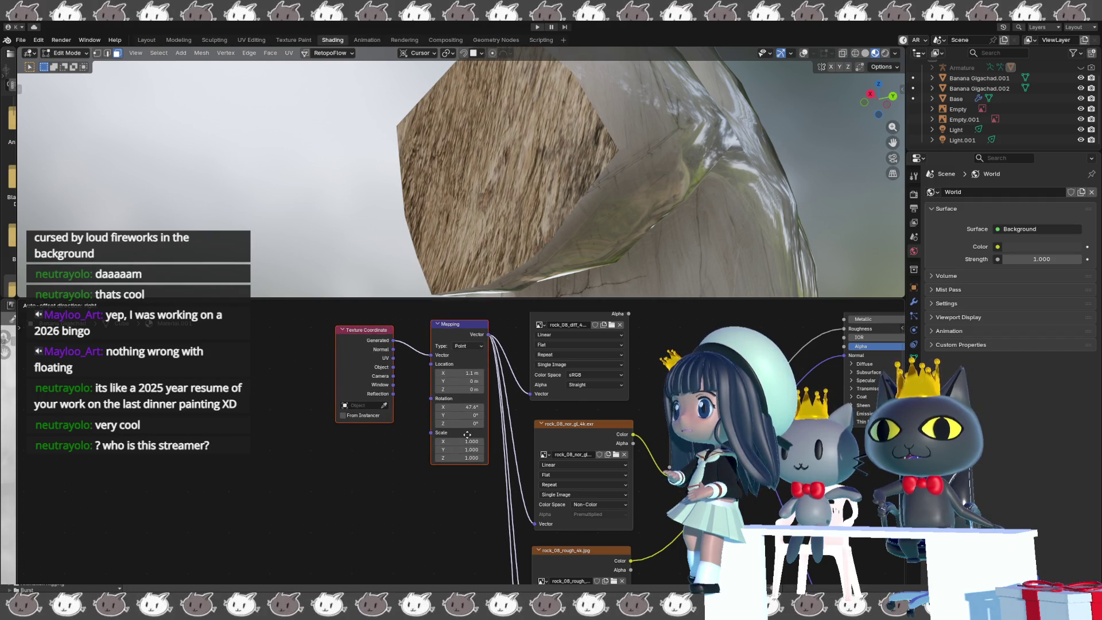
{"action": "left_click", "coordinate": [462, 405]}
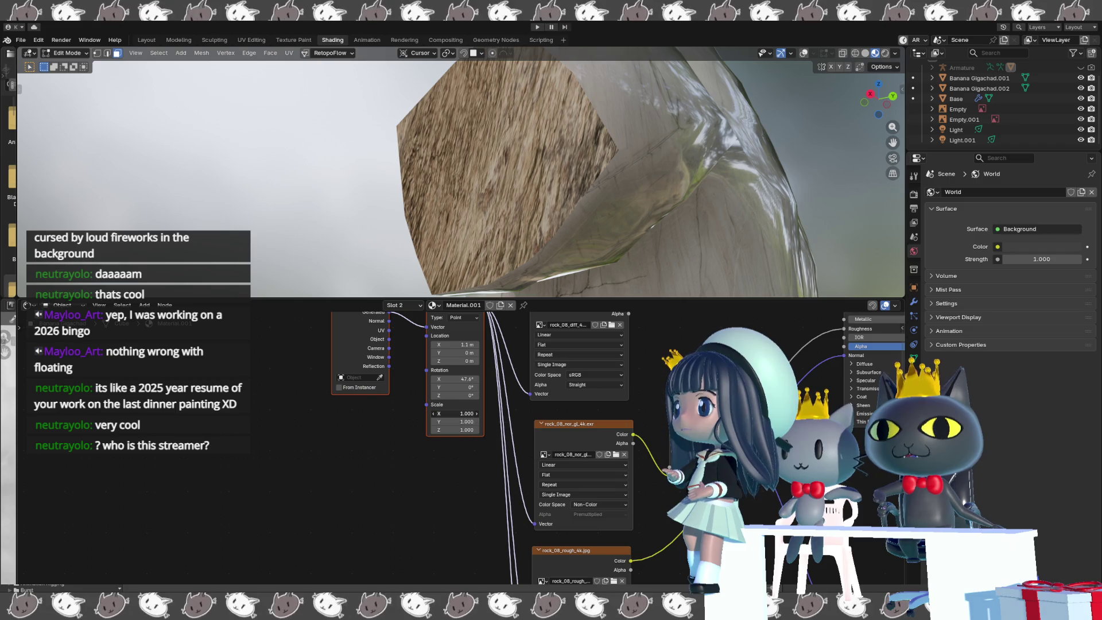
- Set Mapping Scale X to 3 and Y to 0.5, then stretch X further
{"action": "mouse_move", "coordinate": [462, 413]}
{"action": "left_mouse_down"}
{"action": "mouse_move", "coordinate": [463, 430]}
{"action": "mouse_move", "coordinate": [545, 430]}
{"action": "mouse_move", "coordinate": [424, 430]}
{"action": "mouse_move", "coordinate": [763, 430]}
{"action": "mouse_move", "coordinate": [734, 430]}
{"action": "left_mouse_up"}
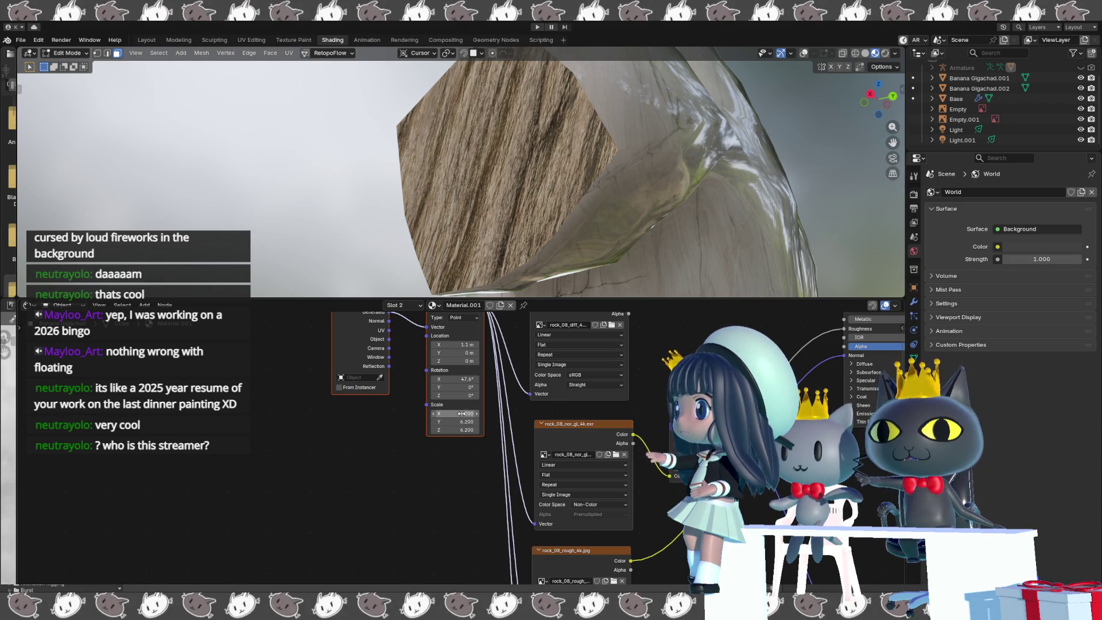
{"action": "type", "text": "1"}
{"action": "key", "text": "Return"}
{"action": "double_click", "coordinate": [455, 413]}
{"action": "type", "text": "2.4"}
{"action": "key", "text": "Return"}
{"action": "double_click", "coordinate": [455, 413]}
{"action": "type", "text": "3"}
{"action": "key", "text": "Return"}
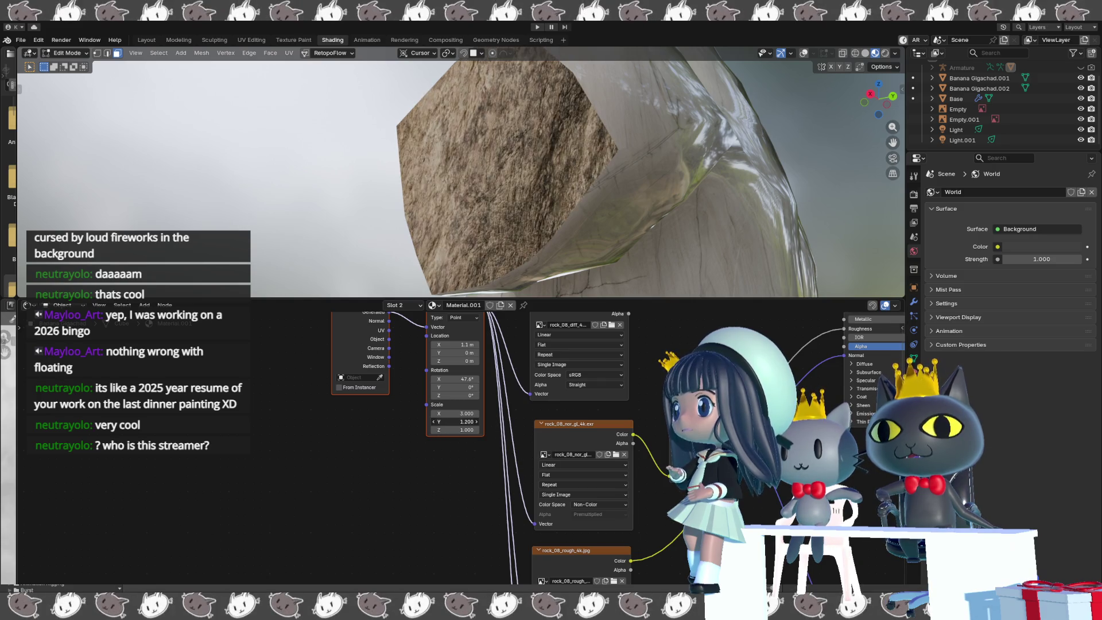
{"action": "double_click", "coordinate": [455, 421]}
{"action": "type", "text": "0.5"}
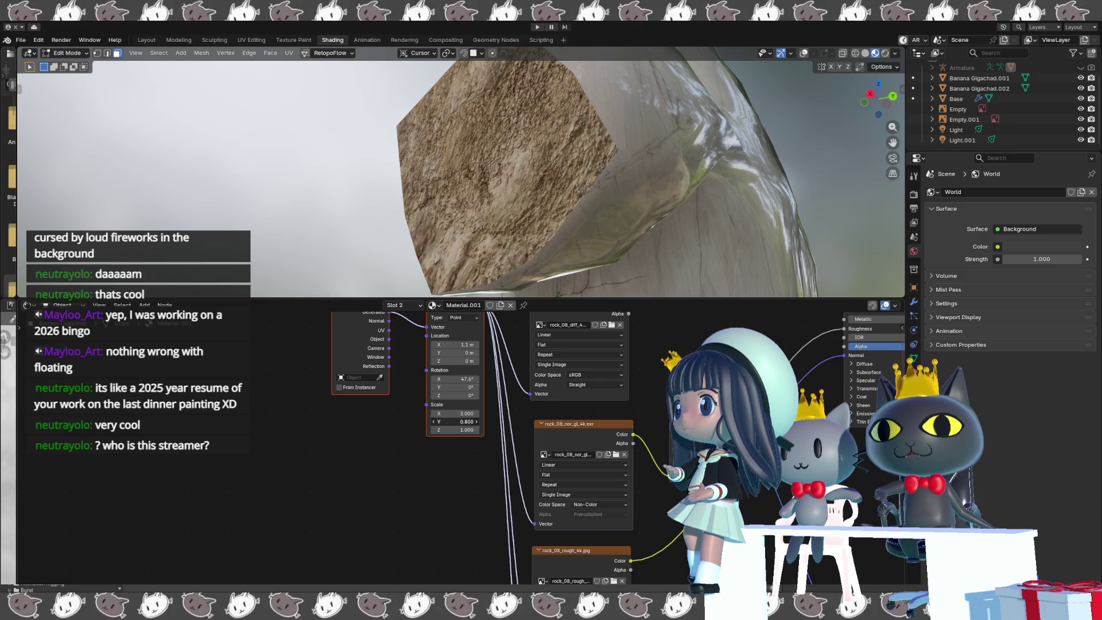
{"action": "key", "text": "Return"}
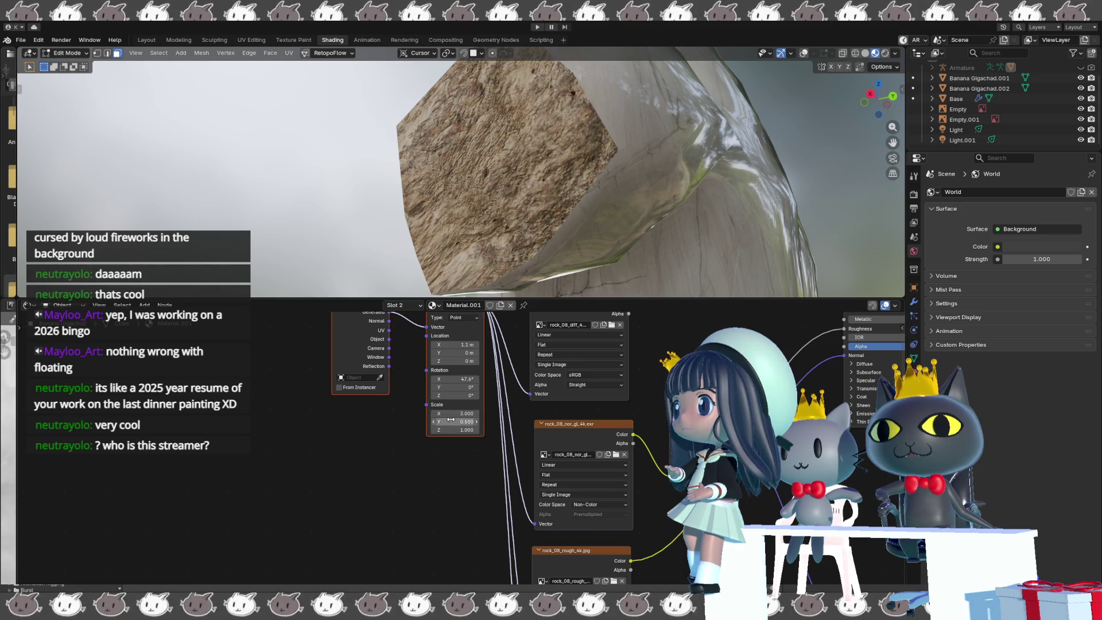
{"action": "mouse_move", "coordinate": [453, 413]}
{"action": "left_mouse_down"}
{"action": "mouse_move", "coordinate": [482, 413]}
{"action": "mouse_move", "coordinate": [450, 413]}
{"action": "mouse_move", "coordinate": [466, 413]}
{"action": "left_mouse_up"}
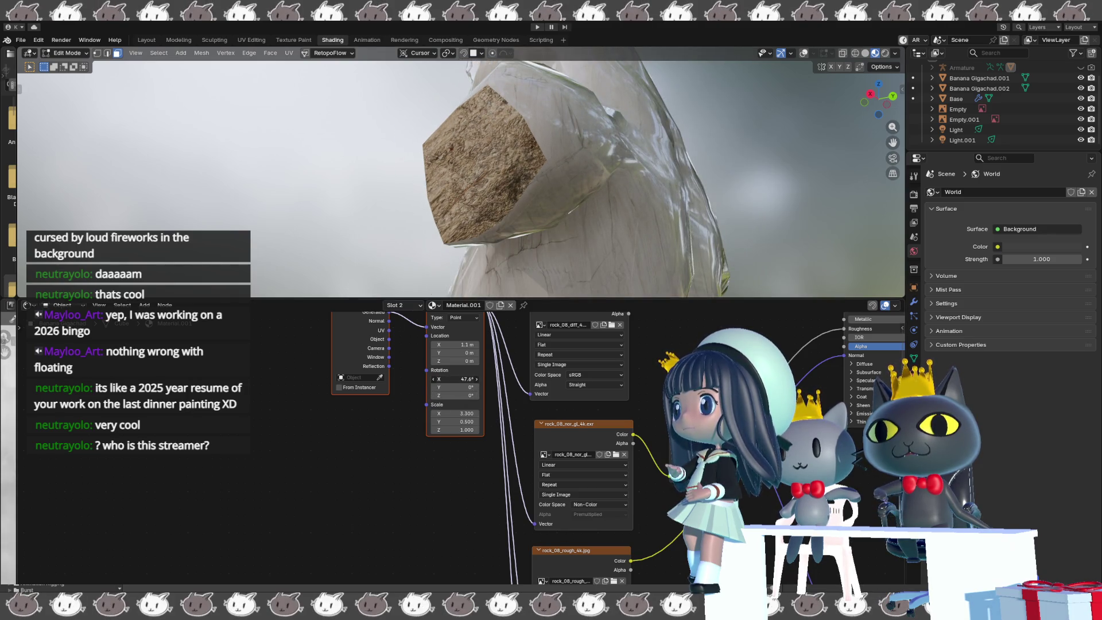
- Rotate the rock texture around X on the Mapping node, framing the stump cap to check
{"action": "left_click_drag", "start_coordinate": [454, 379], "coordinate": [469, 378]}
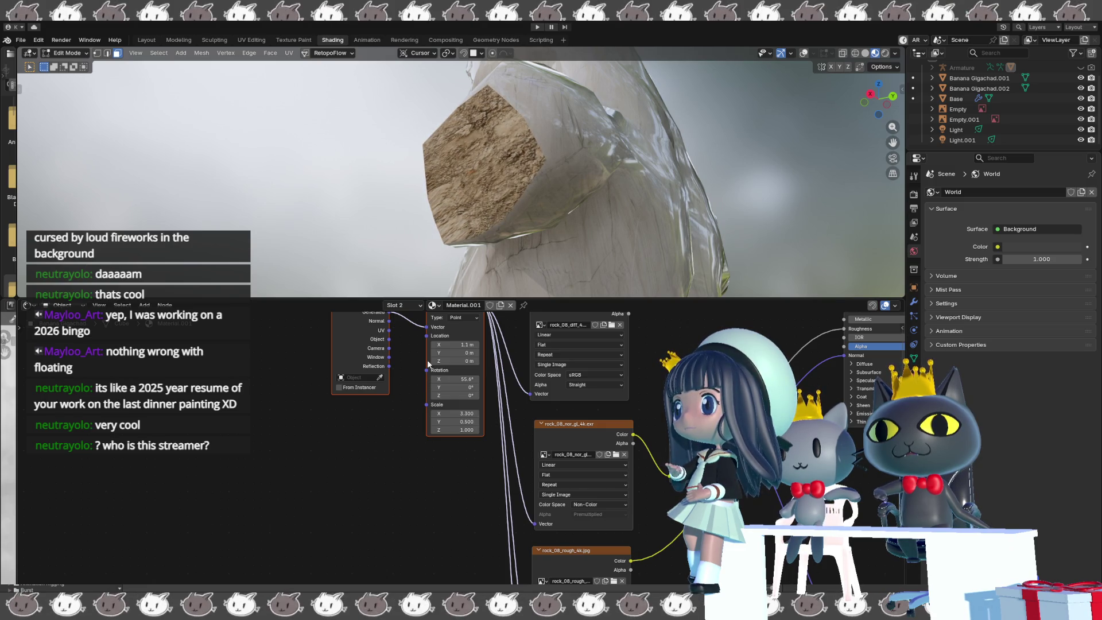
{"action": "key", "text": "KP_3"}
{"action": "mouse_move", "coordinate": [345, 218]}
{"action": "middle_mouse_down"}
{"action": "mouse_move", "coordinate": [391, 207]}
{"action": "mouse_move", "coordinate": [584, 239]}
{"action": "middle_mouse_up"}
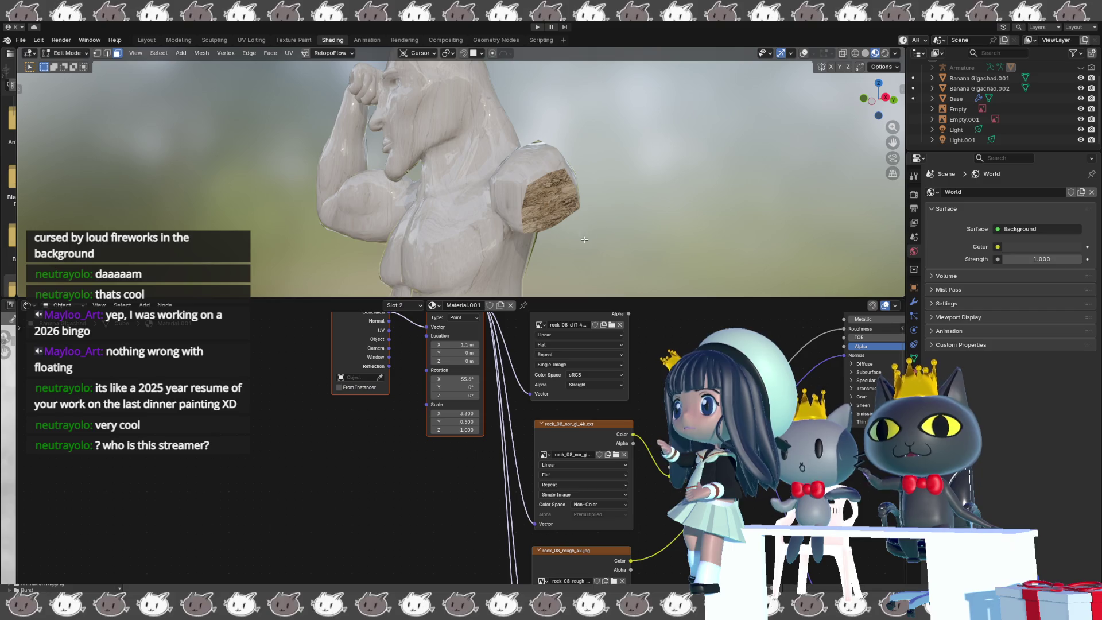
{"action": "scroll", "coordinate": [596, 240], "scroll_direction": "up", "scroll_amount": 3}
{"action": "mouse_move", "coordinate": [665, 241]}
{"action": "middle_mouse_down"}
{"action": "mouse_move", "coordinate": [539, 187]}
{"action": "mouse_move", "coordinate": [480, 197]}
{"action": "middle_mouse_up"}
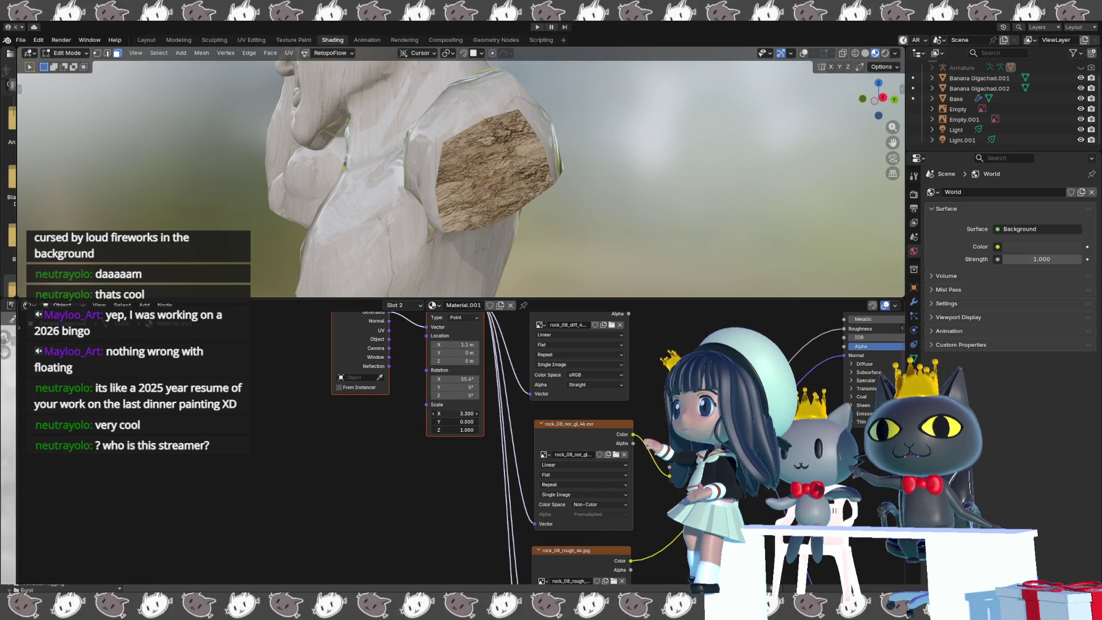
- Enlarge the Mapping scale slightly, rotate the texture back to about 49°, then return to sculpting
{"action": "left_click_drag", "start_coordinate": [453, 413], "coordinate": [467, 429]}
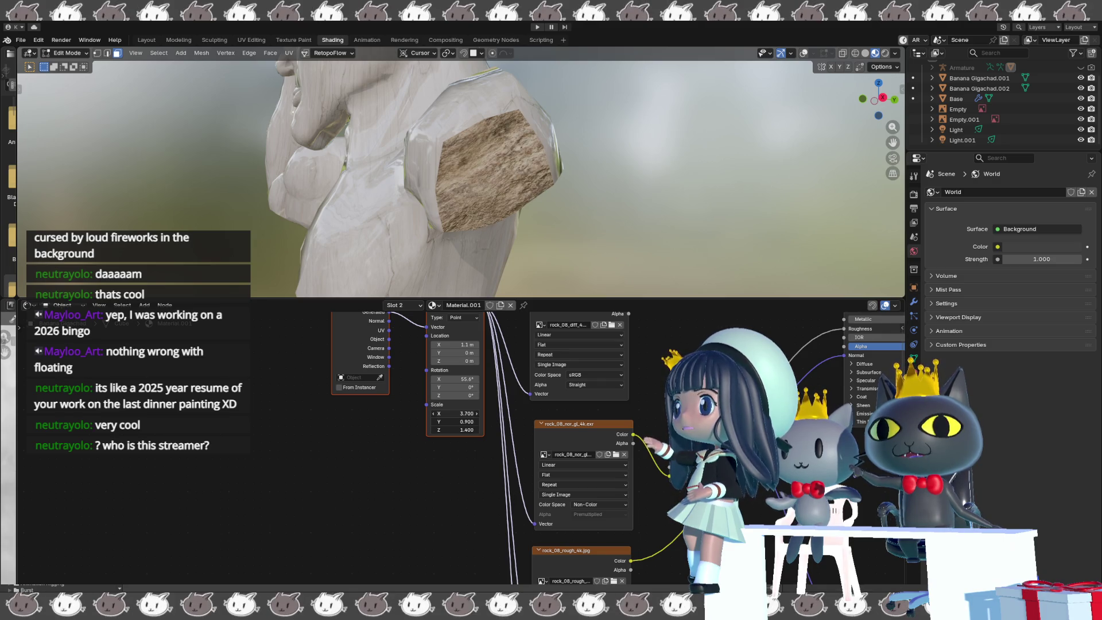
{"action": "middle_click_drag", "start_coordinate": [299, 166], "coordinate": [323, 168]}
{"action": "mouse_move", "coordinate": [215, 175]}
{"action": "middle_mouse_down"}
{"action": "mouse_move", "coordinate": [246, 172]}
{"action": "mouse_move", "coordinate": [195, 176]}
{"action": "mouse_move", "coordinate": [224, 173]}
{"action": "middle_mouse_up"}
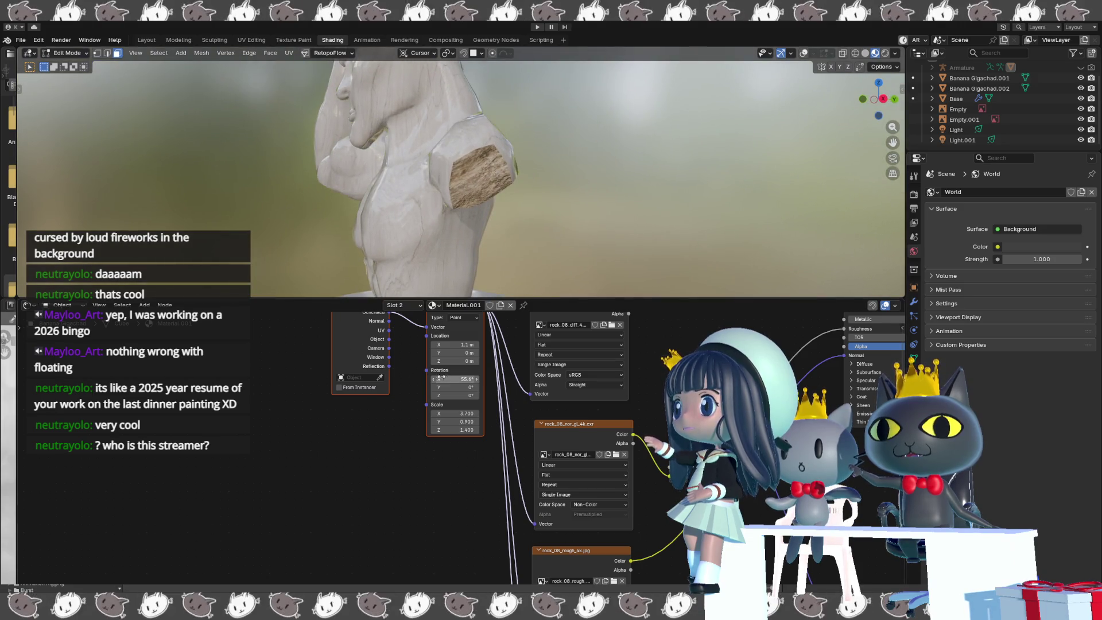
{"action": "left_click_drag", "start_coordinate": [459, 379], "coordinate": [439, 378]}
{"action": "mouse_move", "coordinate": [298, 189]}
{"action": "middle_mouse_down"}
{"action": "mouse_move", "coordinate": [513, 192]}
{"action": "mouse_move", "coordinate": [467, 171]}
{"action": "middle_mouse_up"}
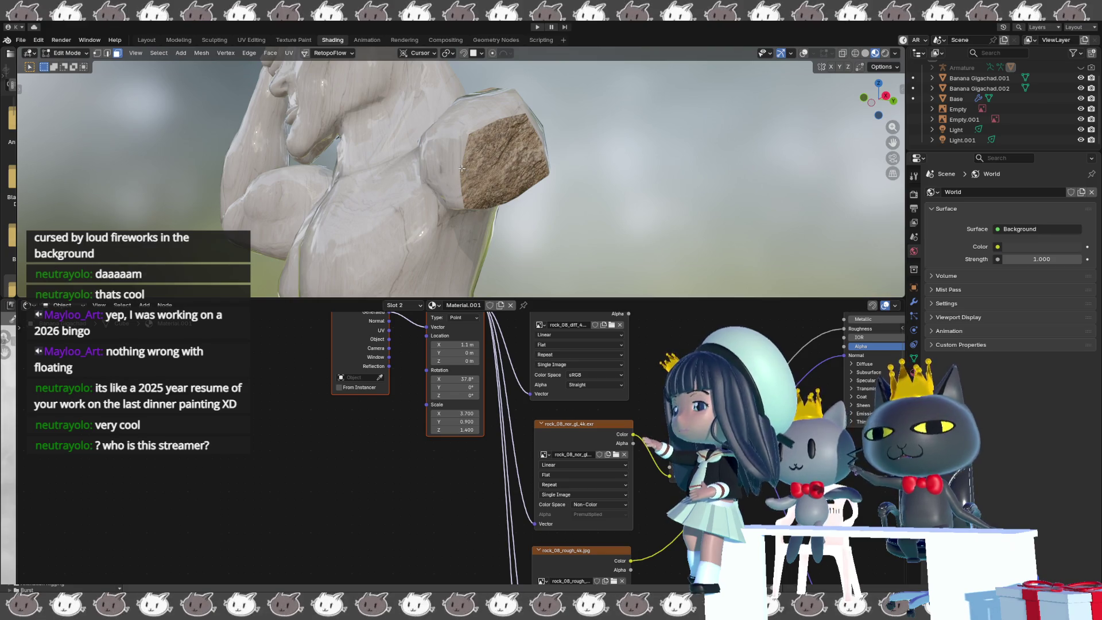
{"action": "key", "text": "Tab"}
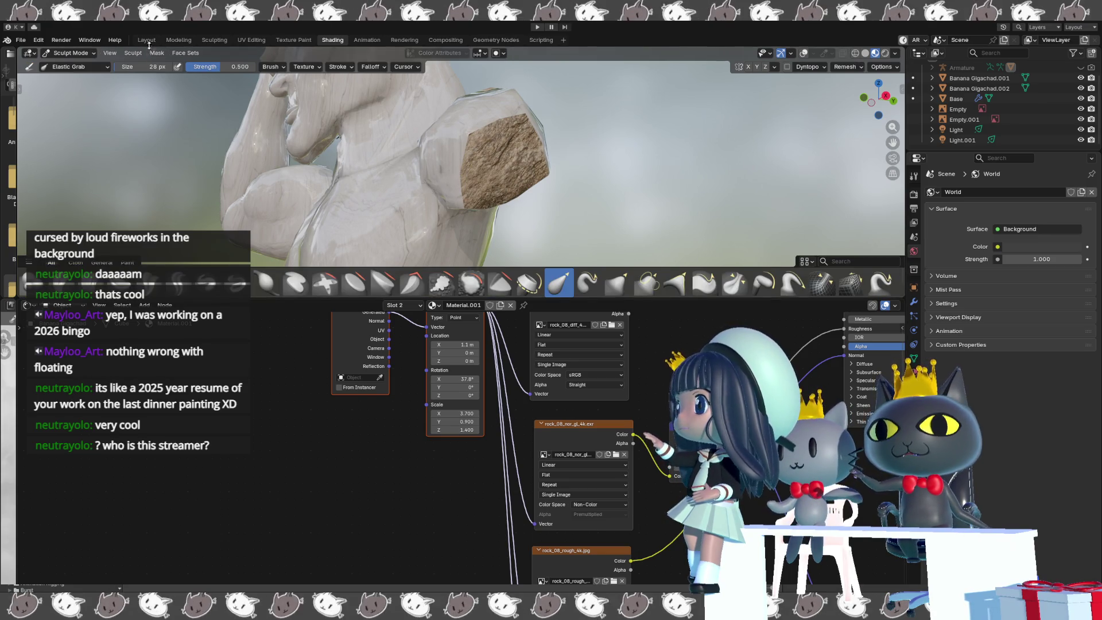
- Return to the Layout workspace, enter Edit Mode on the arm stump and use vertex selection
{"action": "left_click", "coordinate": [146, 40]}
{"action": "mouse_move", "coordinate": [417, 211]}
{"action": "middle_mouse_down"}
{"action": "mouse_move", "coordinate": [493, 236]}
{"action": "mouse_move", "coordinate": [521, 214]}
{"action": "mouse_move", "coordinate": [505, 262]}
{"action": "middle_mouse_up"}
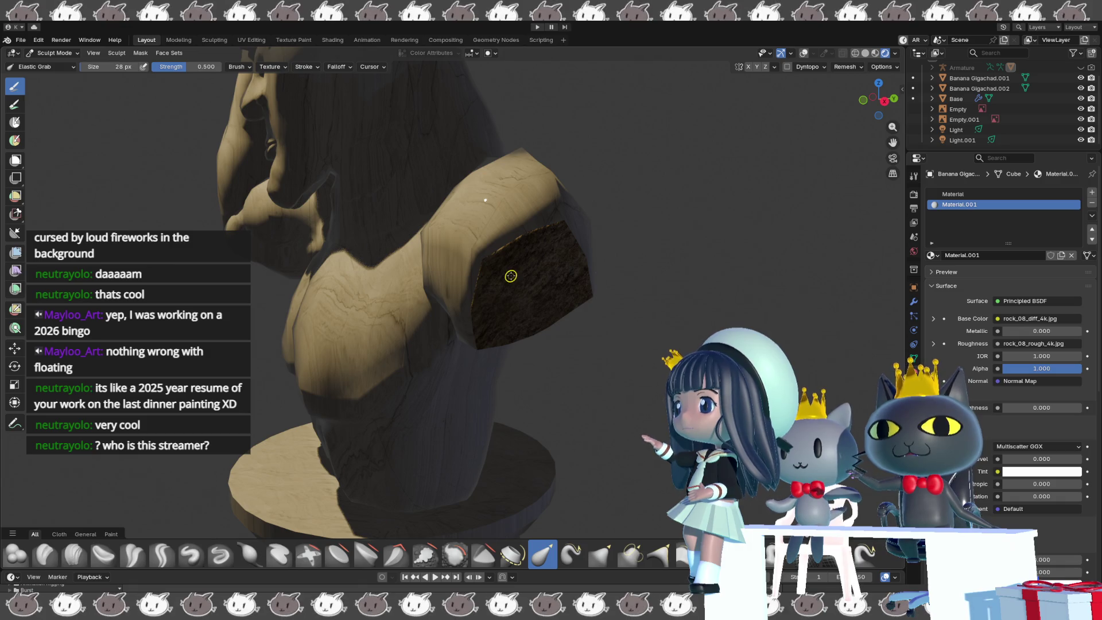
{"action": "key", "text": "Tab"}
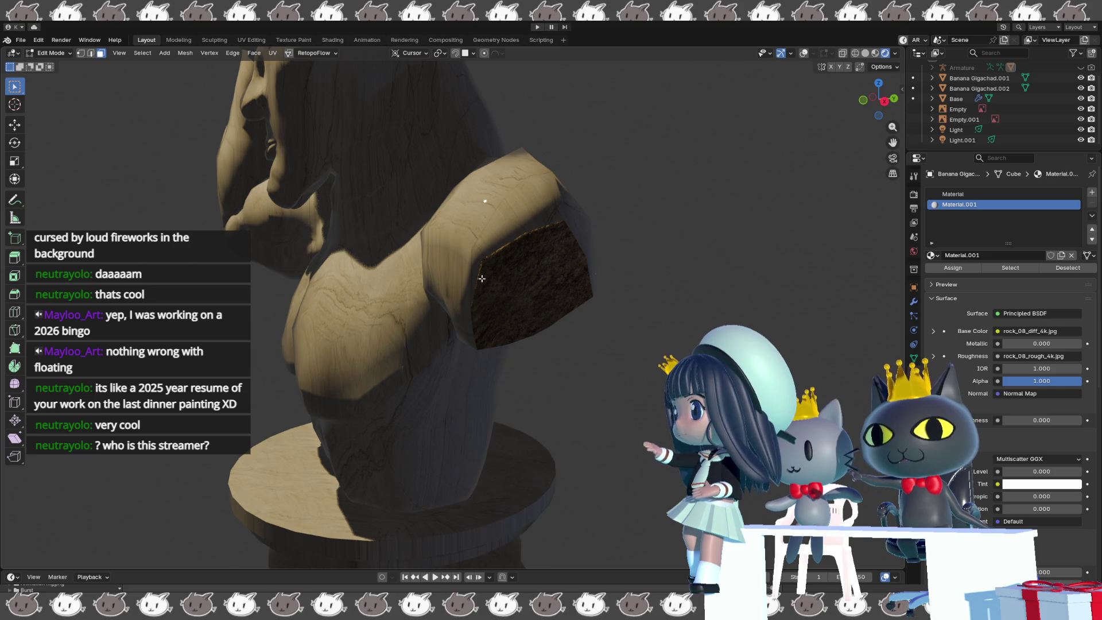
{"action": "key", "text": "shift+alt+z"}
{"action": "scroll", "coordinate": [486, 281], "scroll_direction": "up", "scroll_amount": 2}
{"action": "left_click", "coordinate": [487, 281]}
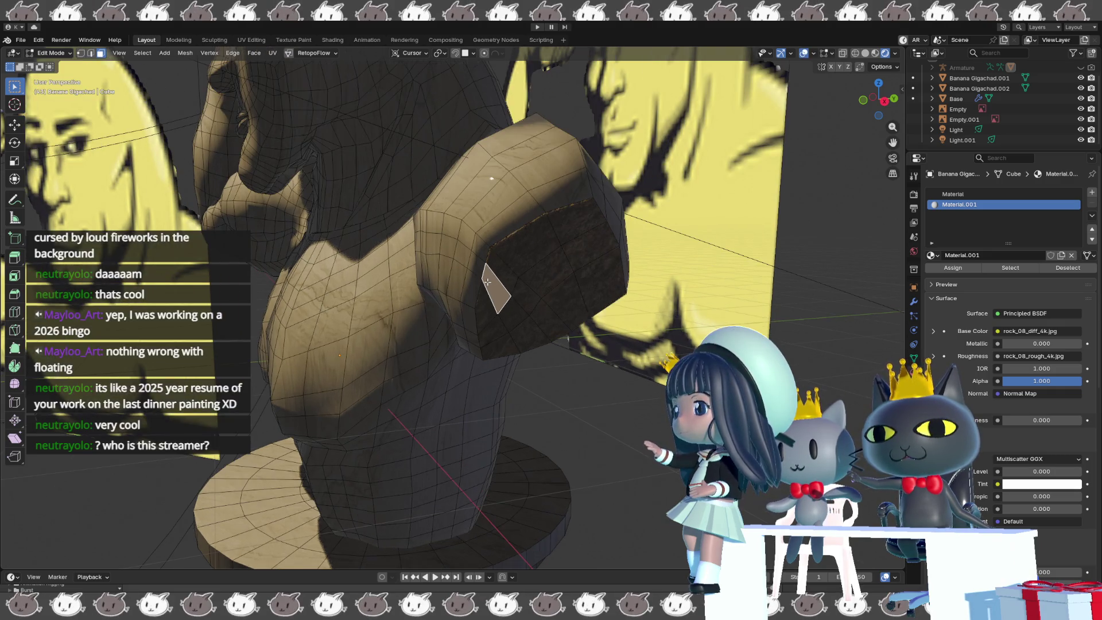
{"action": "key", "text": "1"}
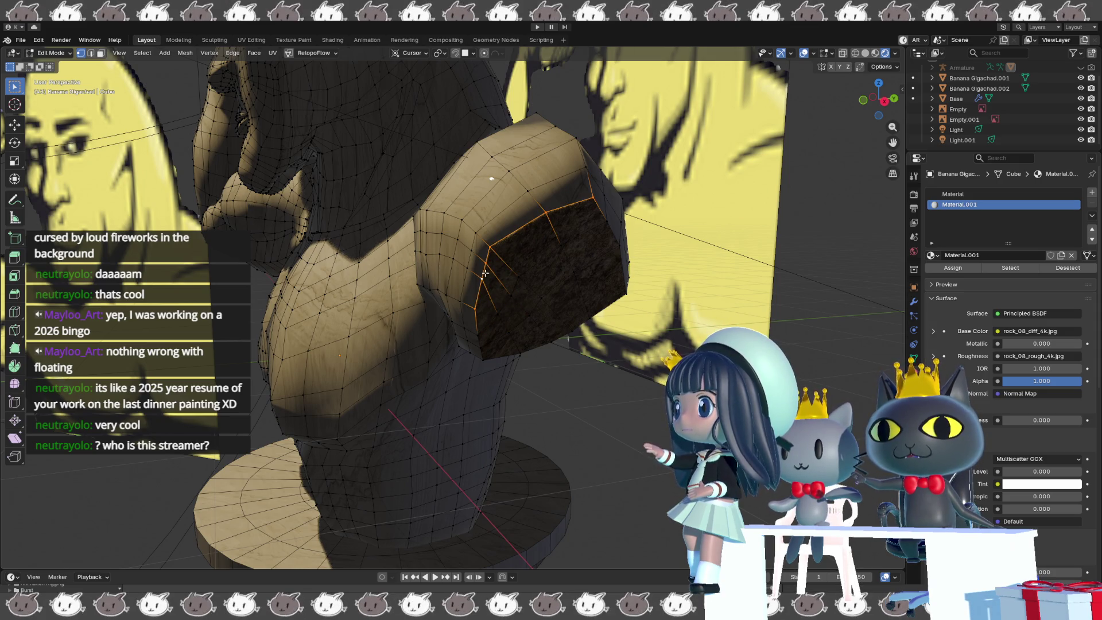
- Select the cap's front border edge loop and add the second loop around the cap
{"action": "left_click", "coordinate": [479, 334], "text": "alt"}
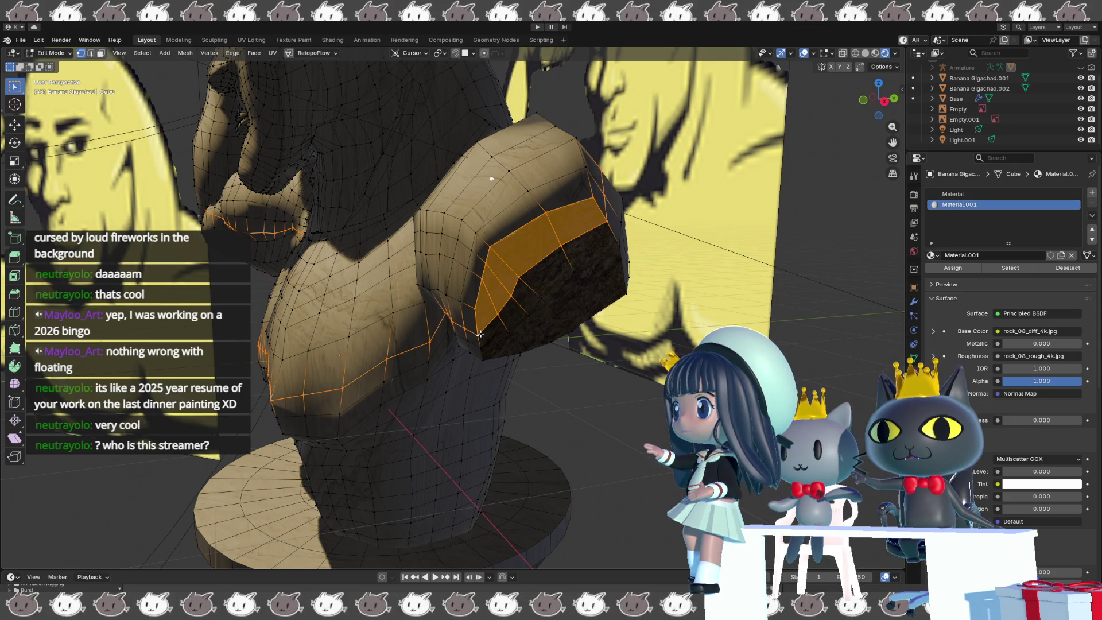
{"action": "key", "text": "alt+a"}
{"action": "left_click", "coordinate": [480, 279], "text": "alt"}
{"action": "middle_click_drag", "start_coordinate": [480, 279], "coordinate": [486, 239]}
{"action": "left_click", "coordinate": [494, 231], "text": "alt+shift"}
{"action": "mouse_move", "coordinate": [429, 234]}
{"action": "middle_mouse_down"}
{"action": "mouse_move", "coordinate": [540, 214]}
{"action": "mouse_move", "coordinate": [560, 227]}
{"action": "mouse_move", "coordinate": [573, 291]}
{"action": "middle_mouse_up"}
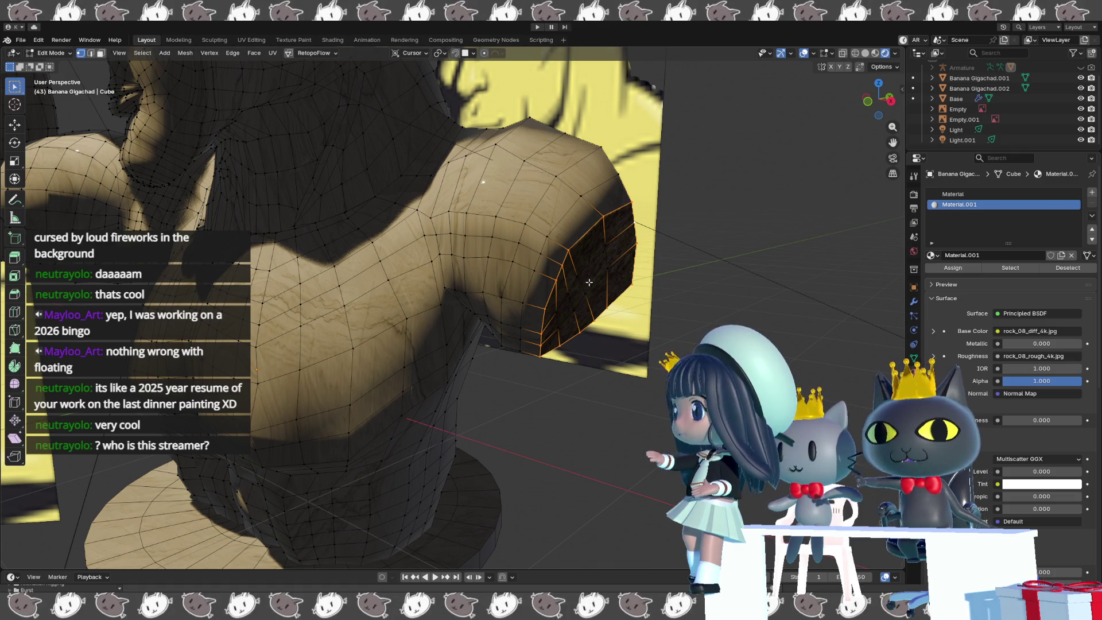
- Smooth the selected cap vertices and switch the viewport to Material Preview shading
{"action": "right_click", "coordinate": [619, 282]}
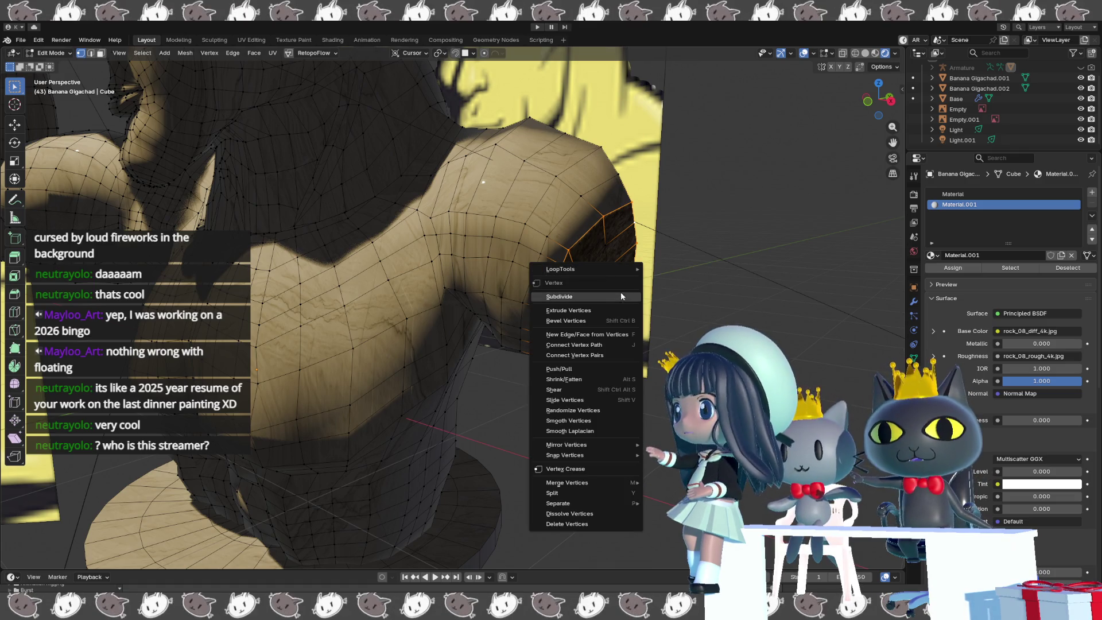
{"action": "left_click", "coordinate": [595, 420]}
{"action": "mouse_move", "coordinate": [599, 390]}
{"action": "middle_mouse_down"}
{"action": "mouse_move", "coordinate": [606, 361]}
{"action": "mouse_move", "coordinate": [585, 353]}
{"action": "middle_mouse_up"}
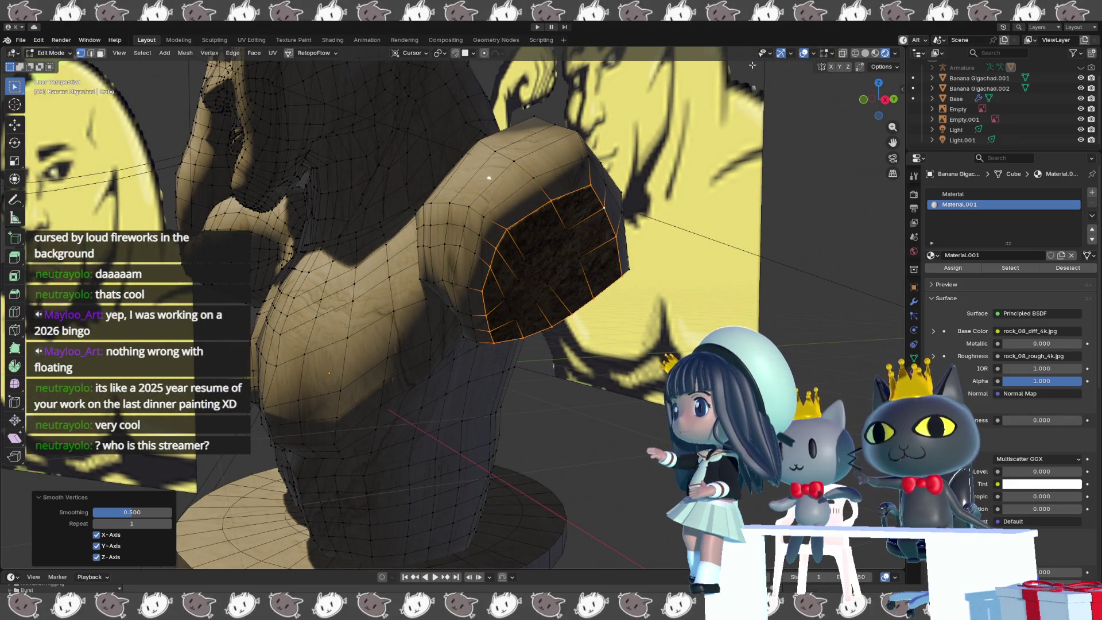
{"action": "middle_click_drag", "start_coordinate": [579, 322], "coordinate": [708, 133]}
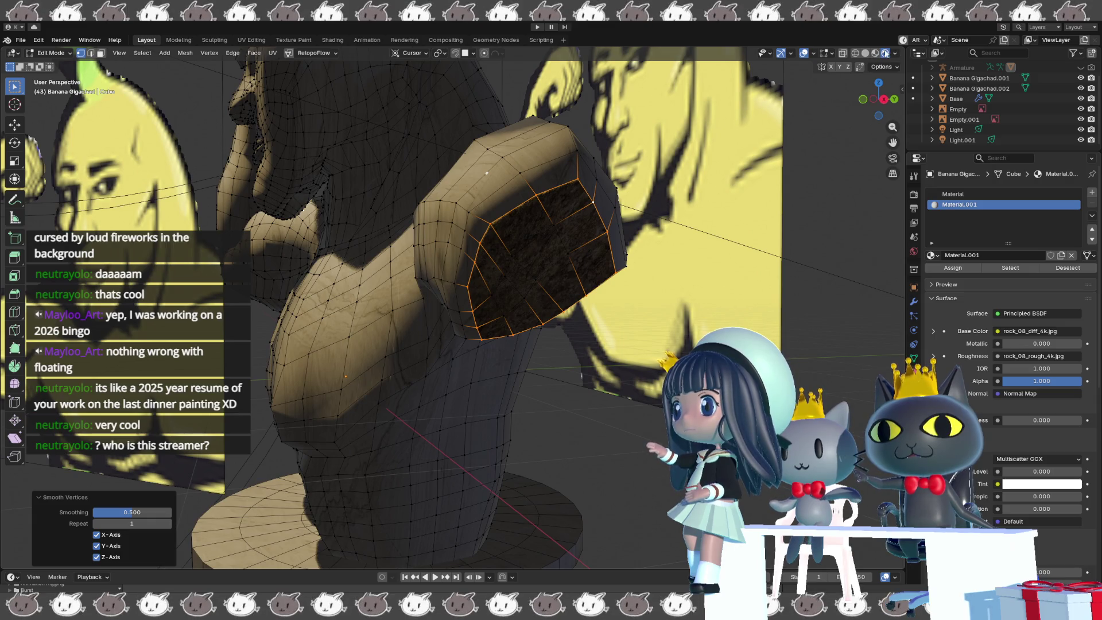
{"action": "left_click", "coordinate": [875, 53]}
{"action": "middle_click_drag", "start_coordinate": [516, 321], "coordinate": [596, 319]}
- Smooth the vertices again, raising the smoothing strength and setting Repeat to 5
{"action": "right_click", "coordinate": [596, 319]}
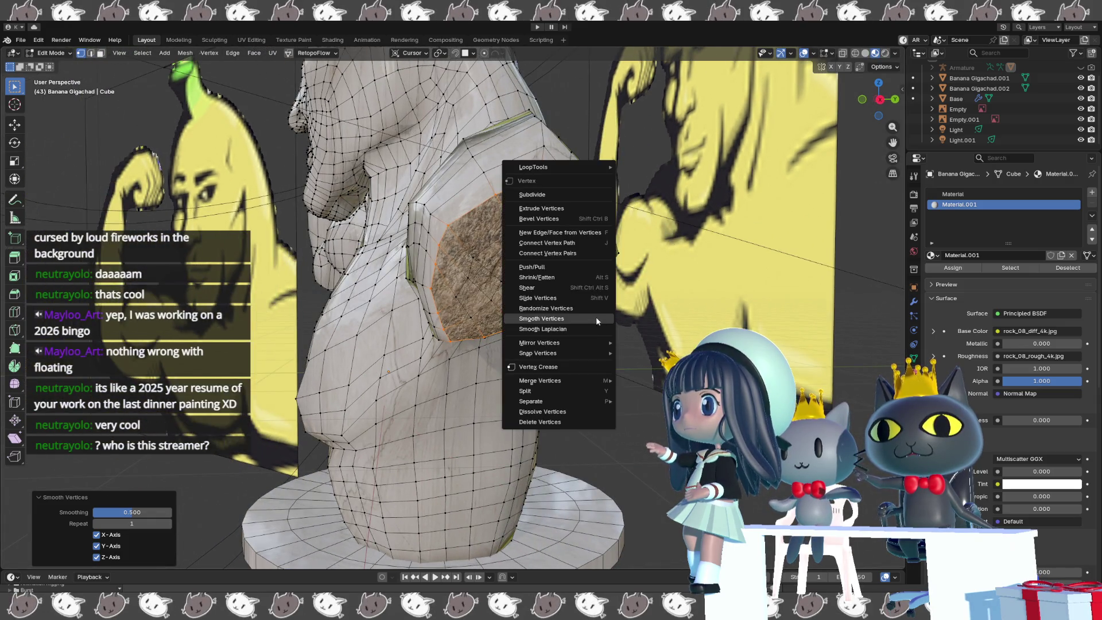
{"action": "left_click", "coordinate": [576, 319]}
{"action": "mouse_move", "coordinate": [132, 511]}
{"action": "left_mouse_down"}
{"action": "mouse_move", "coordinate": [172, 511]}
{"action": "mouse_move", "coordinate": [92, 511]}
{"action": "left_mouse_up"}
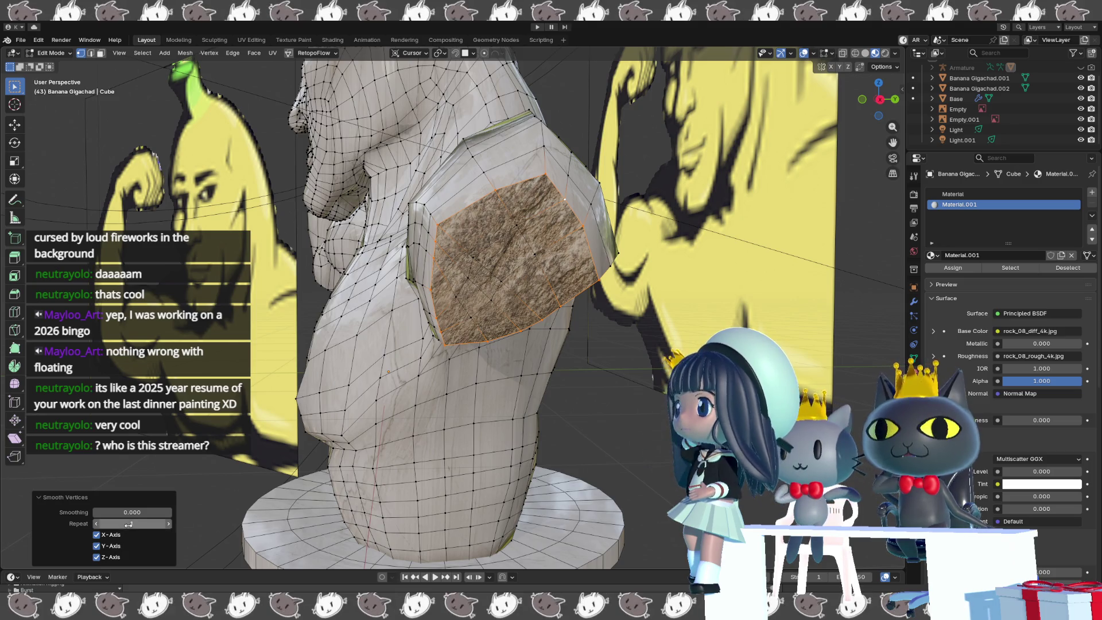
{"action": "left_click", "coordinate": [167, 524]}
{"action": "left_click", "coordinate": [167, 524]}
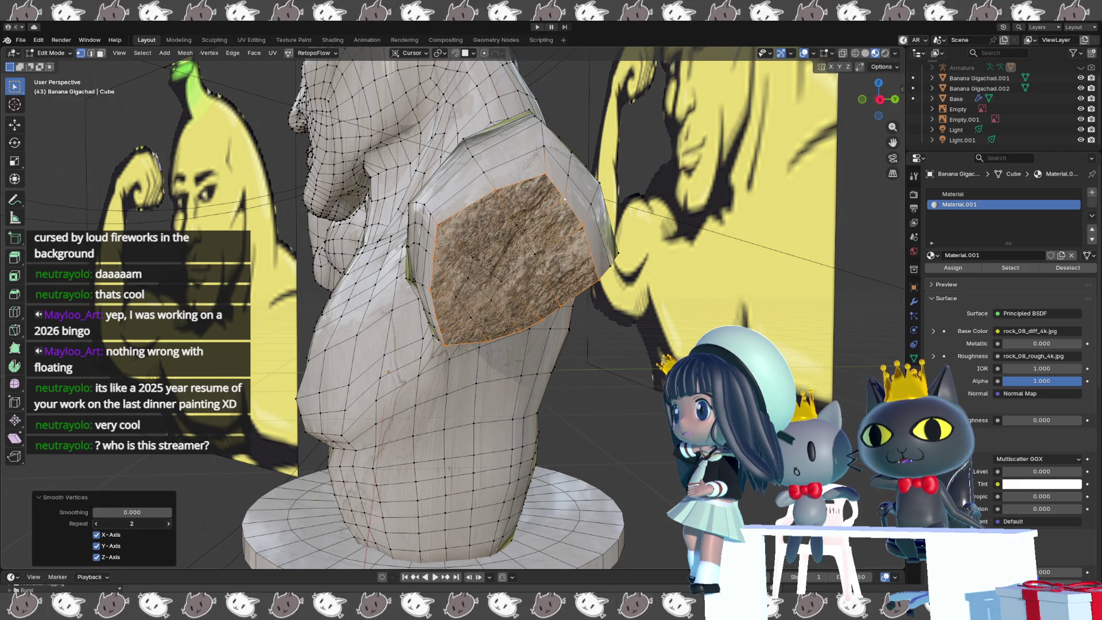
{"action": "left_click_drag", "start_coordinate": [131, 512], "coordinate": [158, 515]}
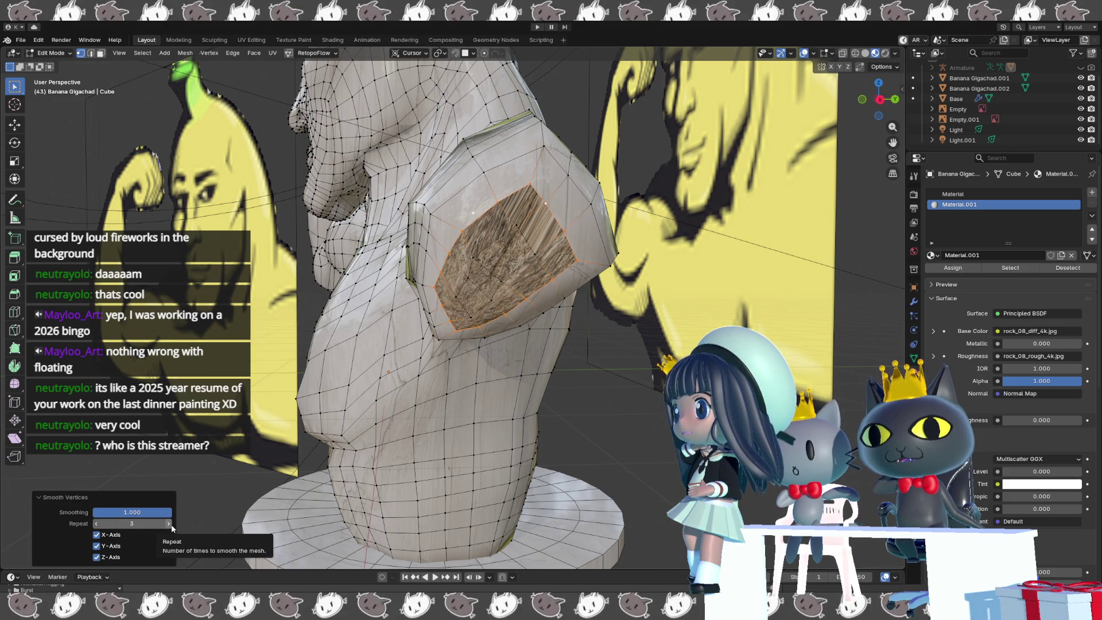
{"action": "left_click", "coordinate": [169, 524]}
{"action": "left_click", "coordinate": [168, 523]}
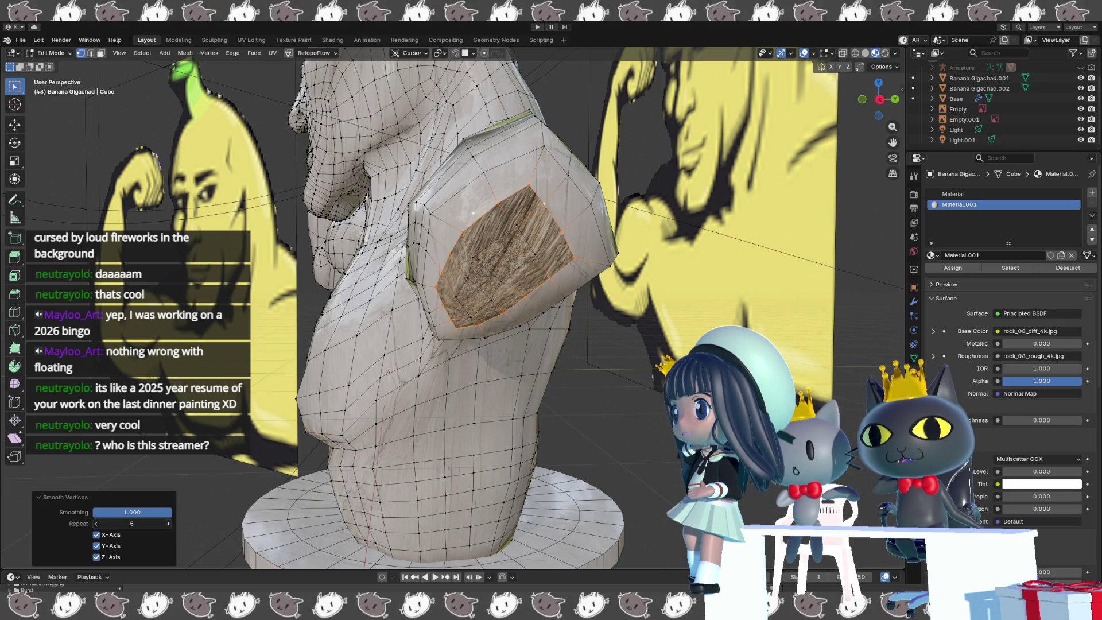
{"action": "right_click", "coordinate": [480, 339]}
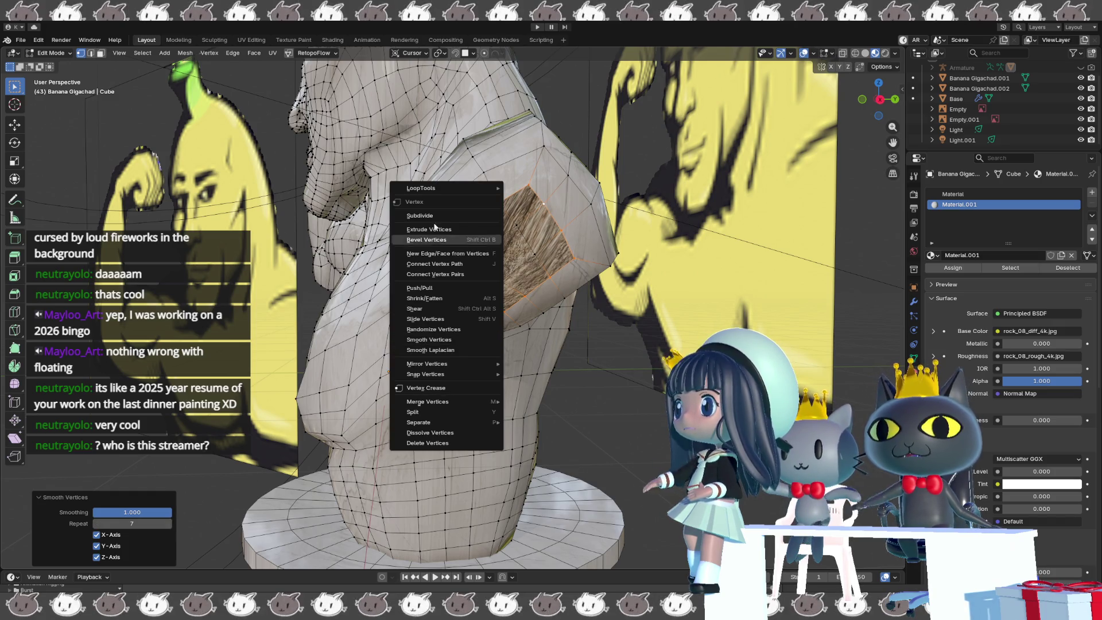
- Make the selected loop circular with LoopTools Circle and rotate it about 25.7°
{"action": "mouse_move", "coordinate": [487, 188]}
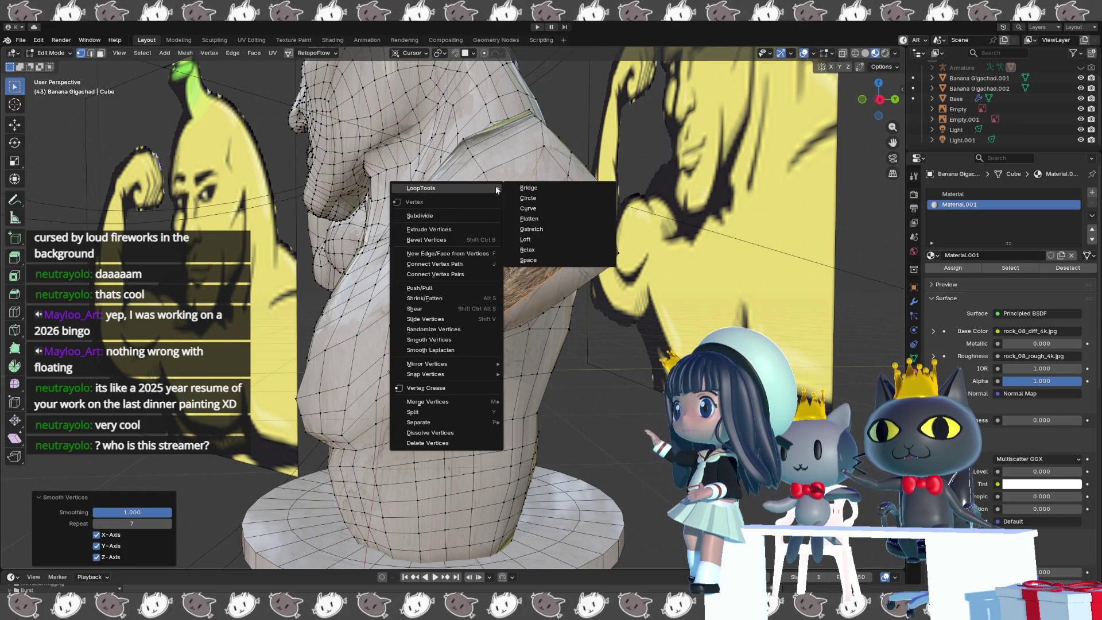
{"action": "left_click", "coordinate": [541, 198]}
{"action": "middle_click_drag", "start_coordinate": [579, 322], "coordinate": [535, 328]}
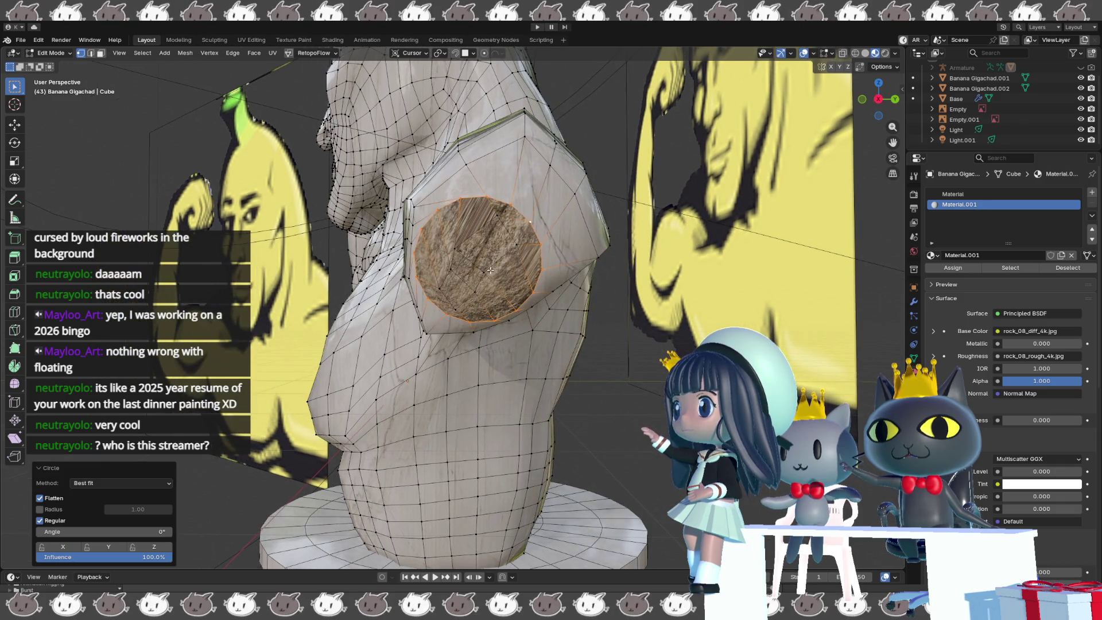
{"action": "key", "text": "r"}
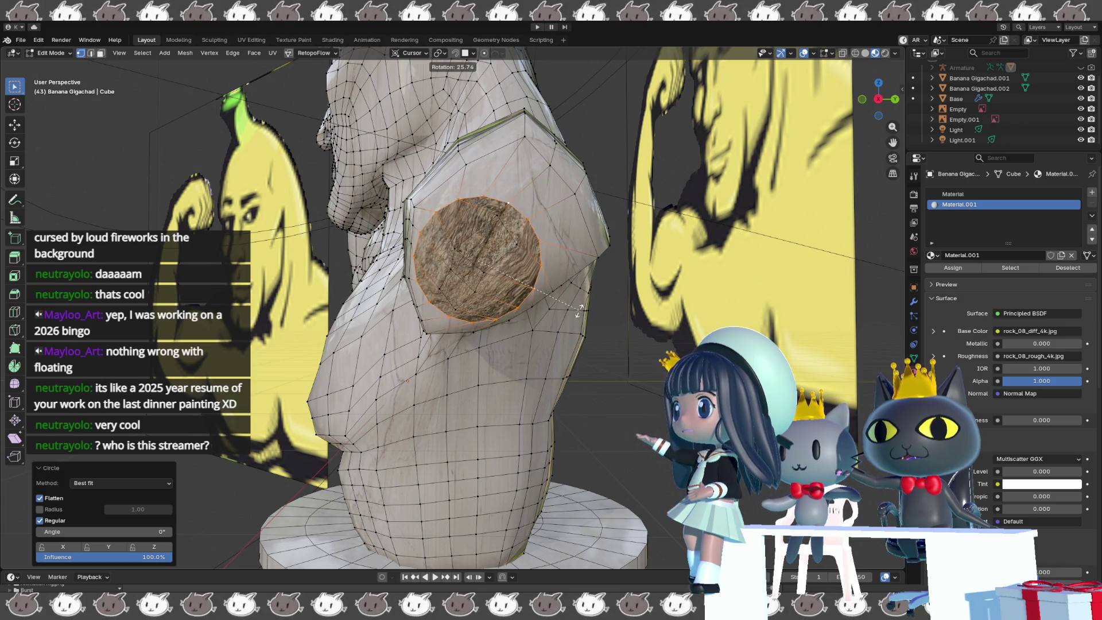
{"action": "left_click", "coordinate": [578, 310]}
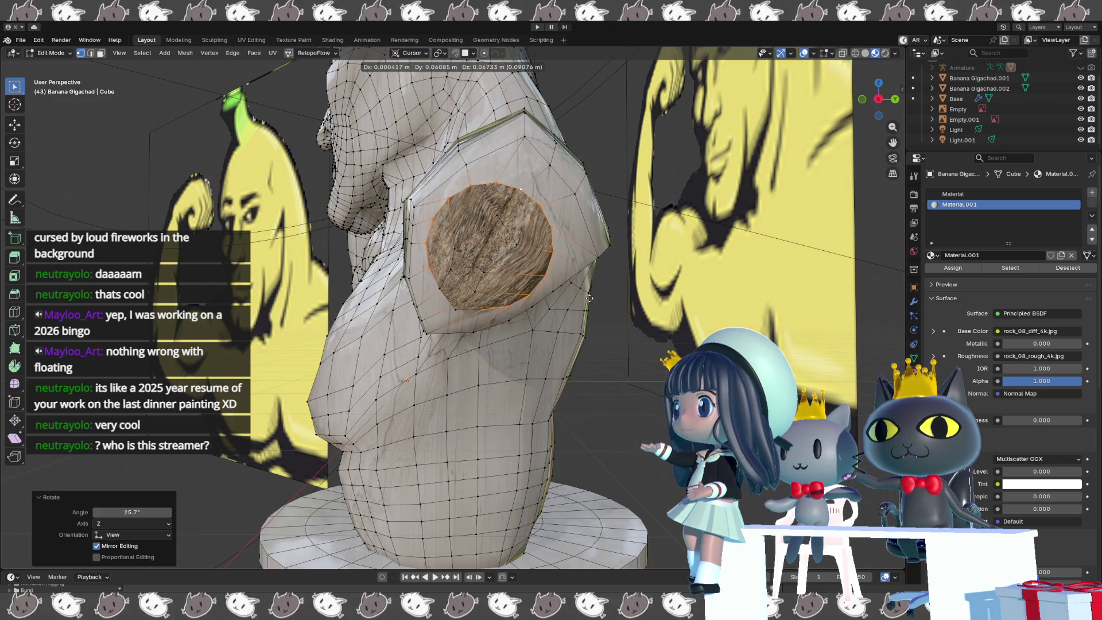
{"action": "left_click", "coordinate": [579, 310]}
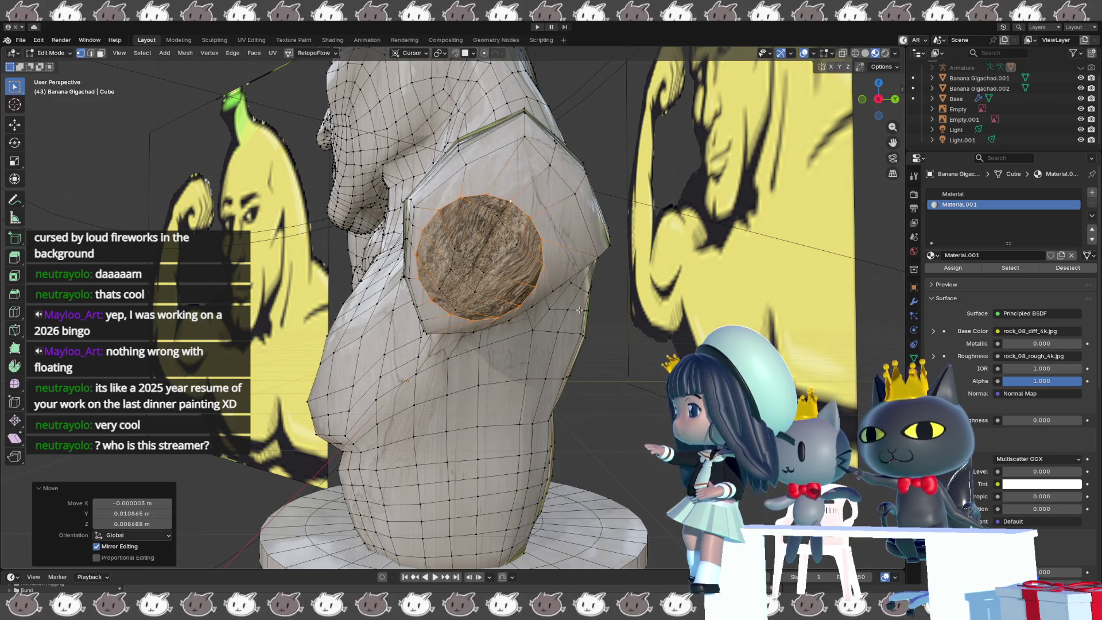
- Scale the cap loop, constraining it first to the X axis and then the Y axis
{"action": "key", "text": "s"}
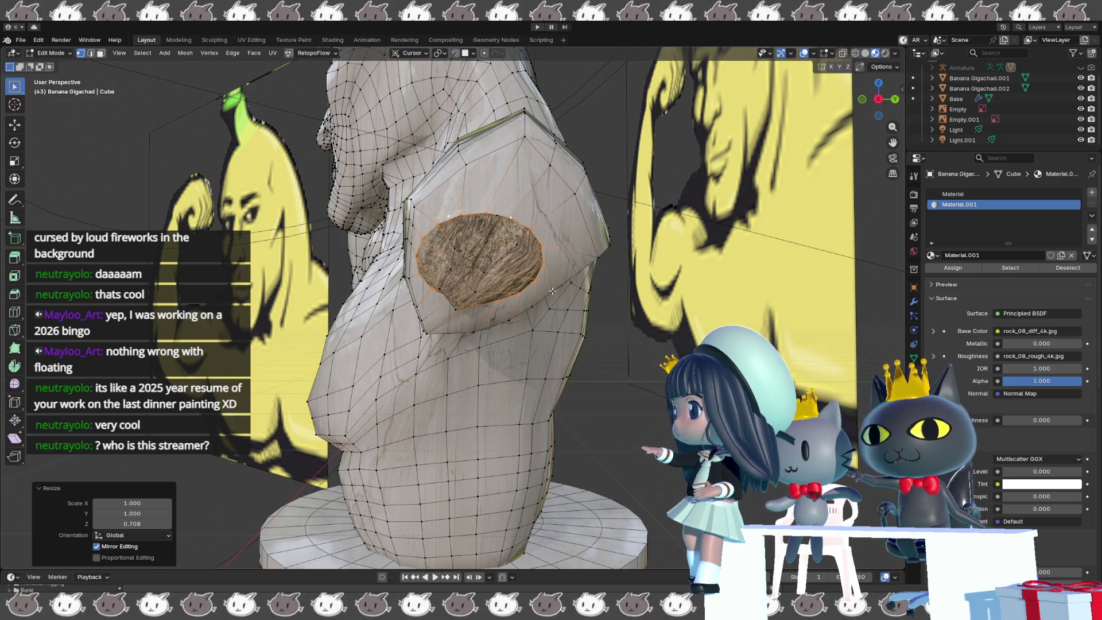
{"action": "mouse_move", "coordinate": [552, 292]}
{"action": "middle_mouse_down"}
{"action": "mouse_move", "coordinate": [620, 323]}
{"action": "mouse_move", "coordinate": [568, 317]}
{"action": "middle_mouse_up"}
{"action": "key", "text": "s"}
{"action": "key", "text": "x"}
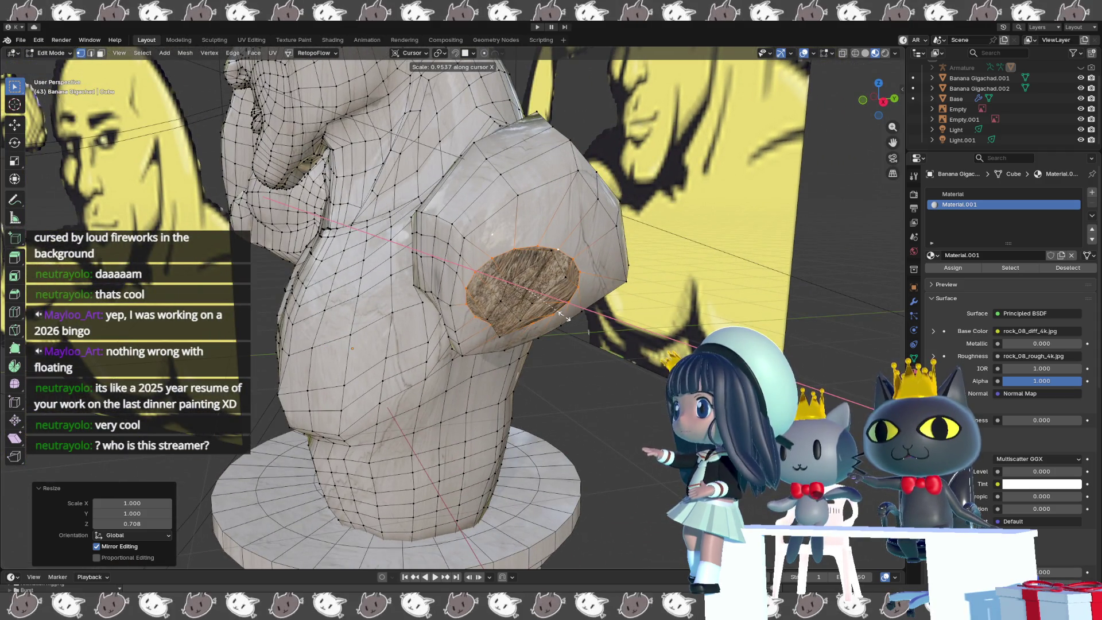
{"action": "key", "text": "y"}
{"action": "key", "text": "y"}
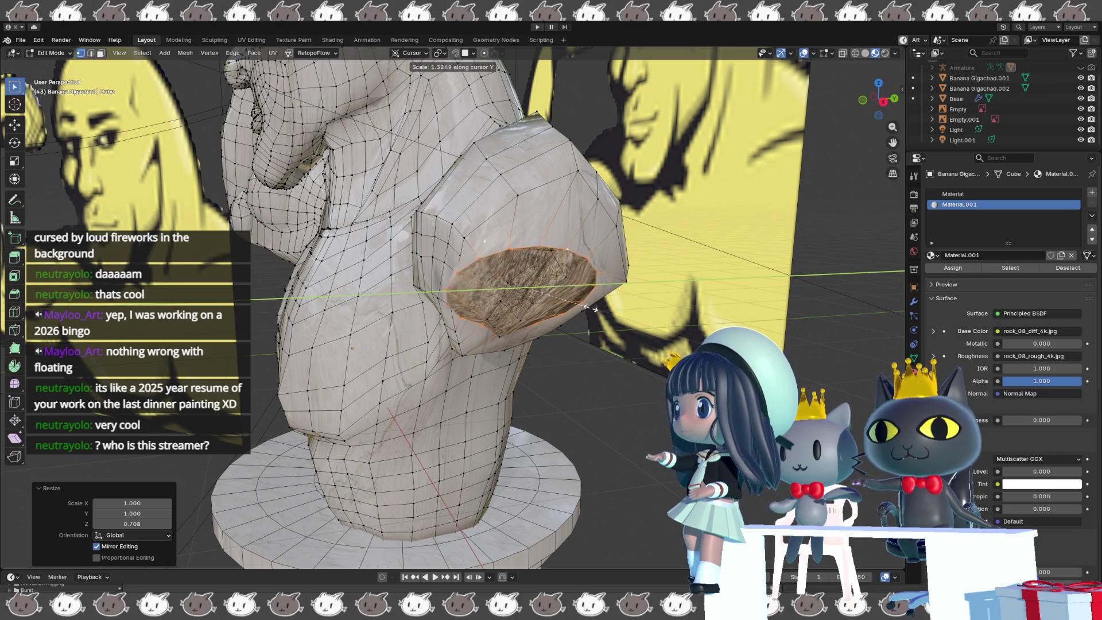
- Rotate the cap loop 26.7°, move it, and begin another rotation
{"action": "key", "text": "r"}
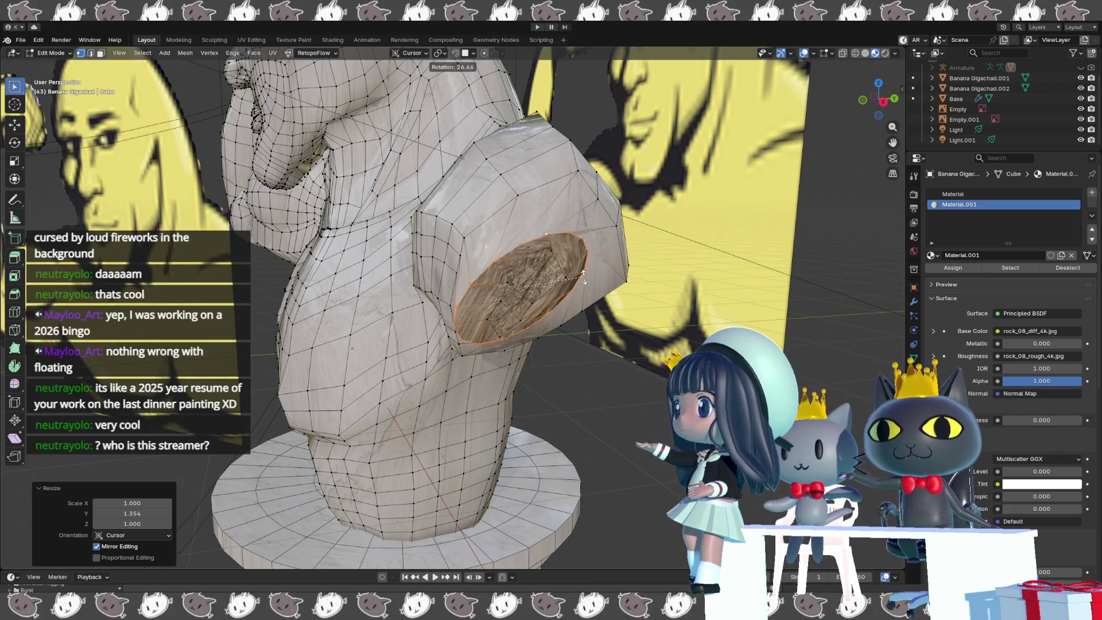
{"action": "left_click", "coordinate": [583, 278]}
{"action": "key", "text": "g"}
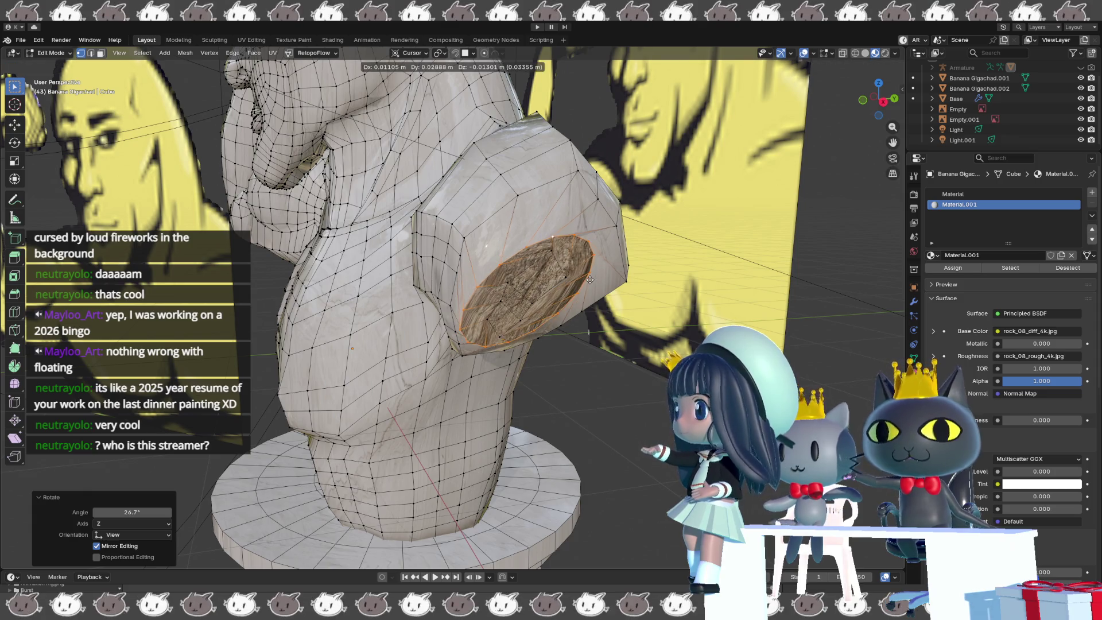
{"action": "left_click", "coordinate": [598, 276]}
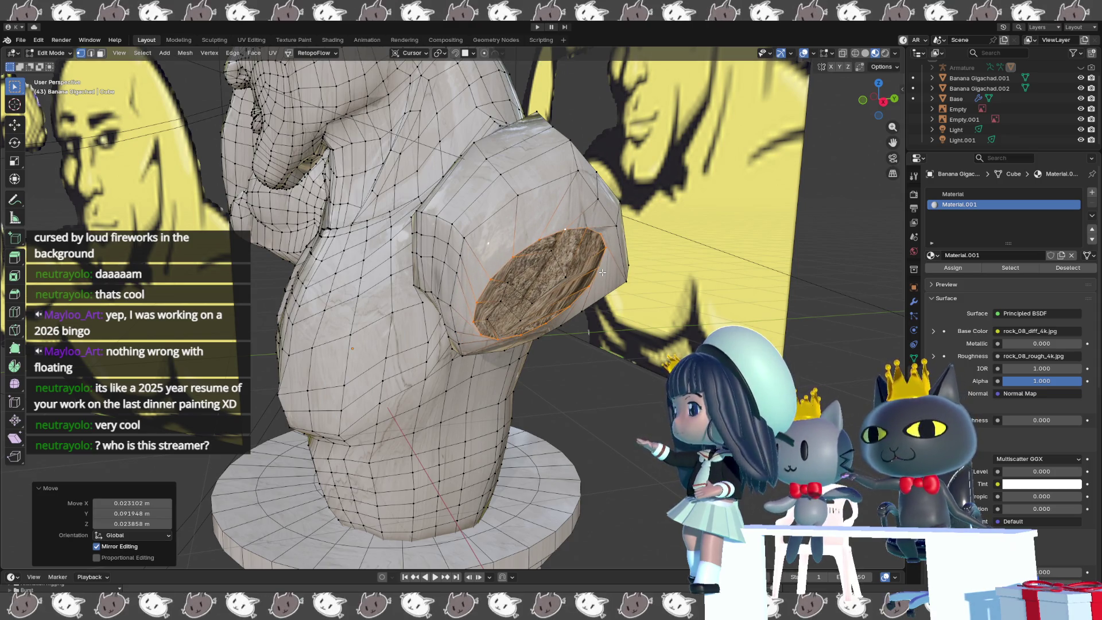
{"action": "key", "text": "r"}
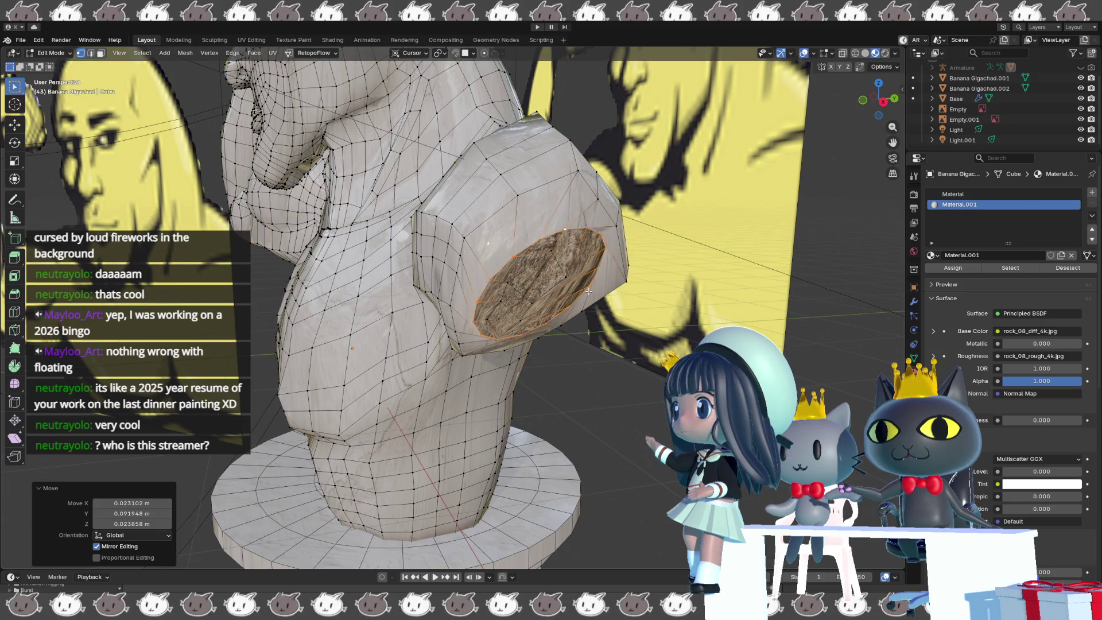
{"action": "middle_click_drag", "start_coordinate": [588, 291], "coordinate": [580, 293]}
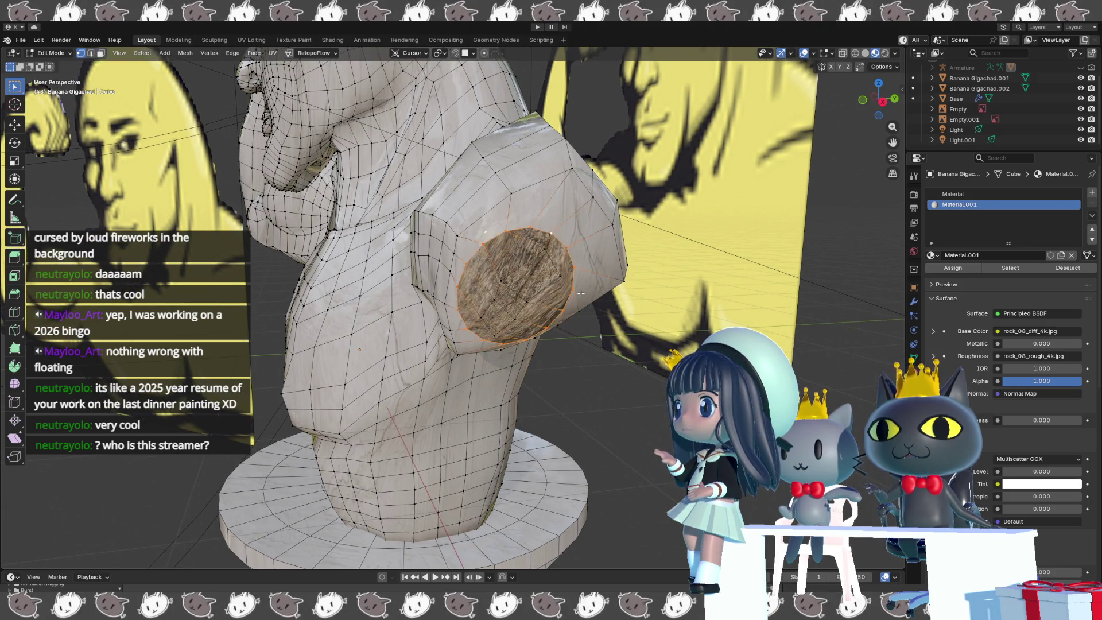
{"action": "mouse_move", "coordinate": [581, 293]}
{"action": "middle_mouse_down"}
{"action": "mouse_move", "coordinate": [617, 301]}
{"action": "mouse_move", "coordinate": [582, 286]}
{"action": "middle_mouse_up"}
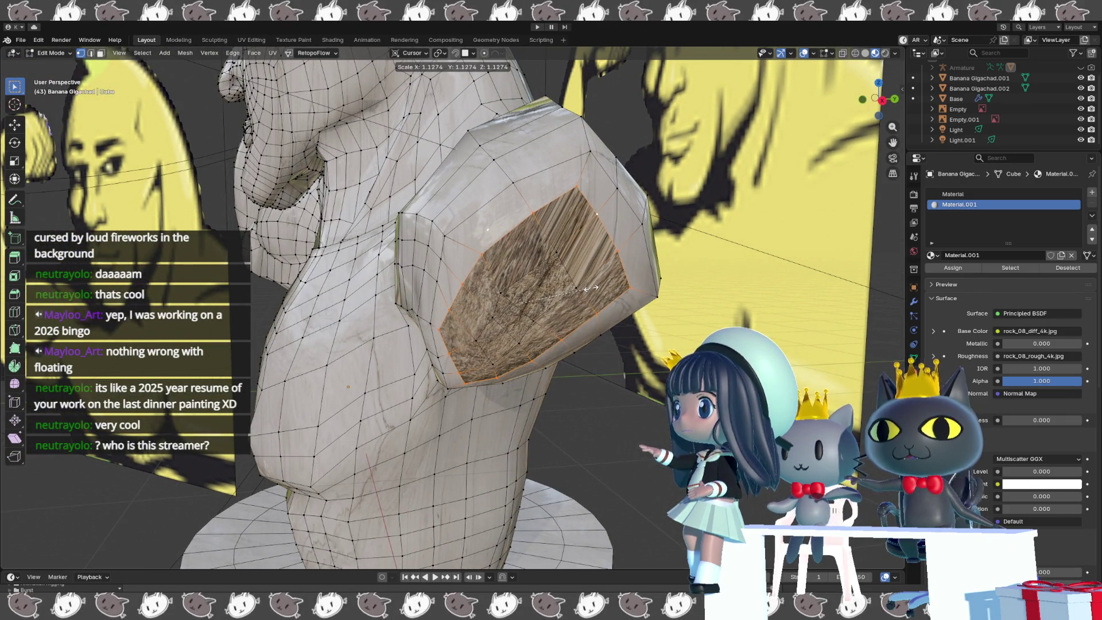
- Scale the cap loop to about 1.12, rotate it -2.89°, and reposition it
{"action": "left_click", "coordinate": [591, 288]}
{"action": "middle_click_drag", "start_coordinate": [591, 288], "coordinate": [581, 262]}
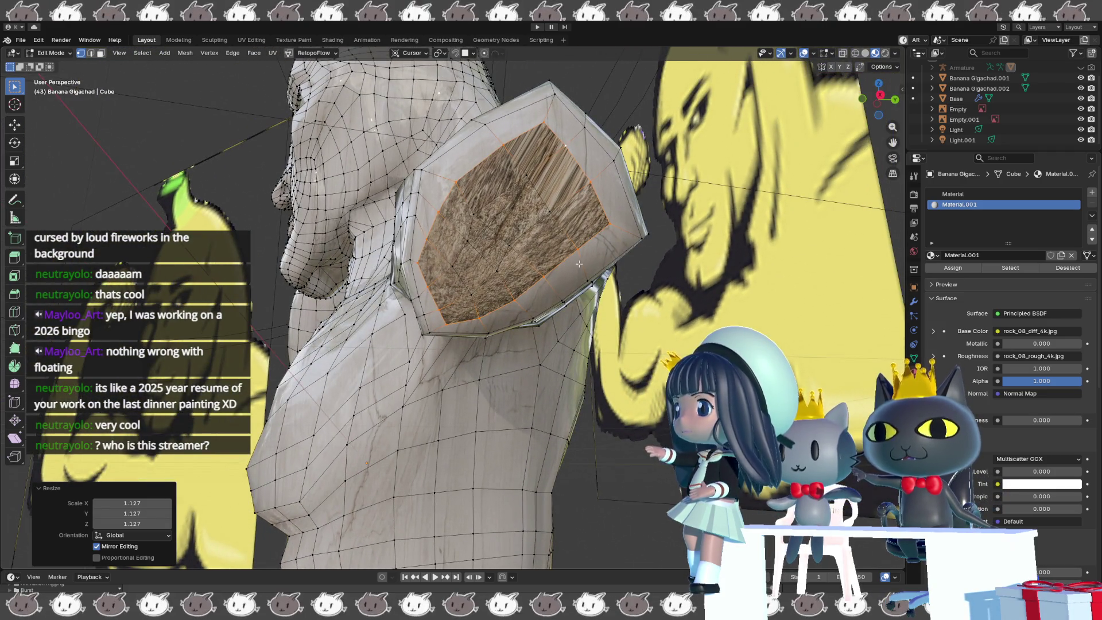
{"action": "key", "text": "s"}
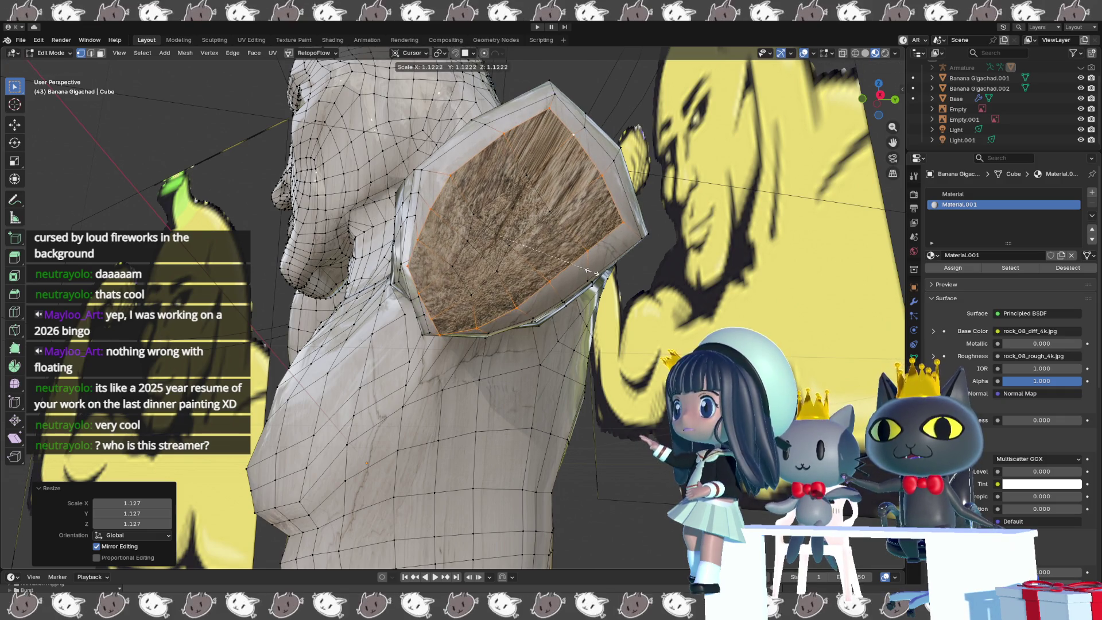
{"action": "left_click", "coordinate": [592, 272]}
{"action": "key", "text": "r"}
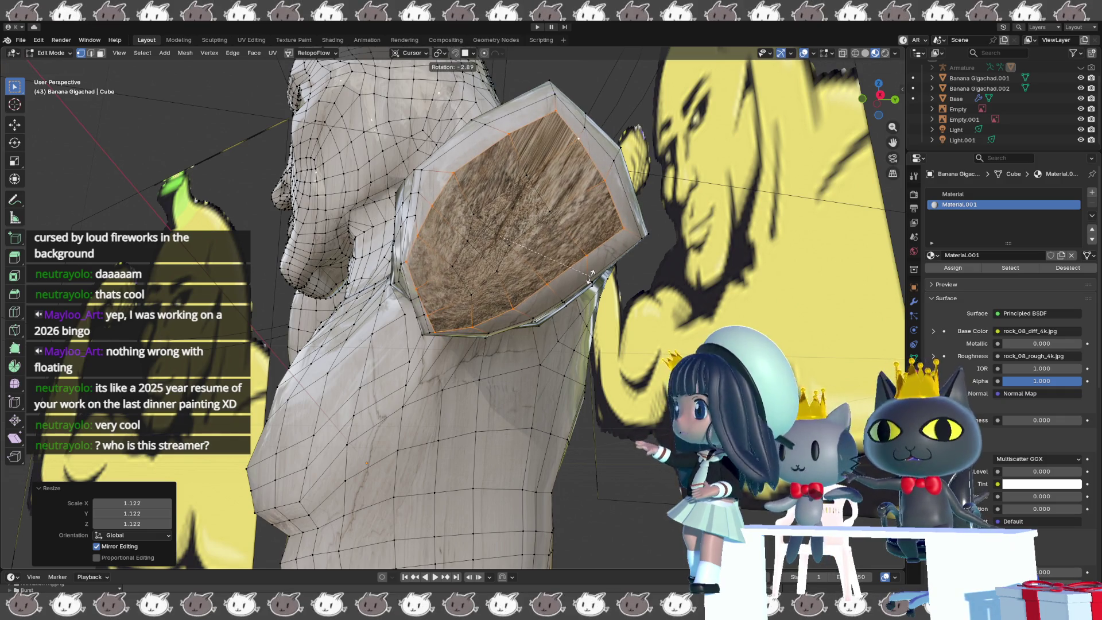
{"action": "left_click", "coordinate": [590, 277]}
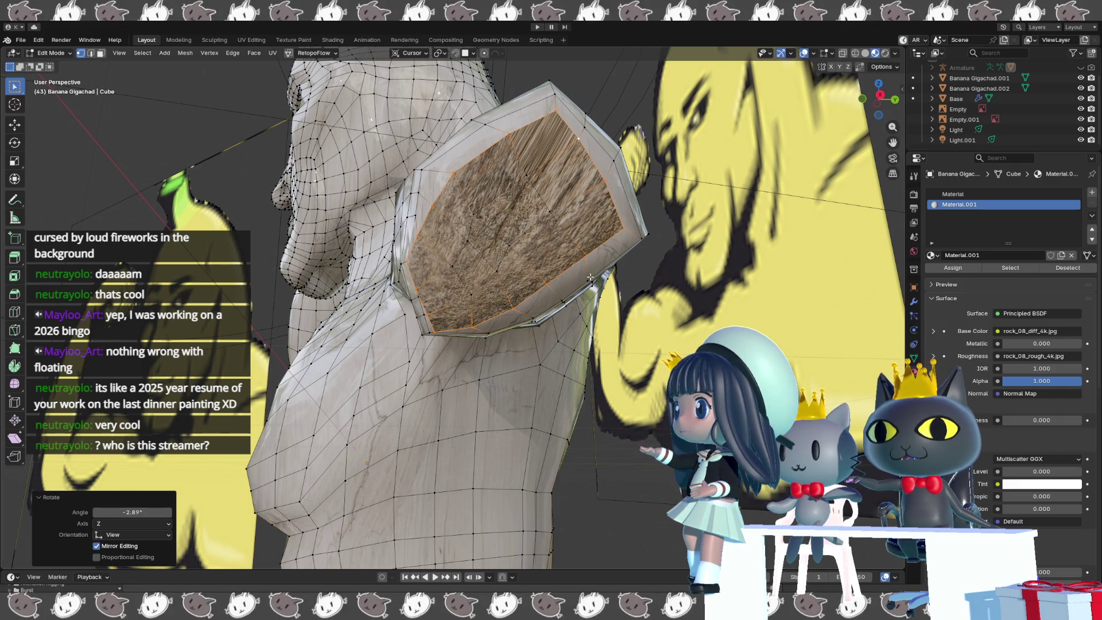
{"action": "key", "text": "g"}
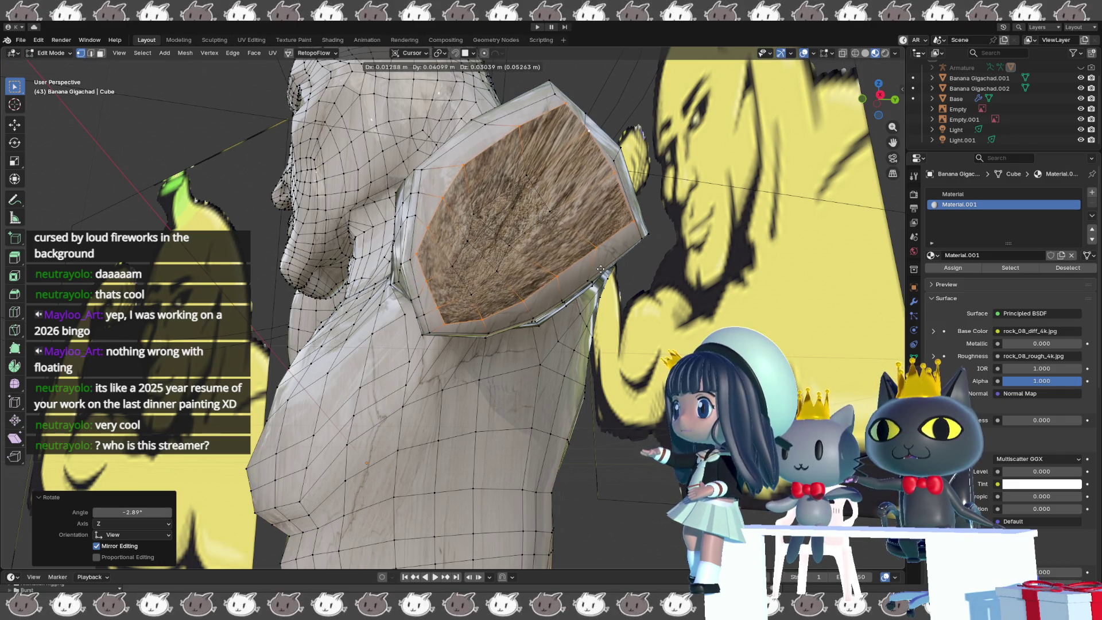
{"action": "left_click", "coordinate": [601, 274]}
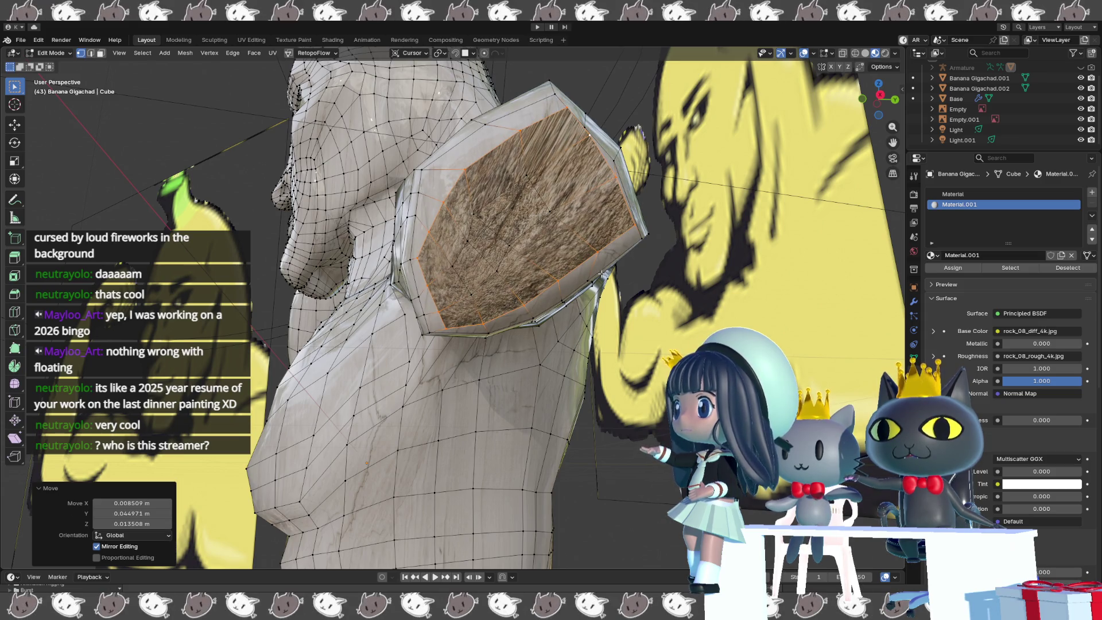
- Shrink the cap loop to 0.925 and give it a small twist of about 2.89°
{"action": "key", "text": "s"}
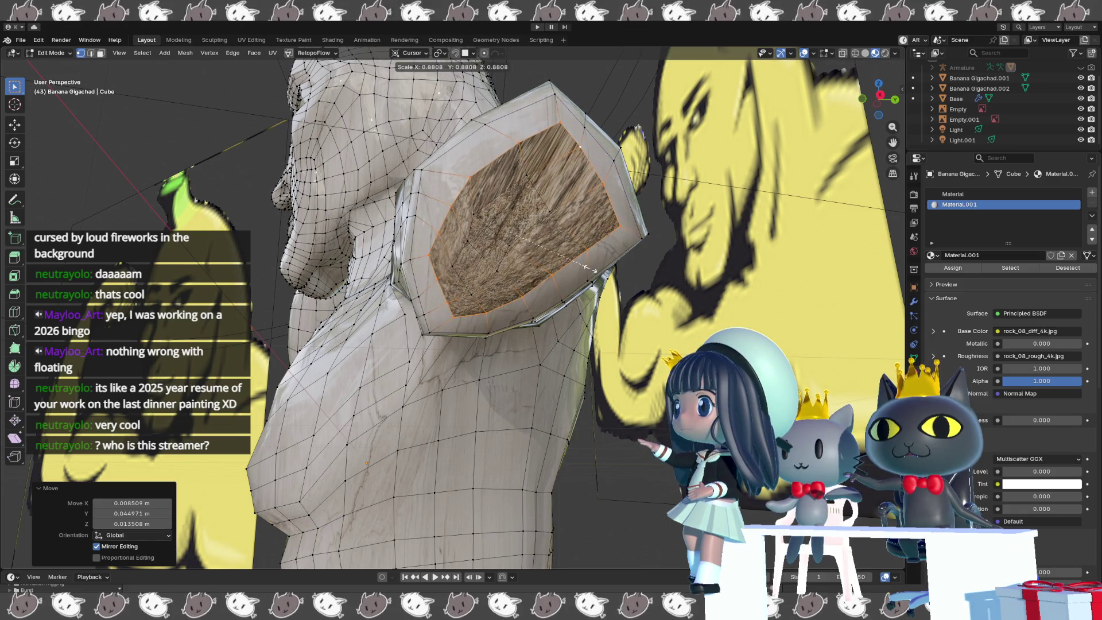
{"action": "left_click", "coordinate": [593, 271]}
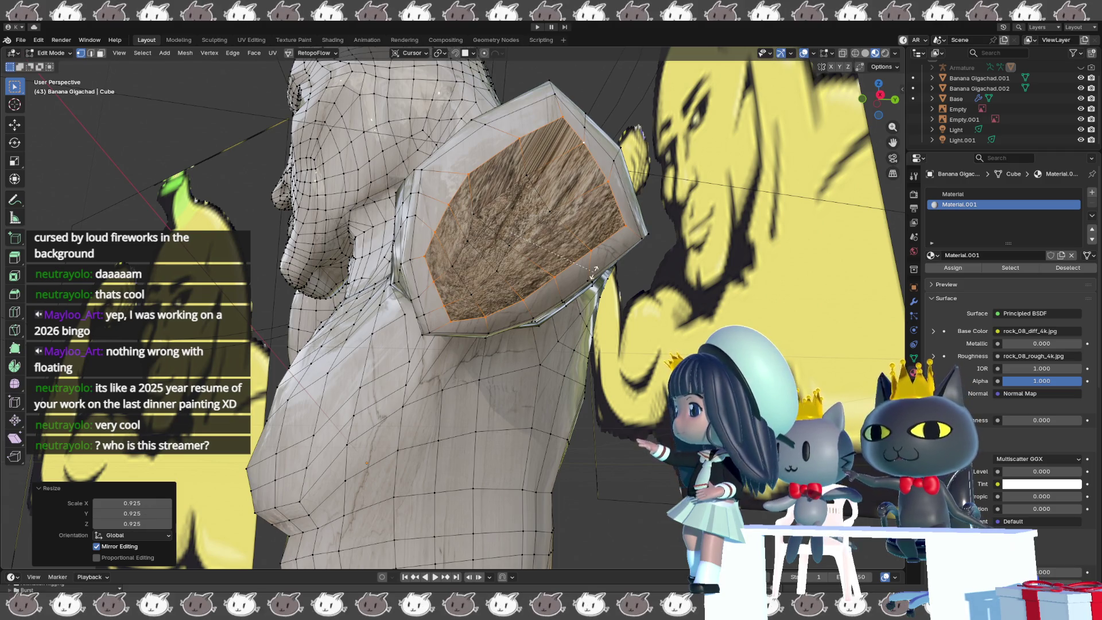
{"action": "key", "text": "r"}
{"action": "left_click", "coordinate": [597, 268]}
{"action": "scroll", "coordinate": [552, 258], "scroll_direction": "up", "scroll_amount": 3}
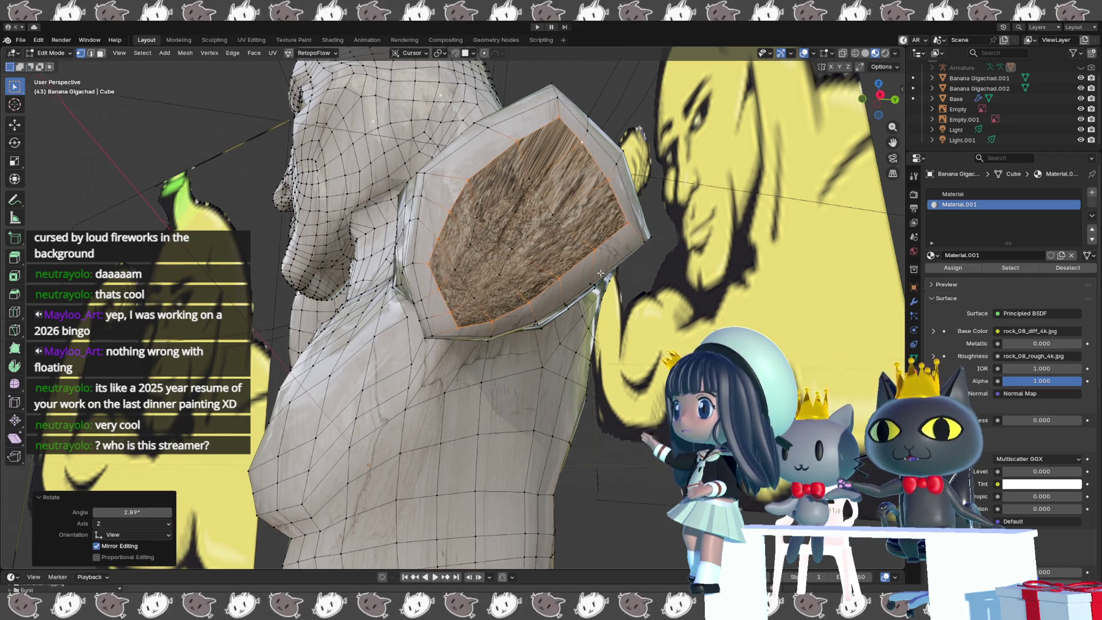
{"action": "mouse_move", "coordinate": [552, 258]}
{"action": "middle_mouse_down"}
{"action": "mouse_move", "coordinate": [558, 301]}
{"action": "mouse_move", "coordinate": [521, 341]}
{"action": "mouse_move", "coordinate": [496, 293]}
{"action": "mouse_move", "coordinate": [550, 291]}
{"action": "middle_mouse_up"}
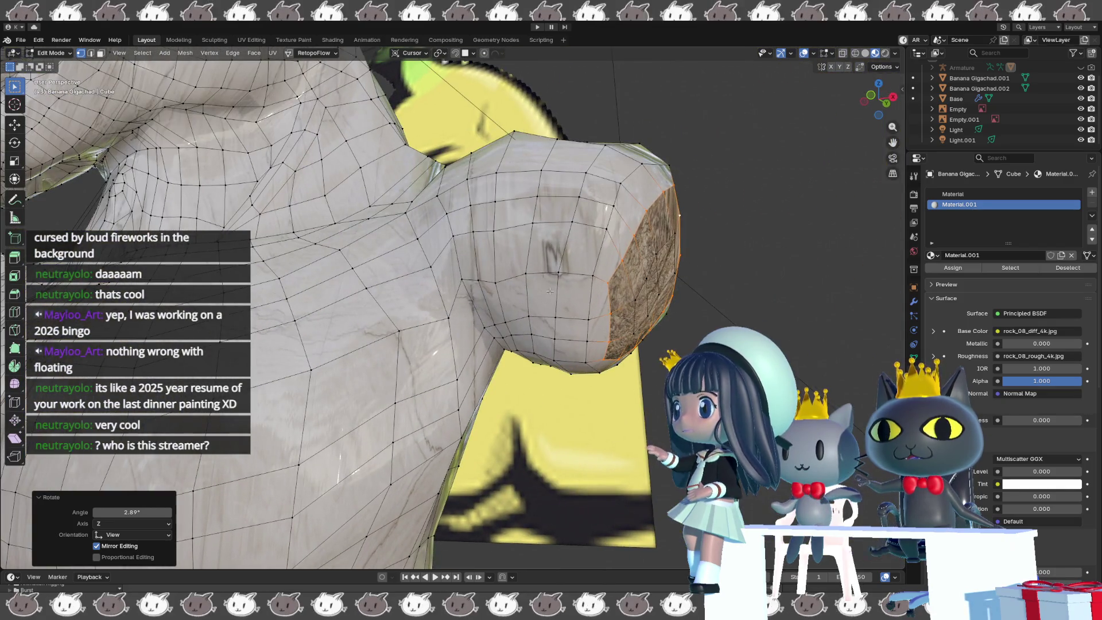
{"action": "mouse_move", "coordinate": [602, 315]}
{"action": "middle_mouse_down"}
{"action": "mouse_move", "coordinate": [519, 321]}
{"action": "mouse_move", "coordinate": [476, 269]}
{"action": "middle_mouse_up"}
- Undo back to the previous loop shape, then move one rim vertex of the cap
{"action": "scroll", "coordinate": [596, 316], "scroll_direction": "up", "scroll_amount": 3}
{"action": "left_click", "coordinate": [475, 266]}
{"action": "key", "text": "ctrl+z"}
{"action": "key", "text": "ctrl+z"}
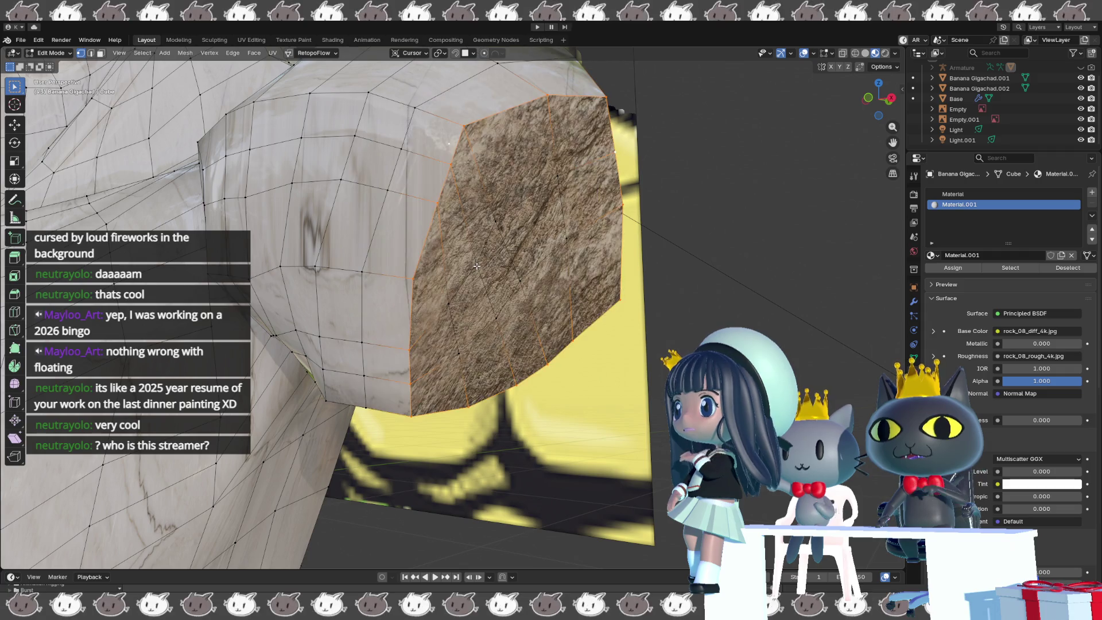
{"action": "mouse_move", "coordinate": [477, 265]}
{"action": "middle_mouse_down"}
{"action": "mouse_move", "coordinate": [545, 275]}
{"action": "mouse_move", "coordinate": [485, 275]}
{"action": "middle_mouse_up"}
{"action": "left_click", "coordinate": [470, 268]}
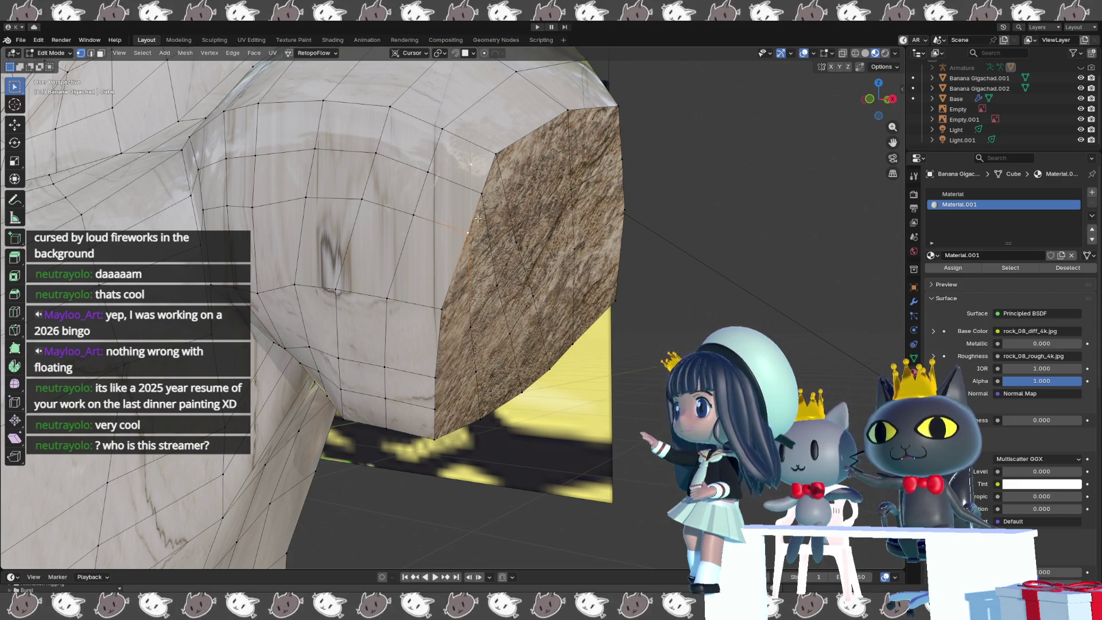
{"action": "key", "text": "g"}
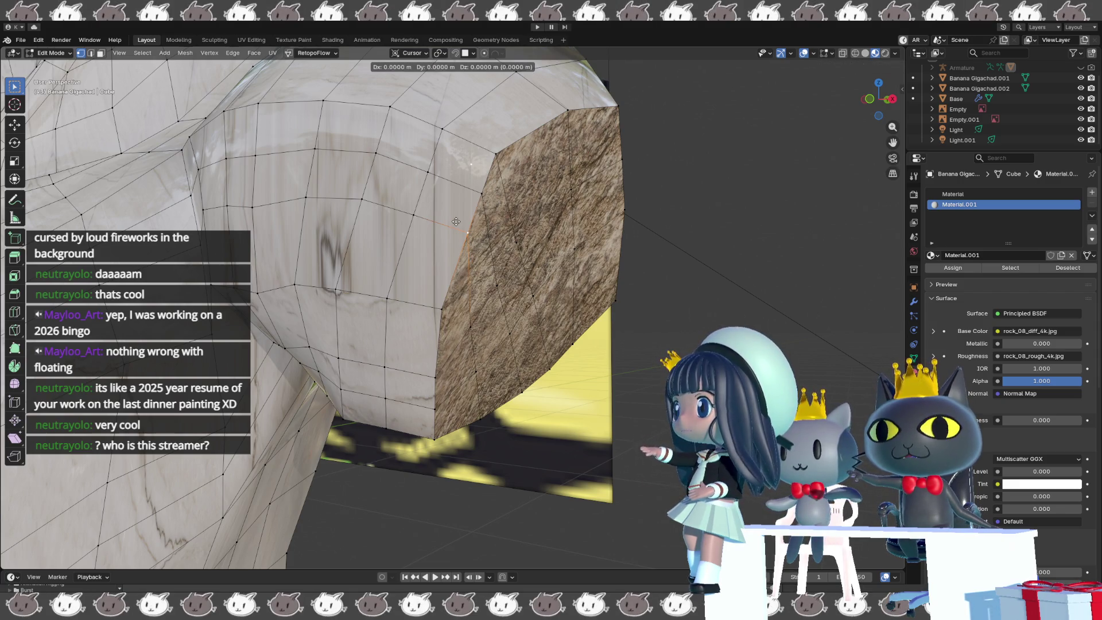
{"action": "left_click", "coordinate": [461, 213]}
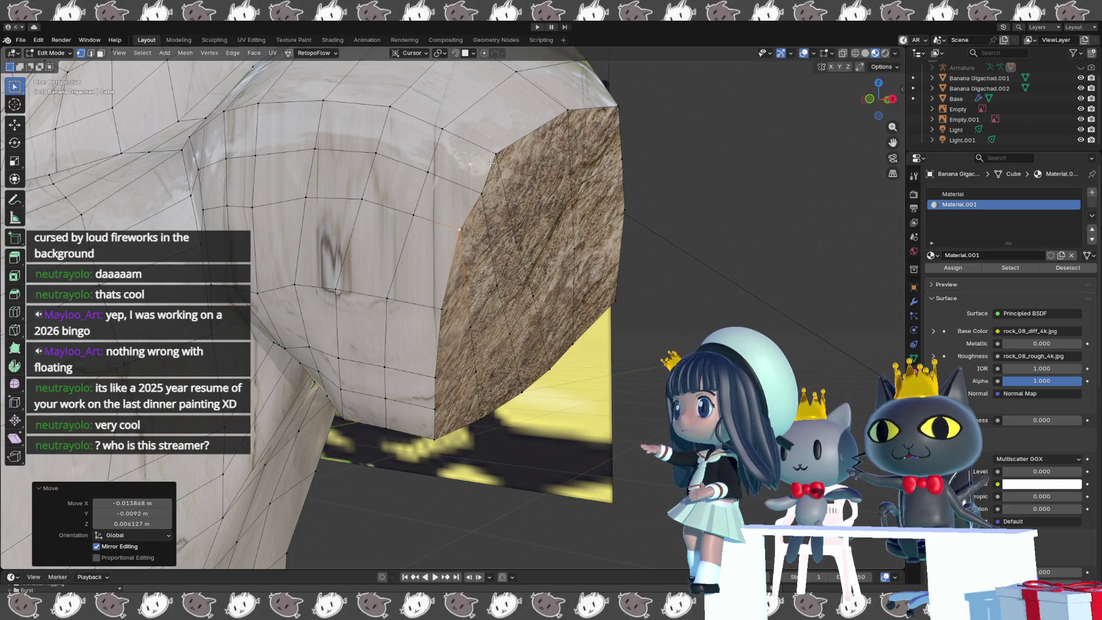
- Reposition two more boundary vertices around the rock-textured cap face
{"action": "middle_click_drag", "start_coordinate": [491, 163], "coordinate": [437, 279]}
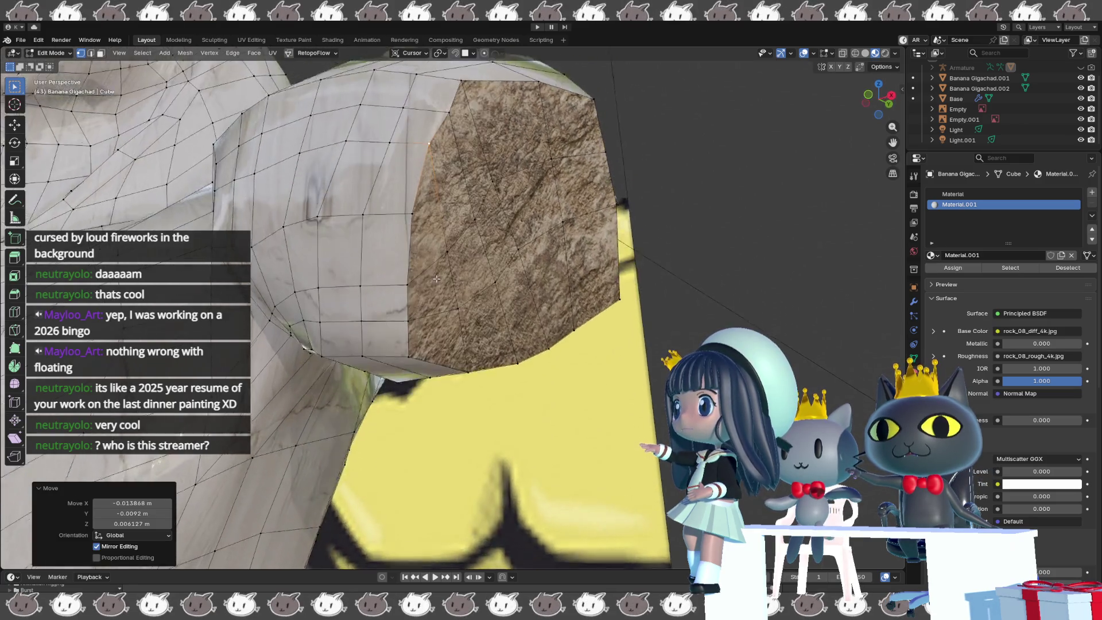
{"action": "left_click", "coordinate": [406, 295]}
{"action": "key", "text": "g"}
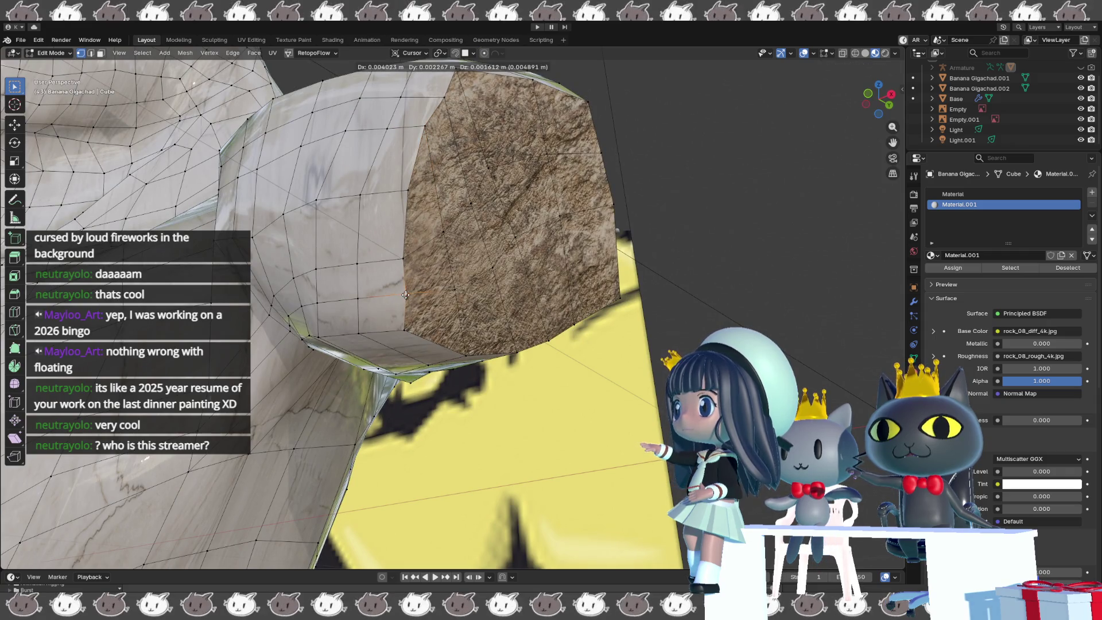
{"action": "left_click", "coordinate": [405, 294]}
{"action": "middle_click_drag", "start_coordinate": [406, 295], "coordinate": [341, 235]}
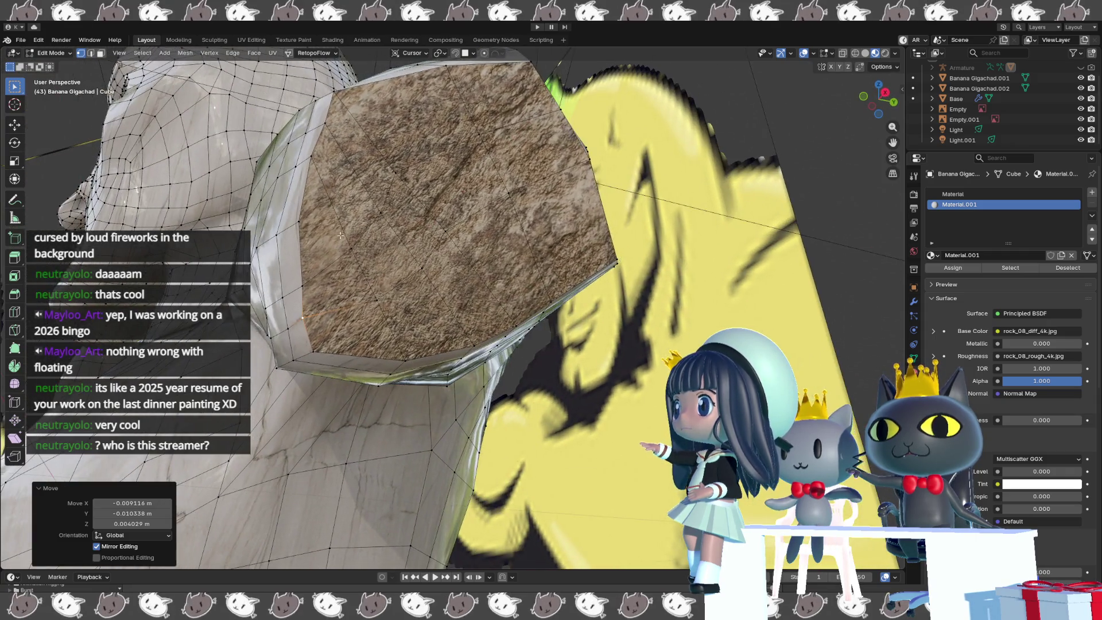
{"action": "key", "text": "g"}
{"action": "left_click", "coordinate": [304, 227]}
- Move an edge on the cap's side to refine the outline
{"action": "middle_click_drag", "start_coordinate": [304, 226], "coordinate": [373, 253]}
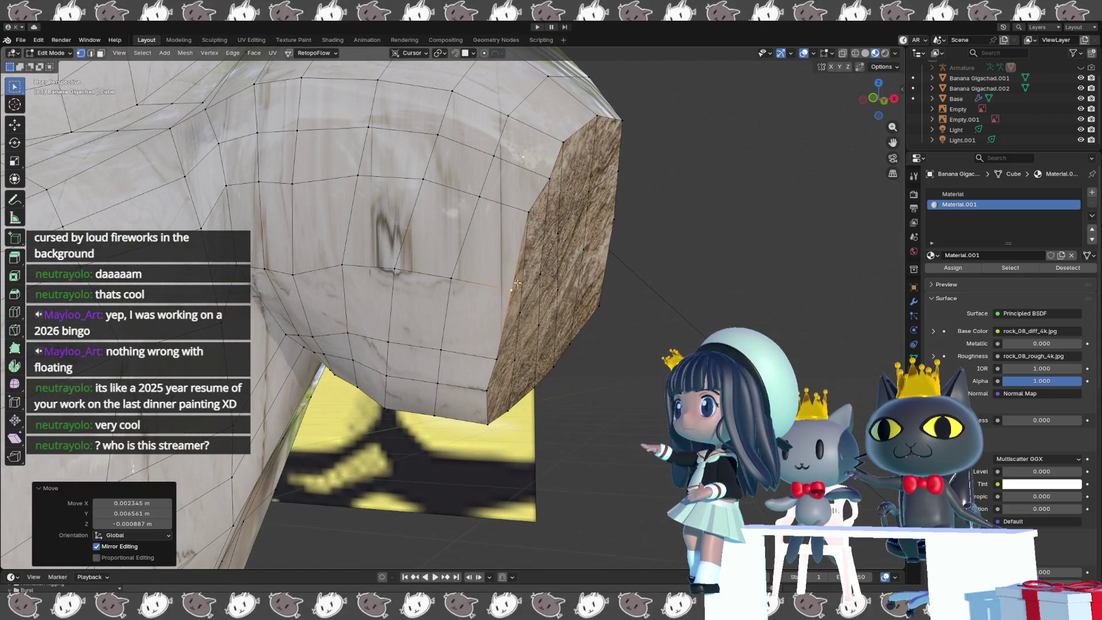
{"action": "left_click", "coordinate": [539, 274]}
{"action": "key", "text": "g"}
{"action": "left_click", "coordinate": [548, 277]}
{"action": "mouse_move", "coordinate": [548, 277]}
{"action": "middle_mouse_down"}
{"action": "mouse_move", "coordinate": [470, 318]}
{"action": "mouse_move", "coordinate": [466, 332]}
{"action": "mouse_move", "coordinate": [543, 298]}
{"action": "middle_mouse_up"}
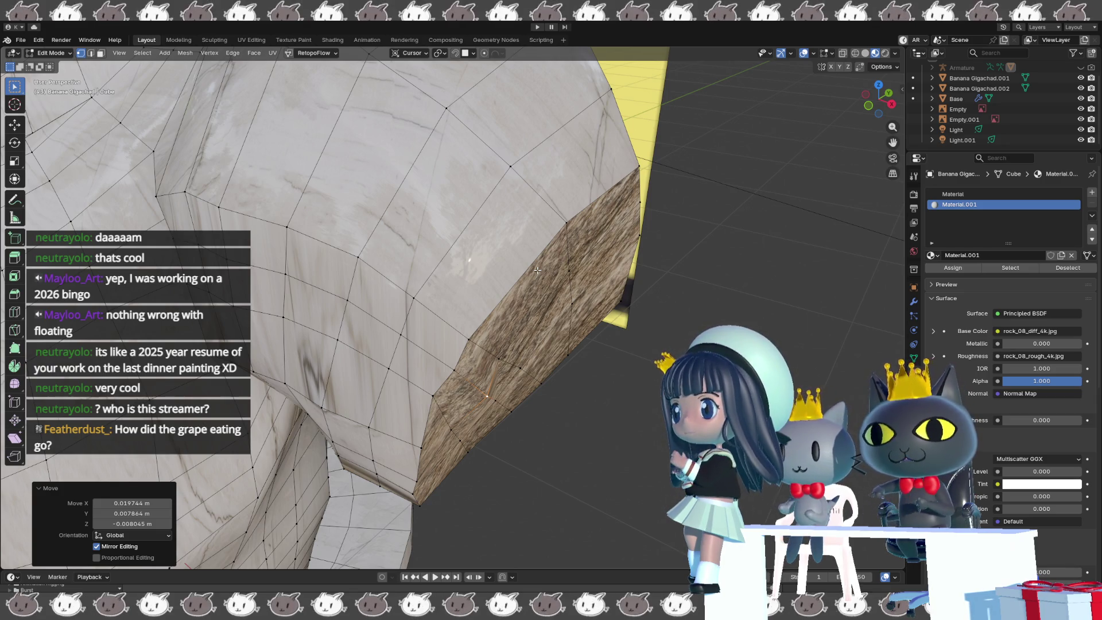
{"action": "middle_click_drag", "start_coordinate": [537, 269], "coordinate": [498, 332]}
- Slide the selected cap vertex along its edge, then move the selected geometry
{"action": "mouse_move", "coordinate": [396, 342]}
{"action": "middle_mouse_down", "text": "shift"}
{"action": "mouse_move", "coordinate": [378, 383]}
{"action": "mouse_move", "coordinate": [534, 371]}
{"action": "mouse_move", "coordinate": [458, 358]}
{"action": "middle_mouse_up", "text": "shift"}
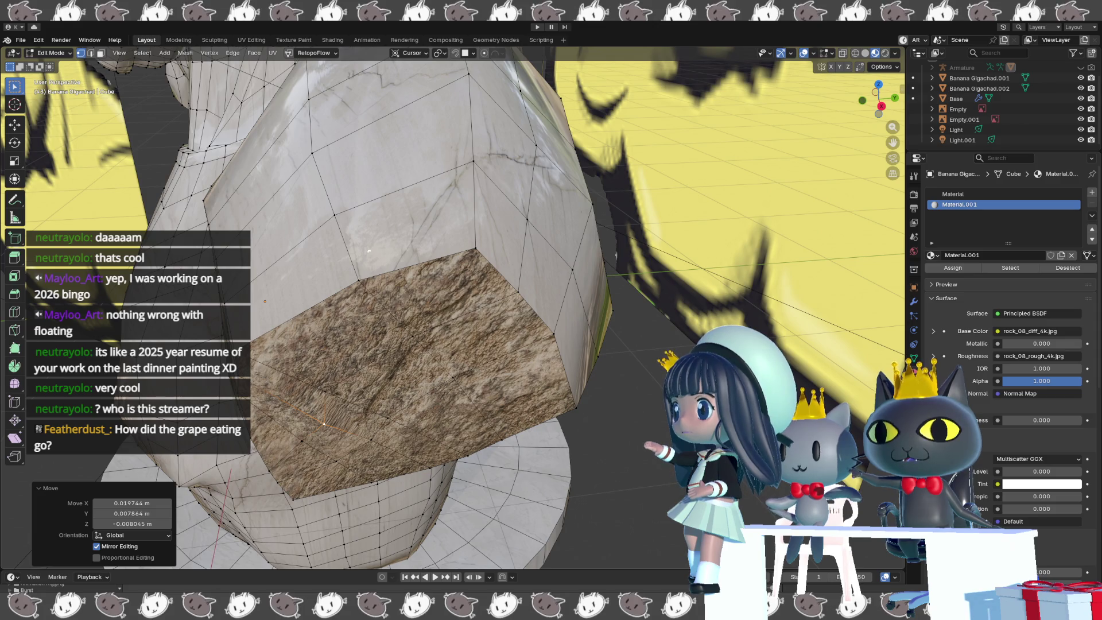
{"action": "middle_click_drag", "start_coordinate": [396, 344], "coordinate": [426, 333]}
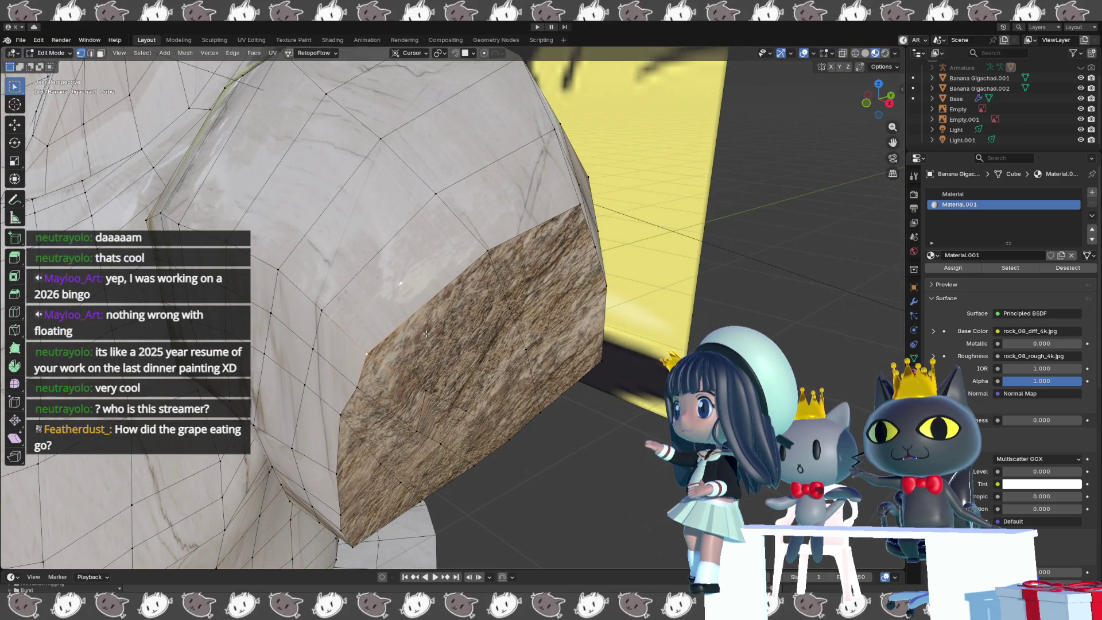
{"action": "key", "text": "shift+v"}
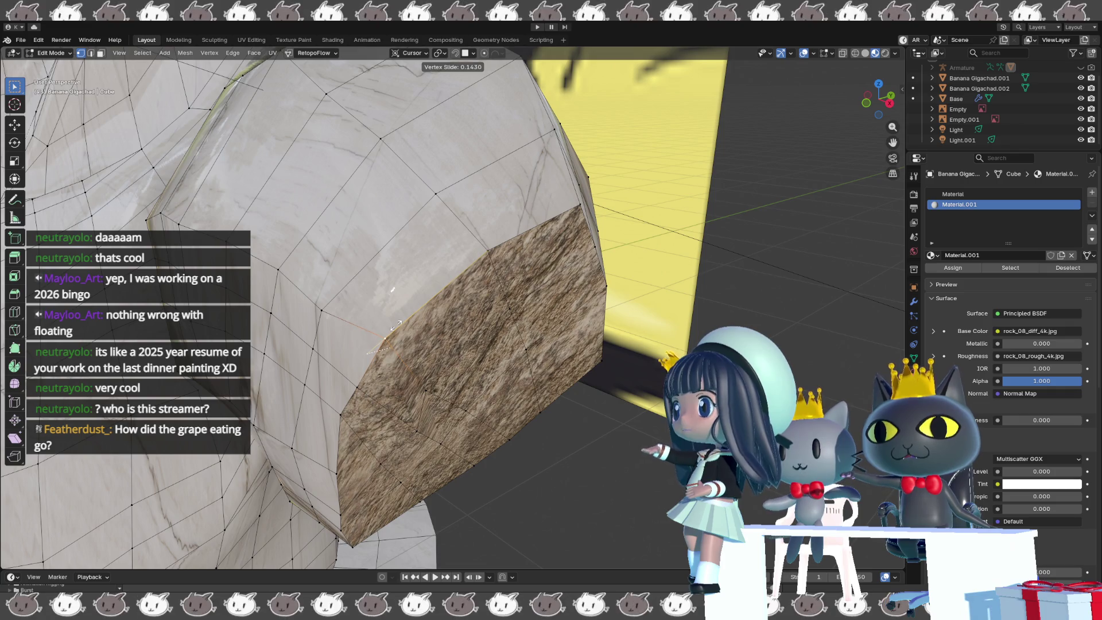
{"action": "left_click", "coordinate": [384, 328]}
{"action": "mouse_move", "coordinate": [383, 327]}
{"action": "middle_mouse_down"}
{"action": "mouse_move", "coordinate": [445, 345]}
{"action": "mouse_move", "coordinate": [328, 302]}
{"action": "mouse_move", "coordinate": [380, 312]}
{"action": "middle_mouse_up"}
{"action": "key", "text": "g"}
{"action": "left_click", "coordinate": [430, 342]}
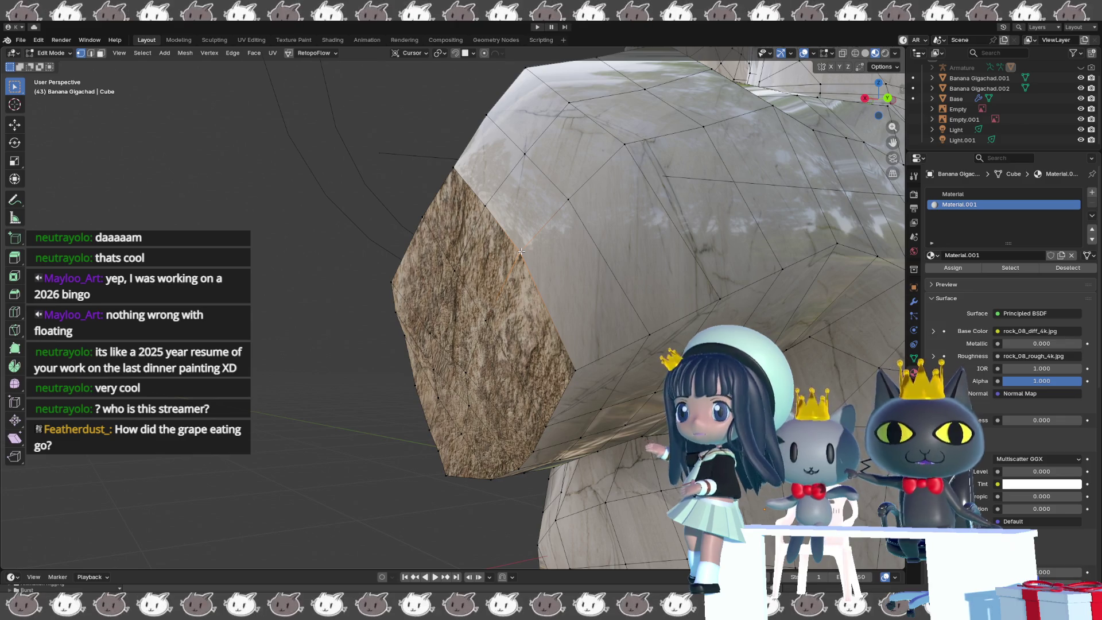
- Move another rim vertex about -0.013 m X, 0.010 m Y, 0.008 m Z
{"action": "scroll", "coordinate": [521, 251], "scroll_direction": "up", "scroll_amount": 4}
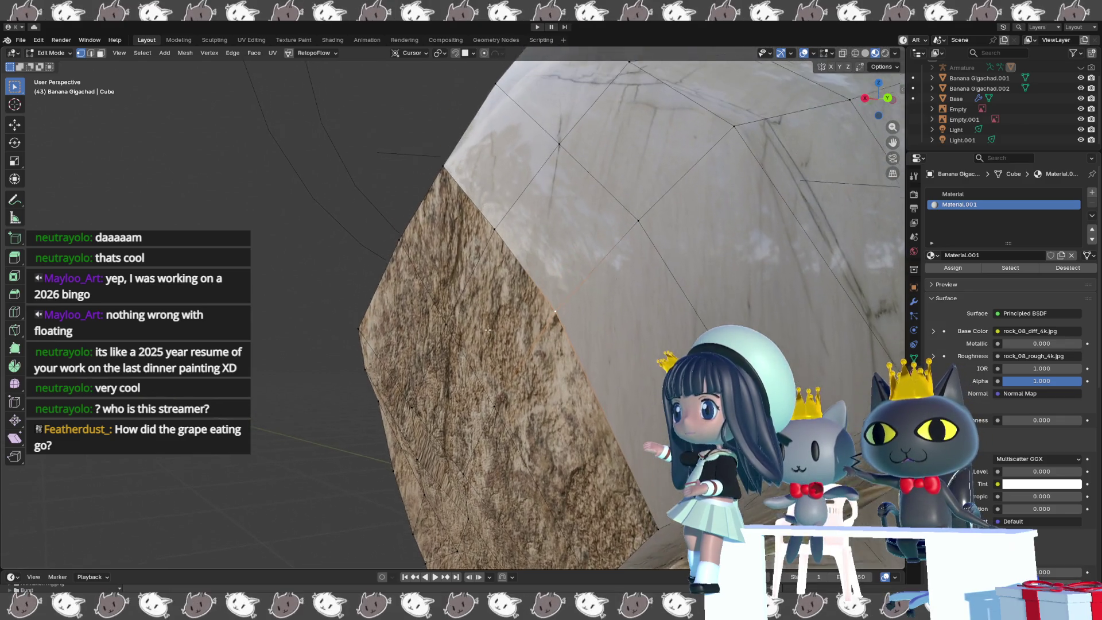
{"action": "key", "text": "g"}
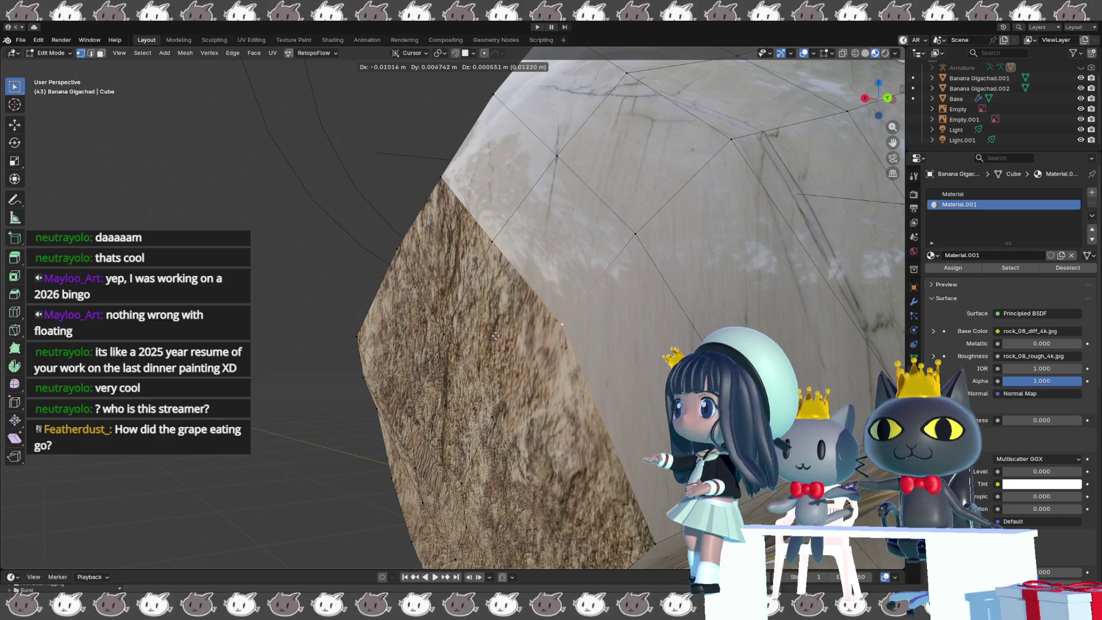
{"action": "left_click", "coordinate": [498, 330]}
{"action": "mouse_move", "coordinate": [507, 254]}
{"action": "middle_mouse_down", "text": "shift"}
{"action": "mouse_move", "coordinate": [533, 335]}
{"action": "mouse_move", "coordinate": [610, 457]}
{"action": "mouse_move", "coordinate": [626, 445]}
{"action": "mouse_move", "coordinate": [602, 421]}
{"action": "mouse_move", "coordinate": [623, 390]}
{"action": "mouse_move", "coordinate": [529, 302]}
{"action": "middle_mouse_up", "text": "shift"}
{"action": "scroll", "coordinate": [529, 303], "scroll_direction": "up", "scroll_amount": 3}
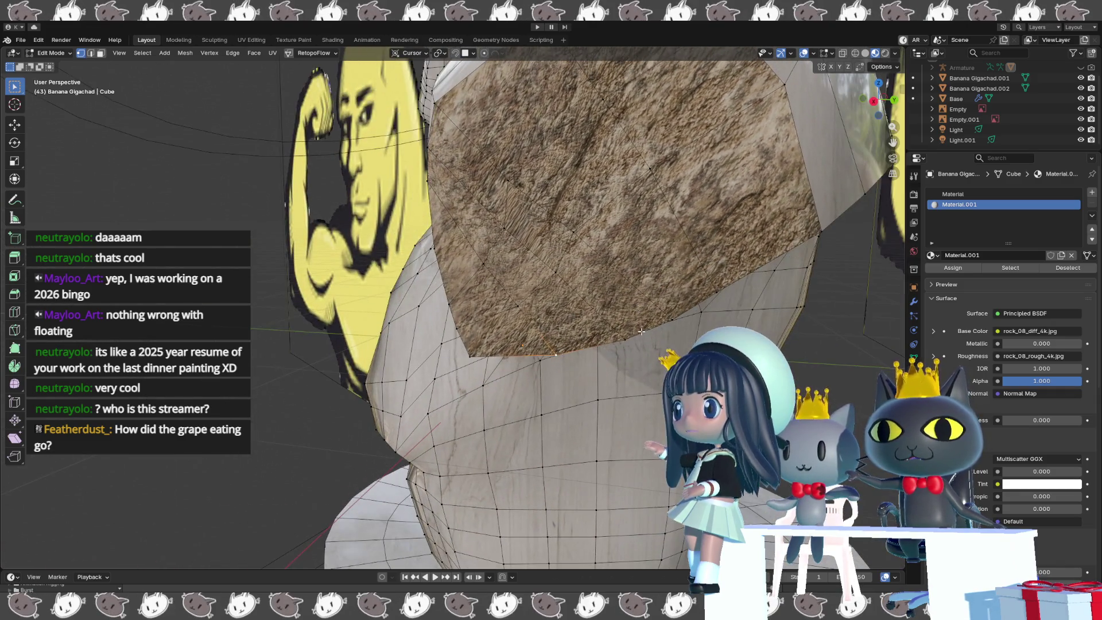
- Edge-slide the cap's rim loop by a factor of -0.275
{"action": "left_click", "coordinate": [556, 272]}
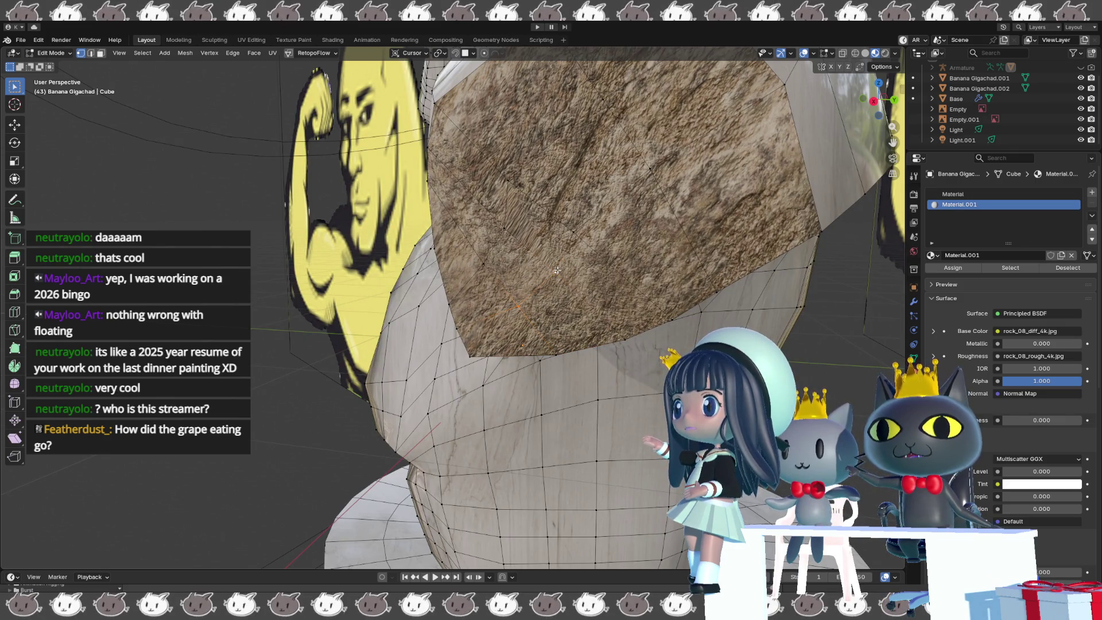
{"action": "middle_click_drag", "start_coordinate": [573, 227], "coordinate": [631, 259]}
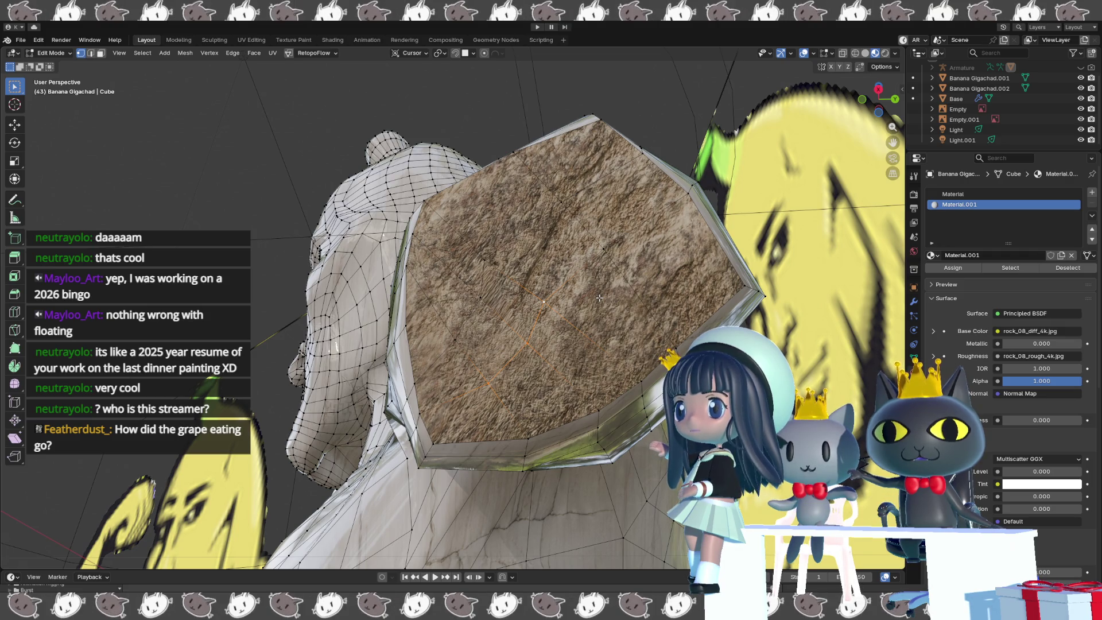
{"action": "middle_click_drag", "start_coordinate": [599, 298], "coordinate": [601, 318]}
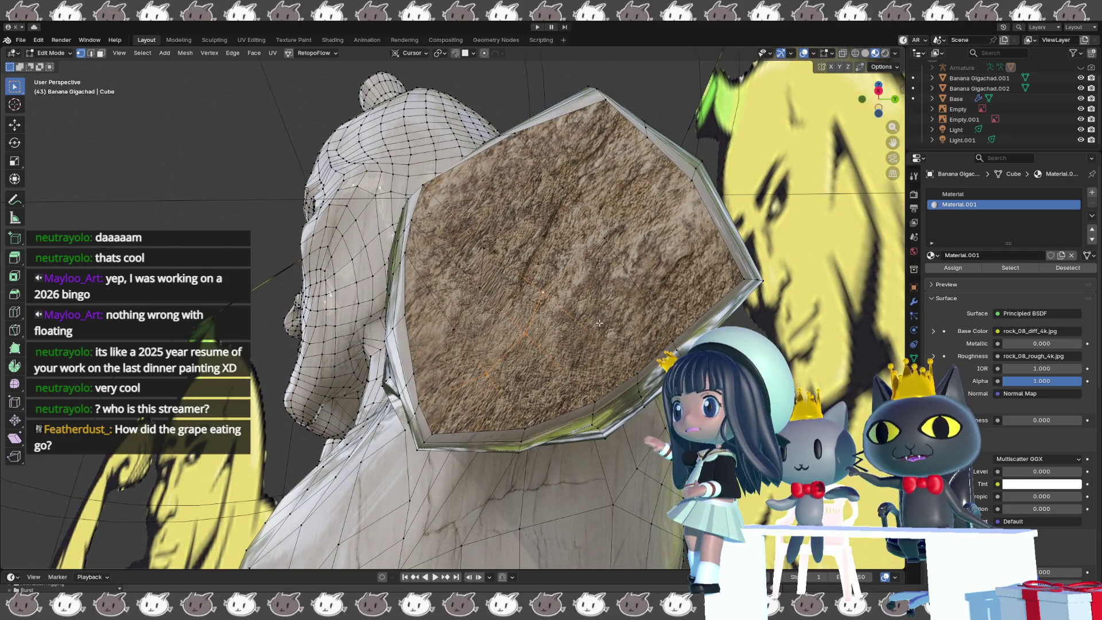
{"action": "key", "text": "g"}
{"action": "key", "text": "g"}
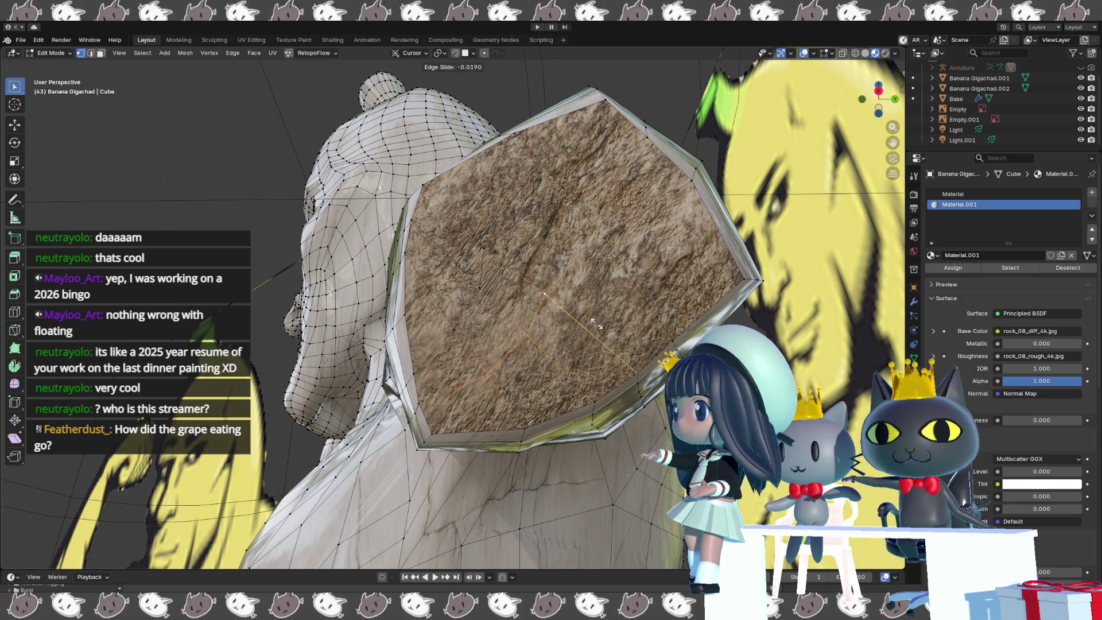
{"action": "left_click", "coordinate": [606, 351]}
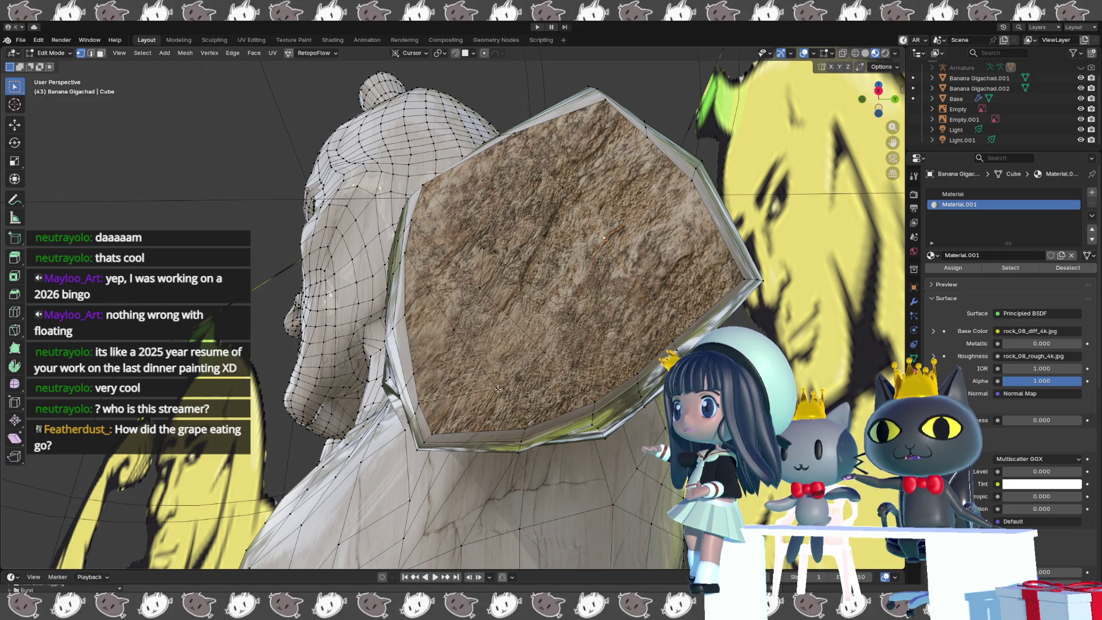
- Slide a rim vertex by 0.181 and select another vertex on the cap edge
{"action": "key", "text": "shift+v"}
{"action": "left_click", "coordinate": [499, 371]}
{"action": "mouse_move", "coordinate": [499, 370]}
{"action": "middle_mouse_down"}
{"action": "mouse_move", "coordinate": [564, 383]}
{"action": "mouse_move", "coordinate": [597, 364]}
{"action": "middle_mouse_up"}
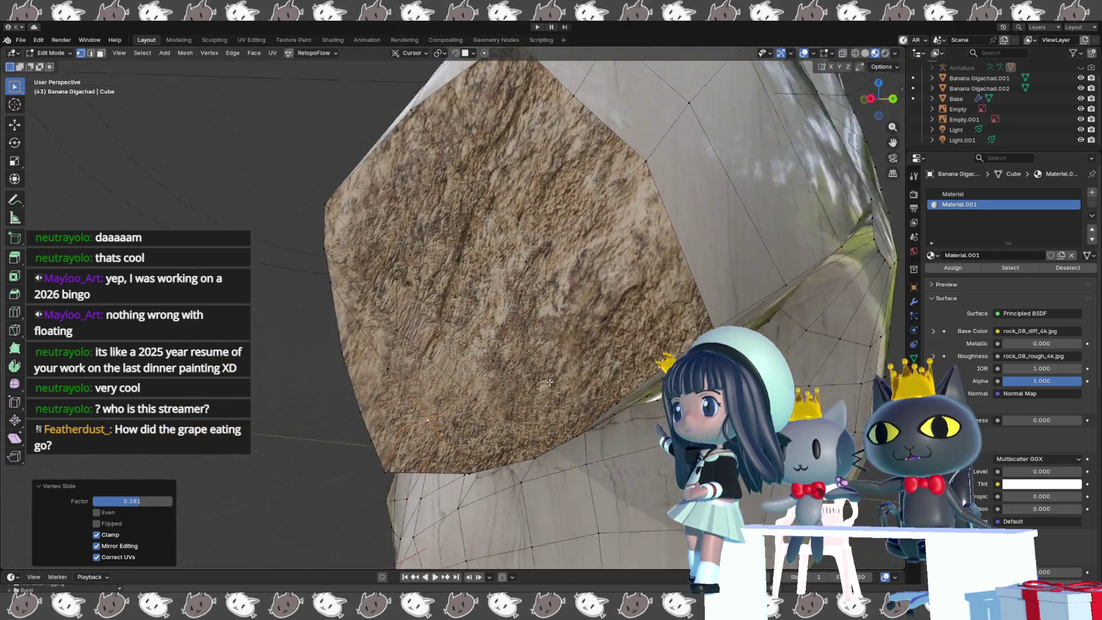
{"action": "scroll", "coordinate": [604, 359], "scroll_direction": "up", "scroll_amount": 3}
{"action": "scroll", "coordinate": [446, 329], "scroll_direction": "down", "scroll_amount": 3}
{"action": "middle_click_drag", "start_coordinate": [447, 329], "coordinate": [433, 397]}
{"action": "left_click", "coordinate": [468, 359]}
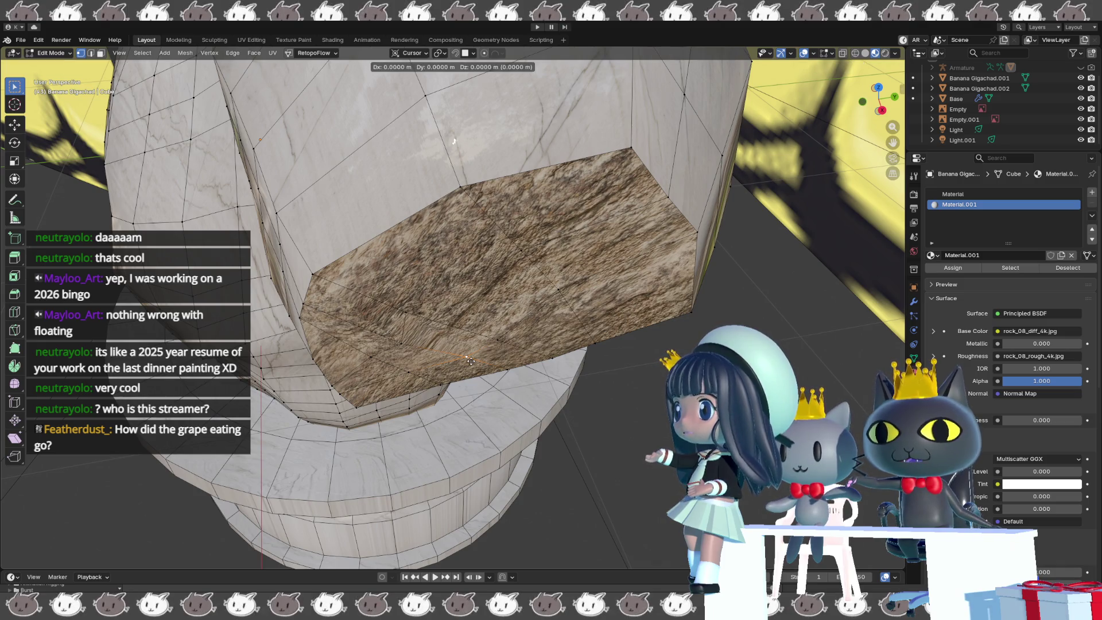
- Place the moved vertex, then select and move another vertex on the cap
{"action": "left_click", "coordinate": [466, 358]}
{"action": "mouse_move", "coordinate": [465, 359]}
{"action": "middle_mouse_down"}
{"action": "mouse_move", "coordinate": [453, 308]}
{"action": "mouse_move", "coordinate": [426, 283]}
{"action": "middle_mouse_up"}
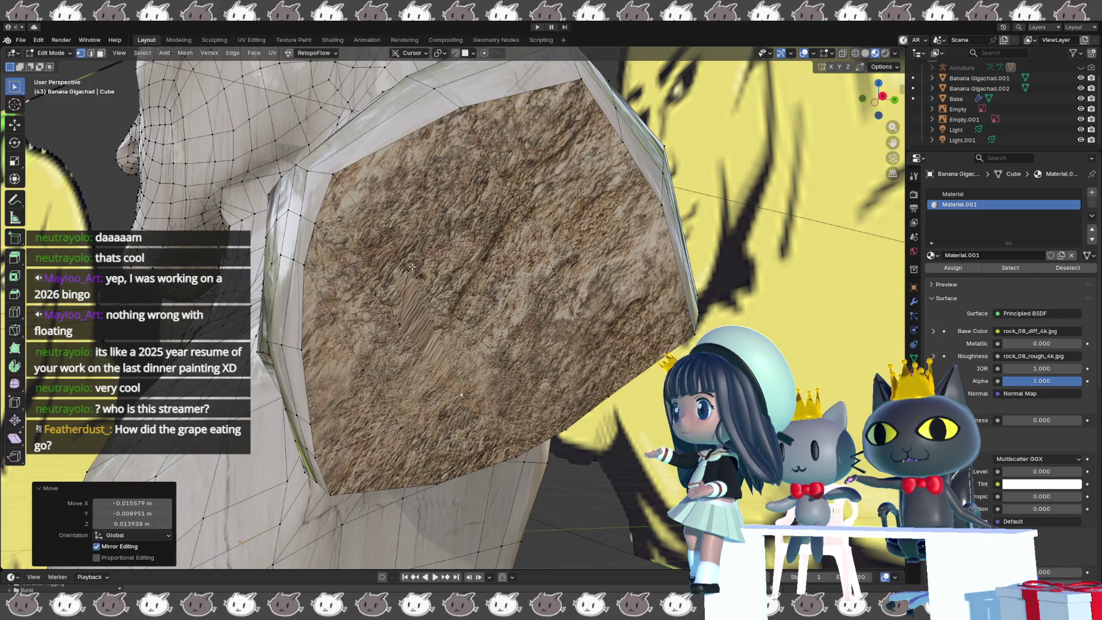
{"action": "left_click", "coordinate": [411, 267]}
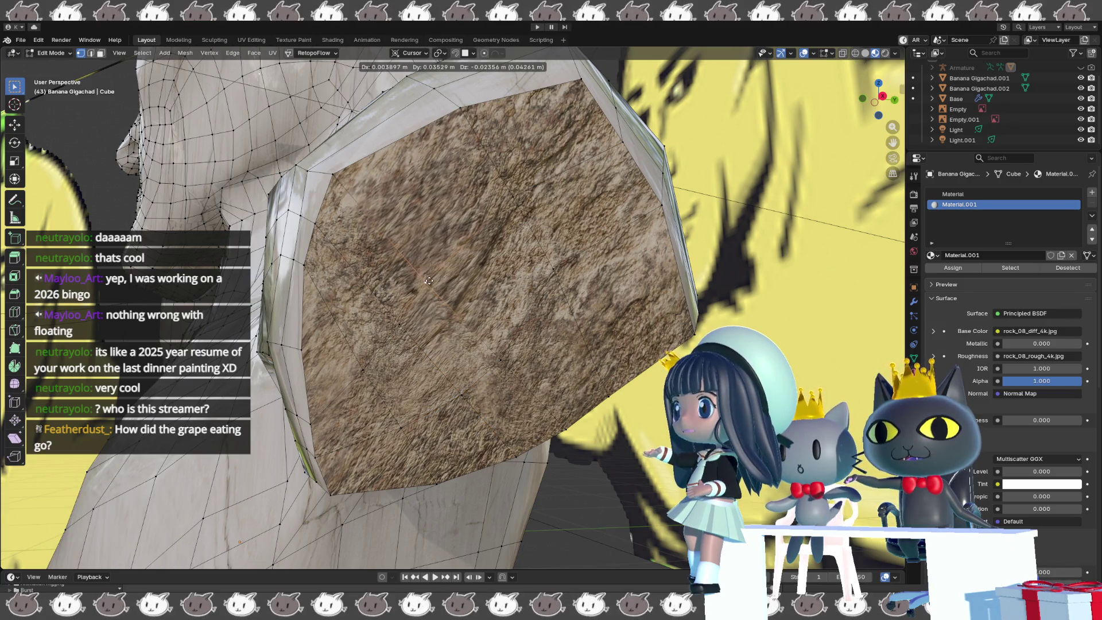
{"action": "left_click", "coordinate": [441, 275]}
{"action": "mouse_move", "coordinate": [441, 275]}
{"action": "middle_mouse_down"}
{"action": "mouse_move", "coordinate": [533, 298]}
{"action": "mouse_move", "coordinate": [469, 264]}
{"action": "middle_mouse_up"}
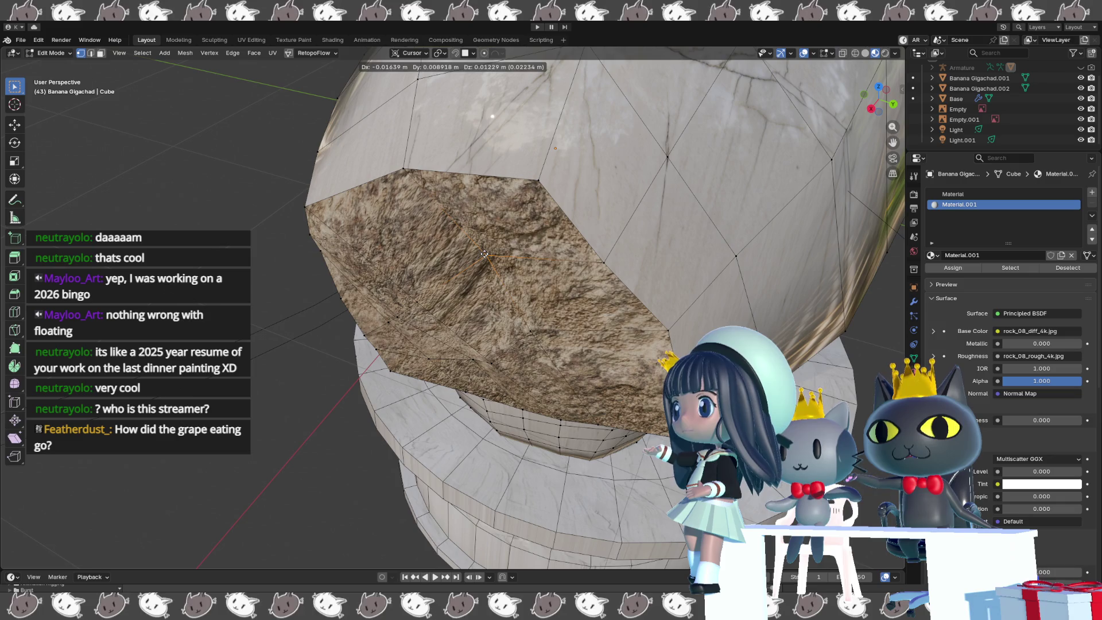
{"action": "left_click", "coordinate": [557, 234]}
- Move two more edge vertices of the cap, pulling one up-right
{"action": "middle_click_drag", "start_coordinate": [557, 234], "coordinate": [505, 306]}
{"action": "left_click", "coordinate": [518, 310]}
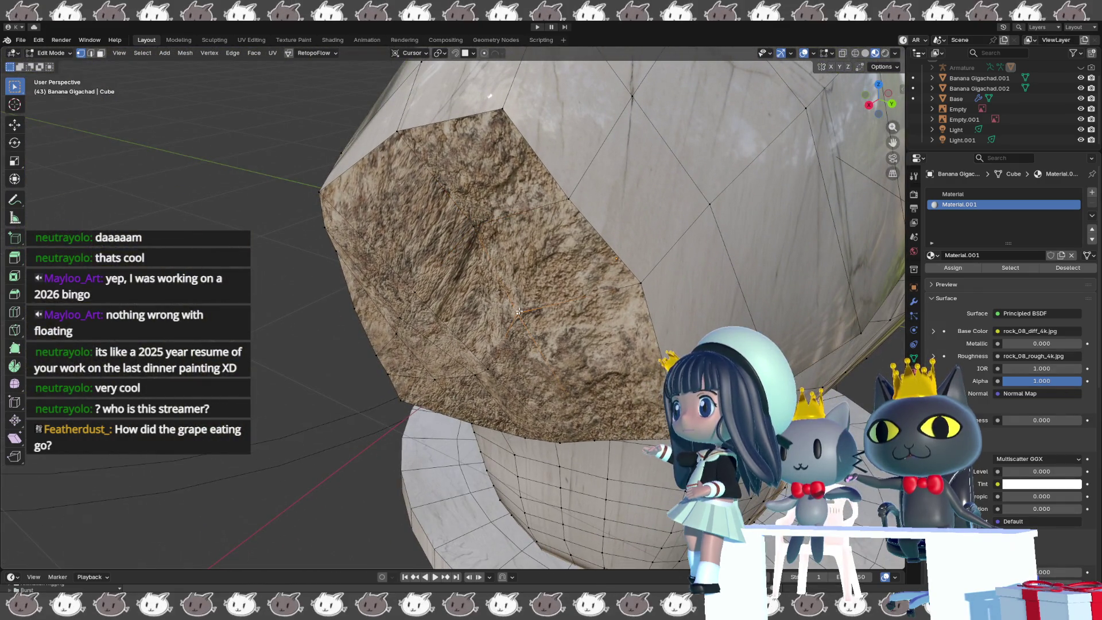
{"action": "left_click", "coordinate": [567, 290]}
{"action": "mouse_move", "coordinate": [567, 291]}
{"action": "middle_mouse_down"}
{"action": "mouse_move", "coordinate": [572, 323]}
{"action": "mouse_move", "coordinate": [425, 282]}
{"action": "mouse_move", "coordinate": [482, 349]}
{"action": "mouse_move", "coordinate": [442, 280]}
{"action": "middle_mouse_up"}
{"action": "left_click", "coordinate": [423, 281]}
{"action": "scroll", "coordinate": [442, 279], "scroll_direction": "down", "scroll_amount": 1}
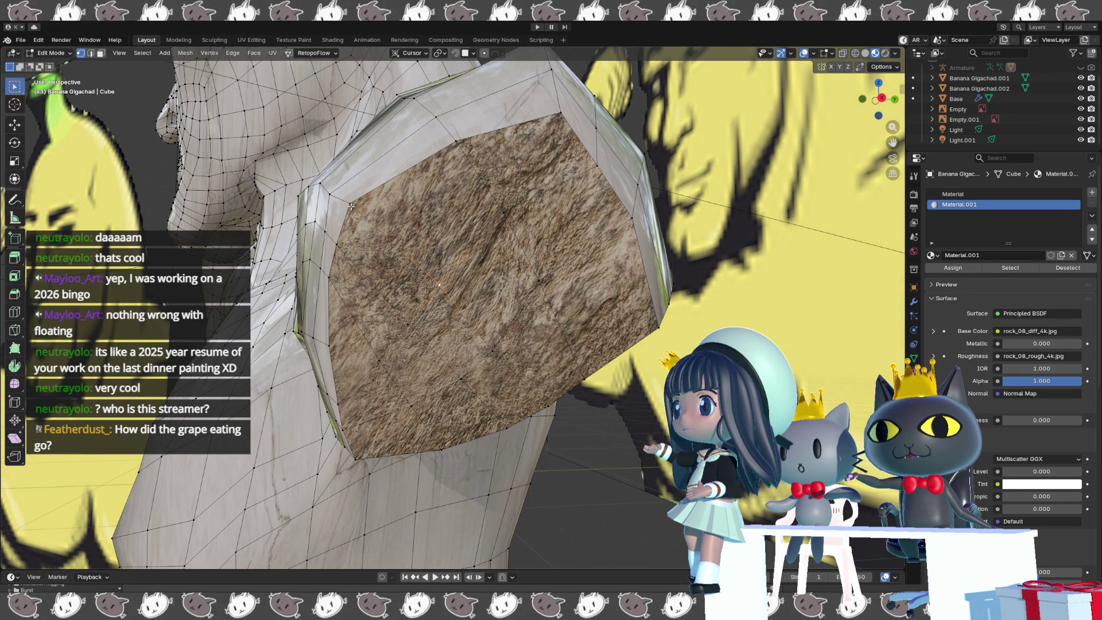
{"action": "left_click_drag", "start_coordinate": [351, 203], "coordinate": [364, 196]}
{"action": "middle_click_drag", "start_coordinate": [364, 196], "coordinate": [373, 383]}
- Pull another cap vertex up-right to reshape the rim
{"action": "left_click", "coordinate": [413, 330]}
{"action": "mouse_move", "coordinate": [413, 330]}
{"action": "middle_mouse_down"}
{"action": "mouse_move", "coordinate": [463, 249]}
{"action": "mouse_move", "coordinate": [384, 339]}
{"action": "mouse_move", "coordinate": [526, 163]}
{"action": "middle_mouse_up"}
{"action": "left_click_drag", "start_coordinate": [526, 163], "coordinate": [532, 156]}
{"action": "middle_click_drag", "start_coordinate": [532, 156], "coordinate": [543, 167]}
{"action": "left_click_drag", "start_coordinate": [544, 168], "coordinate": [545, 172]}
{"action": "middle_click_drag", "start_coordinate": [545, 172], "coordinate": [560, 343]}
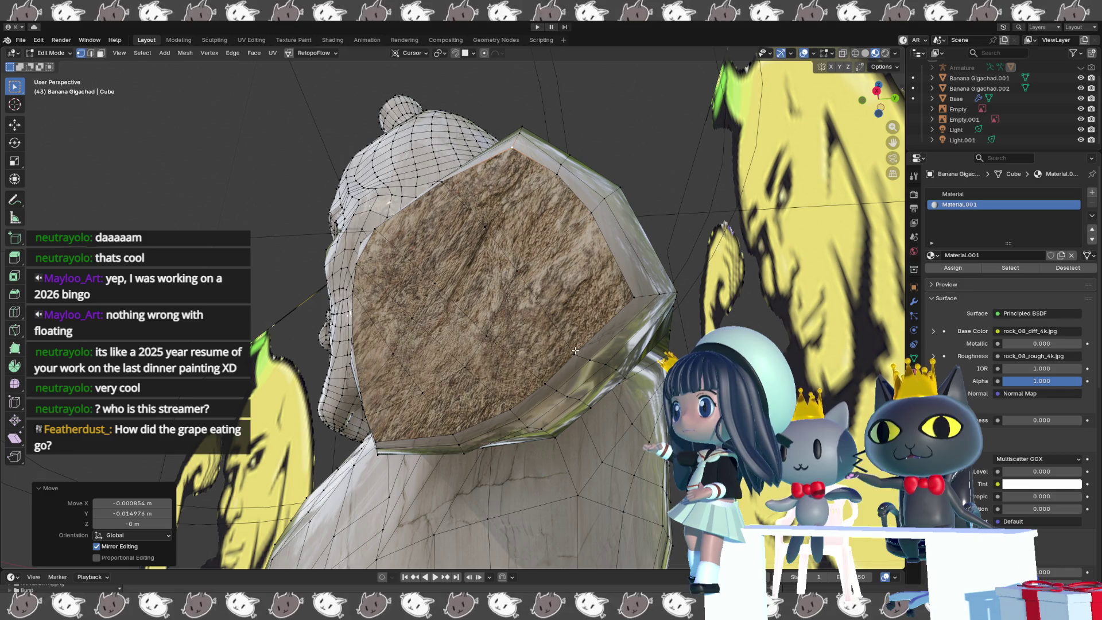
- Move a rim vertex, then slide it twice along its edge
{"action": "left_click", "coordinate": [630, 292]}
{"action": "key", "text": "g"}
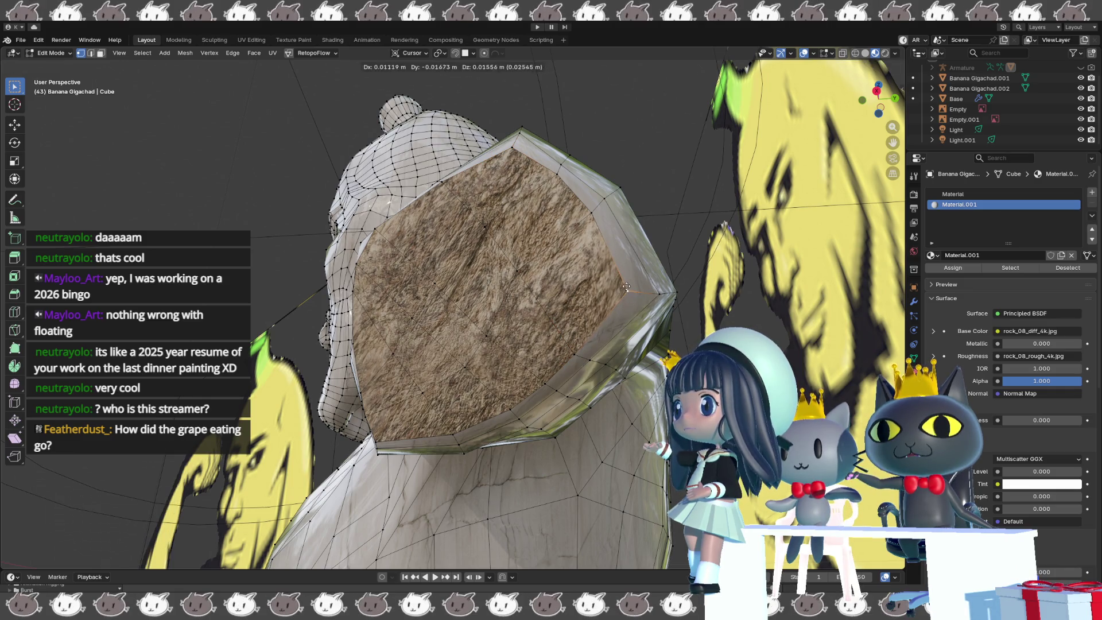
{"action": "left_click", "coordinate": [584, 198]}
{"action": "key", "text": "g"}
{"action": "key", "text": "g"}
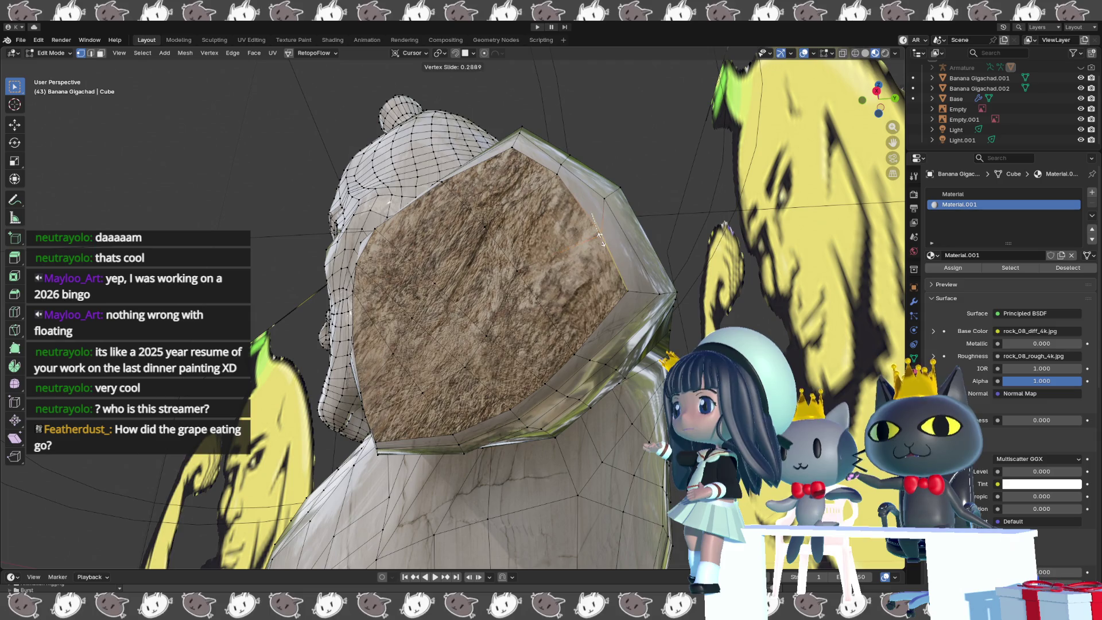
{"action": "left_click", "coordinate": [580, 300]}
{"action": "key", "text": "g"}
{"action": "key", "text": "g"}
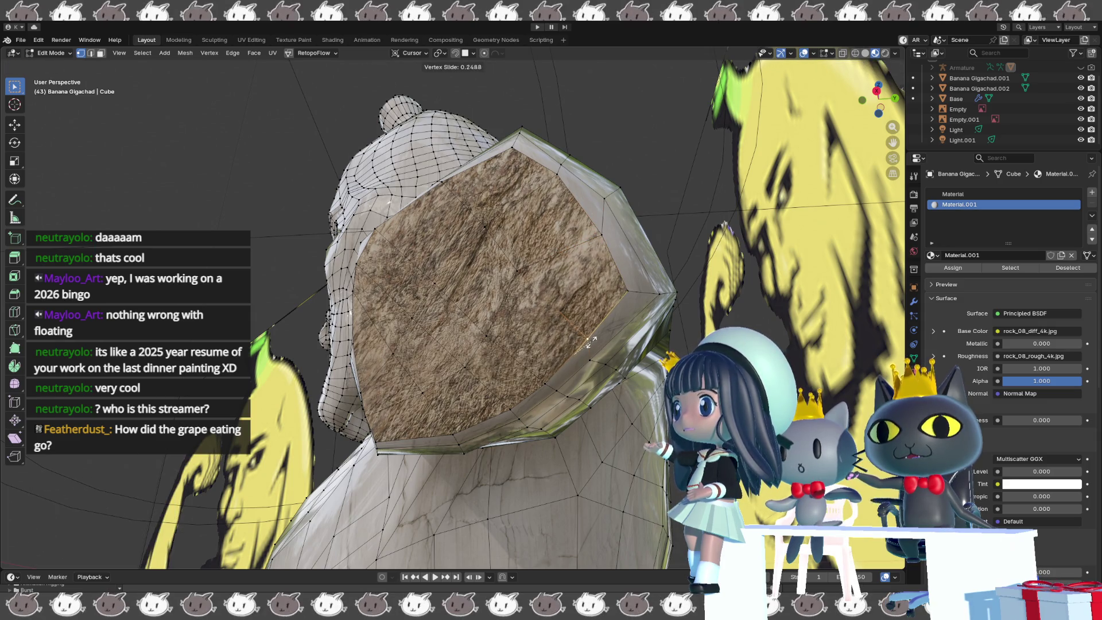
{"action": "left_click", "coordinate": [591, 351]}
- Move another rim vertex about 0.022 m, mainly along Z
{"action": "mouse_move", "coordinate": [591, 351]}
{"action": "middle_mouse_down"}
{"action": "mouse_move", "coordinate": [603, 353]}
{"action": "mouse_move", "coordinate": [496, 355]}
{"action": "mouse_move", "coordinate": [413, 405]}
{"action": "mouse_move", "coordinate": [393, 401]}
{"action": "mouse_move", "coordinate": [534, 319]}
{"action": "middle_mouse_up"}
{"action": "left_click", "coordinate": [492, 351]}
{"action": "key", "text": "g"}
{"action": "left_click", "coordinate": [494, 300]}
{"action": "mouse_move", "coordinate": [495, 301]}
{"action": "middle_mouse_down"}
{"action": "mouse_move", "coordinate": [497, 346]}
{"action": "mouse_move", "coordinate": [570, 318]}
{"action": "mouse_move", "coordinate": [527, 308]}
{"action": "mouse_move", "coordinate": [383, 332]}
{"action": "mouse_move", "coordinate": [425, 323]}
{"action": "mouse_move", "coordinate": [410, 318]}
{"action": "mouse_move", "coordinate": [383, 353]}
{"action": "mouse_move", "coordinate": [408, 322]}
{"action": "mouse_move", "coordinate": [586, 327]}
{"action": "mouse_move", "coordinate": [560, 335]}
{"action": "middle_mouse_up"}
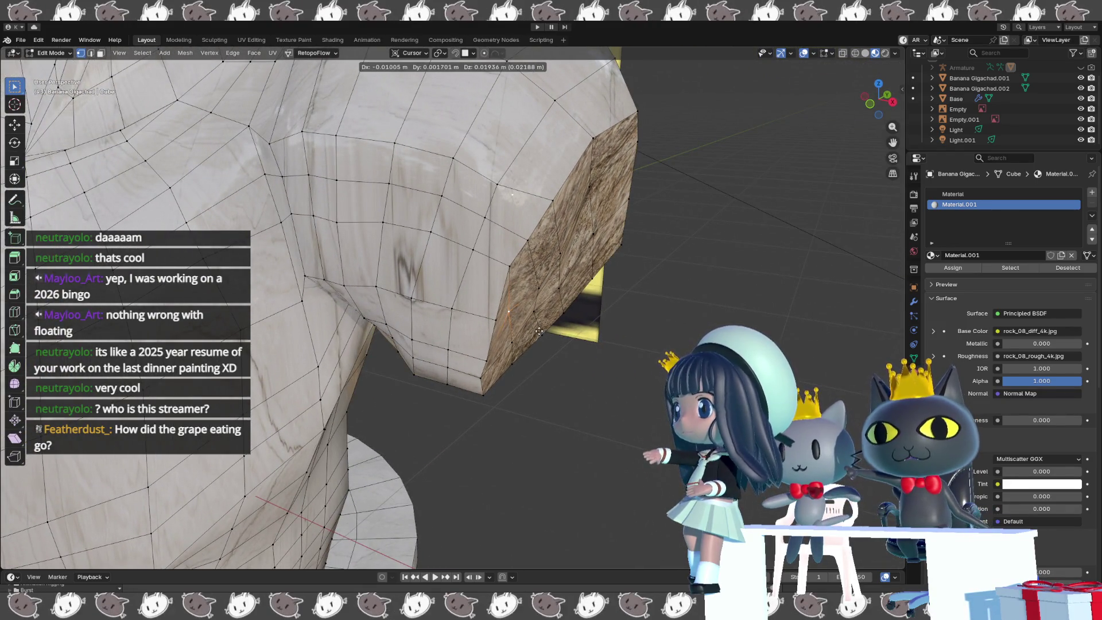
- Nudge a rim vertex about 0.002 m X and 0.003 m Y
{"action": "middle_click_drag", "start_coordinate": [542, 337], "coordinate": [561, 337]}
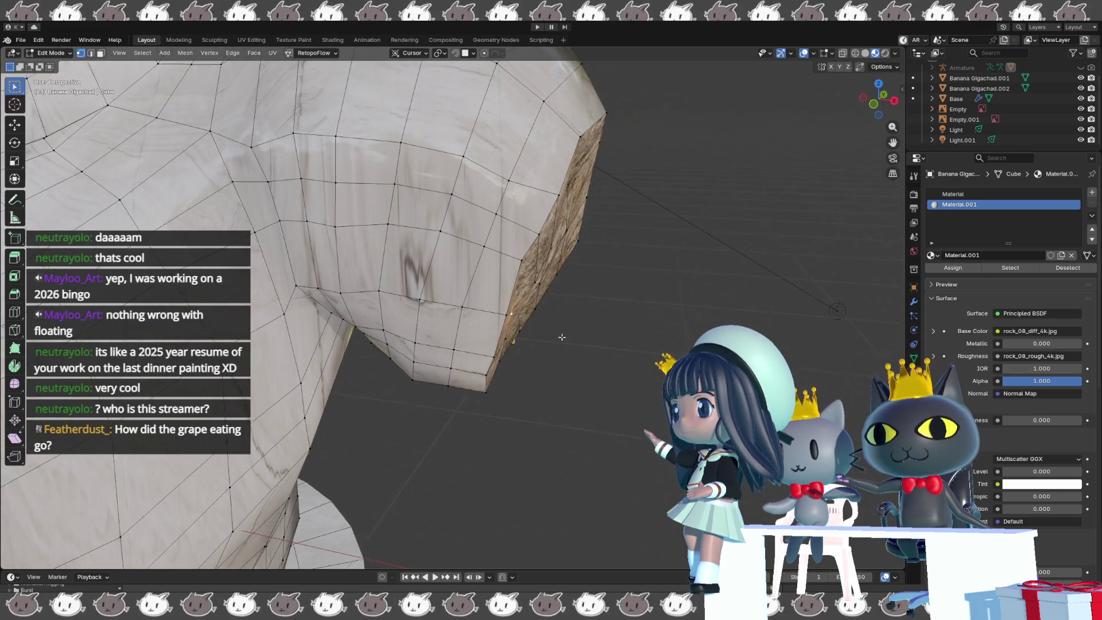
{"action": "key", "text": "g"}
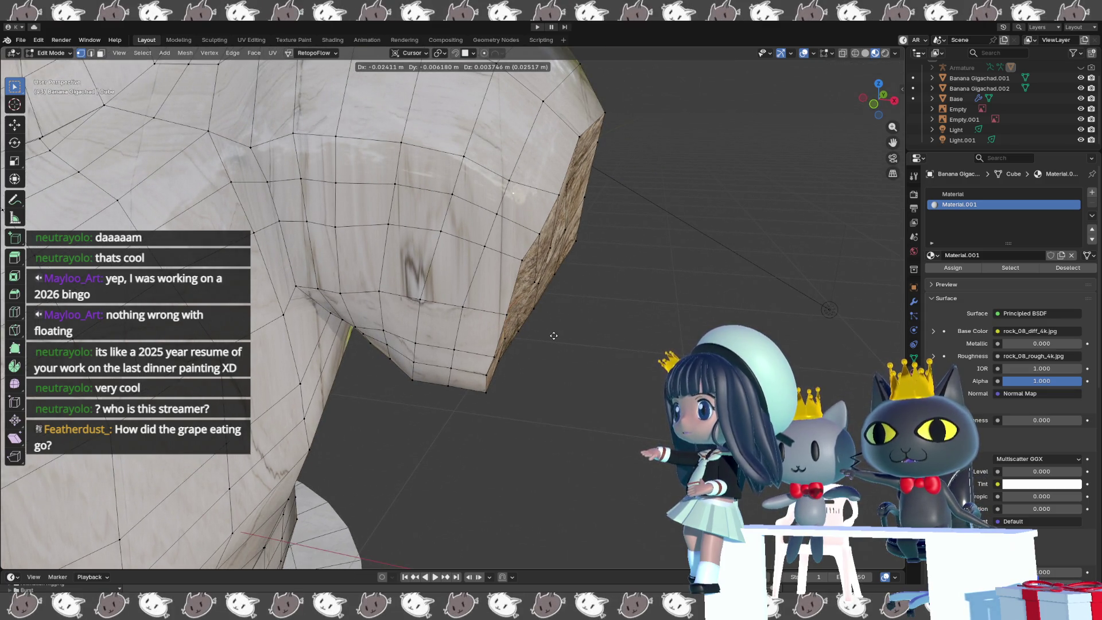
{"action": "left_click", "coordinate": [553, 335]}
{"action": "mouse_move", "coordinate": [553, 335]}
{"action": "middle_mouse_down"}
{"action": "mouse_move", "coordinate": [533, 300]}
{"action": "mouse_move", "coordinate": [571, 233]}
{"action": "middle_mouse_up"}
{"action": "key", "text": "g"}
{"action": "left_click", "coordinate": [545, 331]}
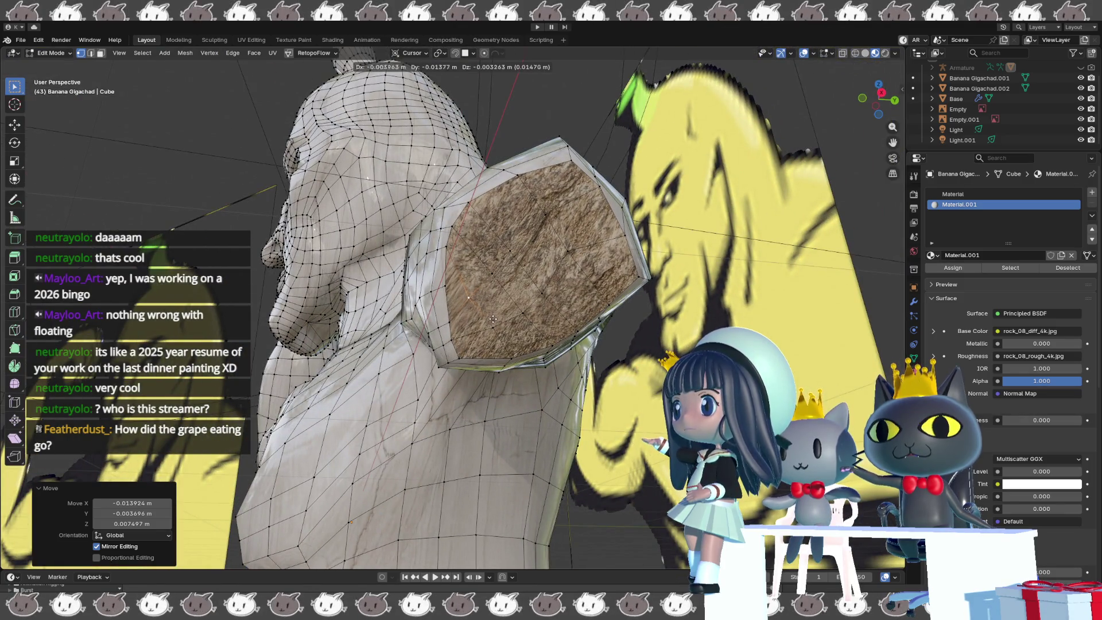
- Switch the viewport shading to Rendered to preview the bust
{"action": "middle_click_drag", "start_coordinate": [490, 320], "coordinate": [515, 385]}
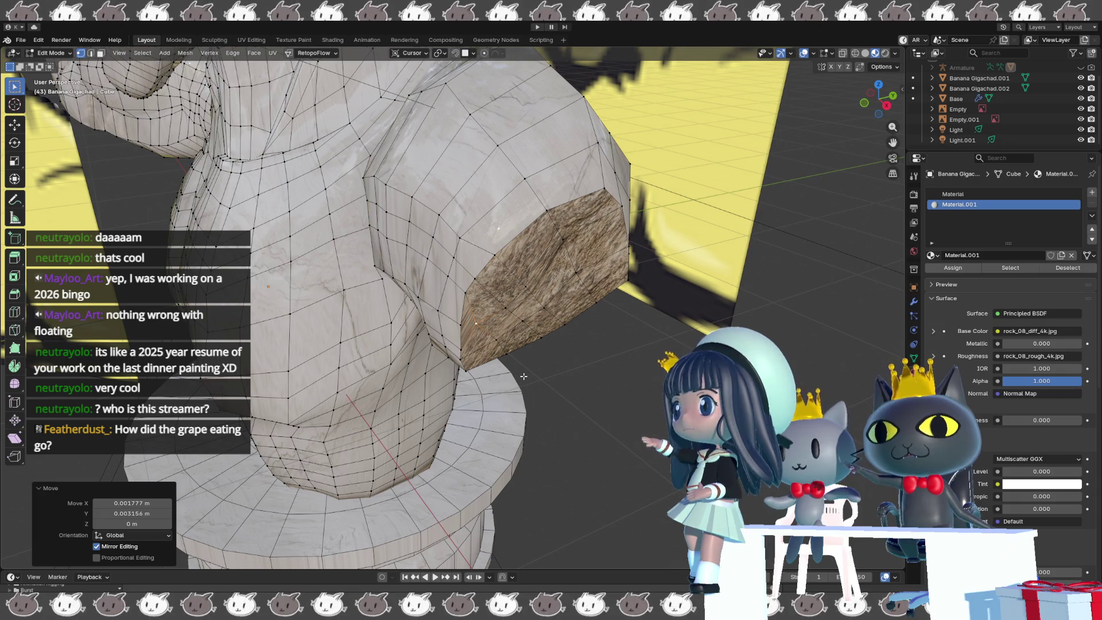
{"action": "left_click", "coordinate": [885, 53]}
{"action": "middle_click_drag", "start_coordinate": [758, 189], "coordinate": [660, 350]}
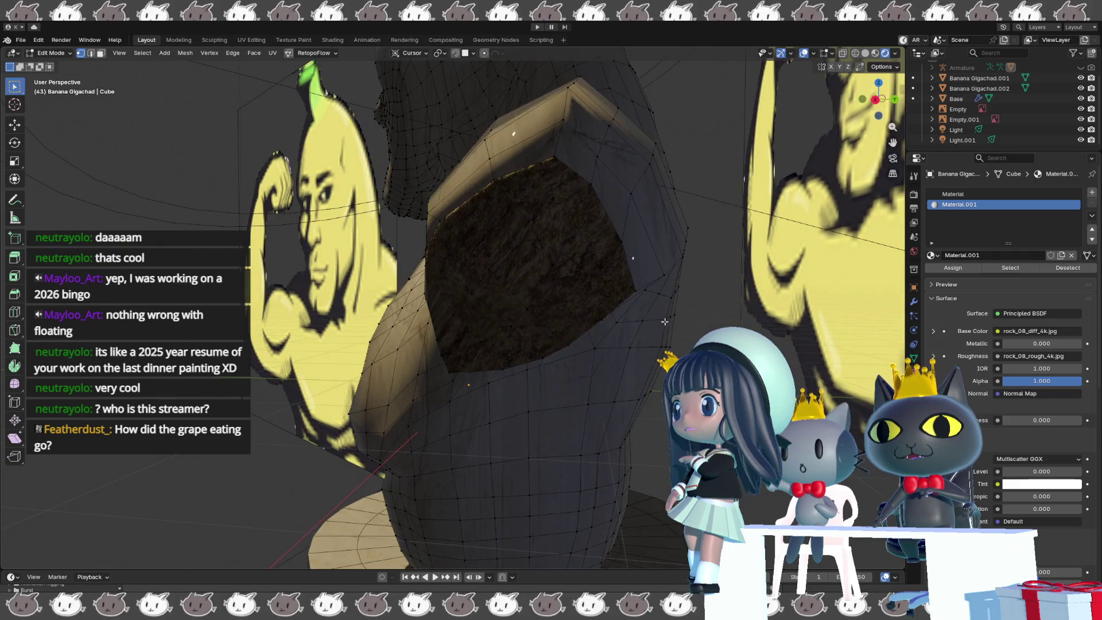
- Enable the Face Orientation overlay and view the head, where the eyebrows show red
{"action": "scroll", "coordinate": [627, 397], "scroll_direction": "up", "scroll_amount": 4}
{"action": "scroll", "coordinate": [627, 397], "scroll_direction": "up", "scroll_amount": 3}
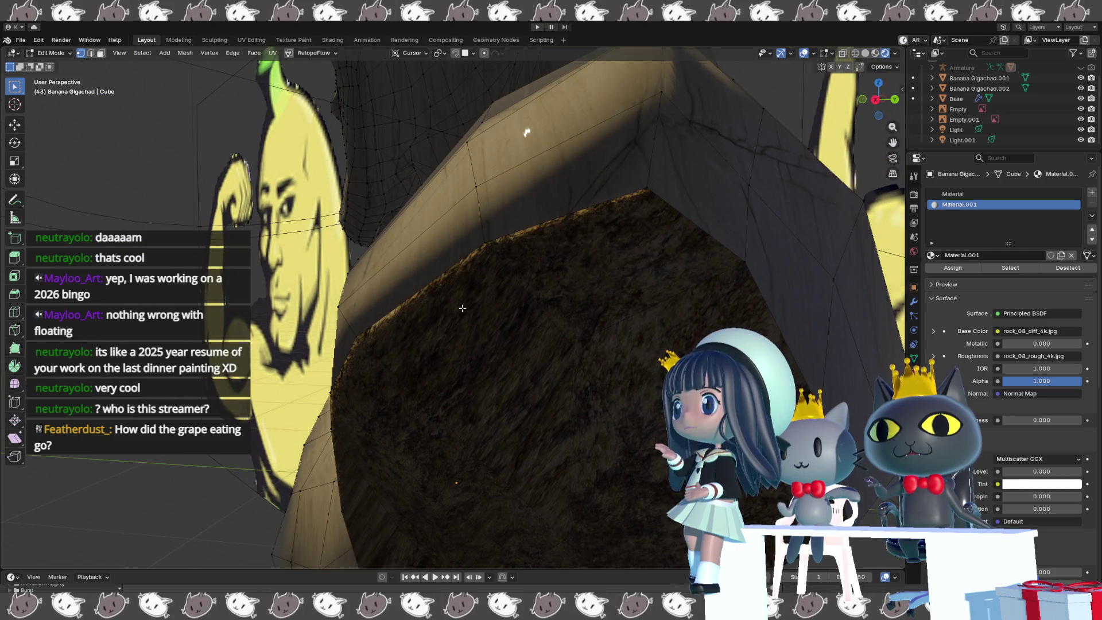
{"action": "middle_click_drag", "start_coordinate": [462, 309], "coordinate": [440, 291]}
{"action": "mouse_move", "coordinate": [355, 298]}
{"action": "middle_mouse_down"}
{"action": "mouse_move", "coordinate": [587, 326]}
{"action": "mouse_move", "coordinate": [507, 344]}
{"action": "middle_mouse_up"}
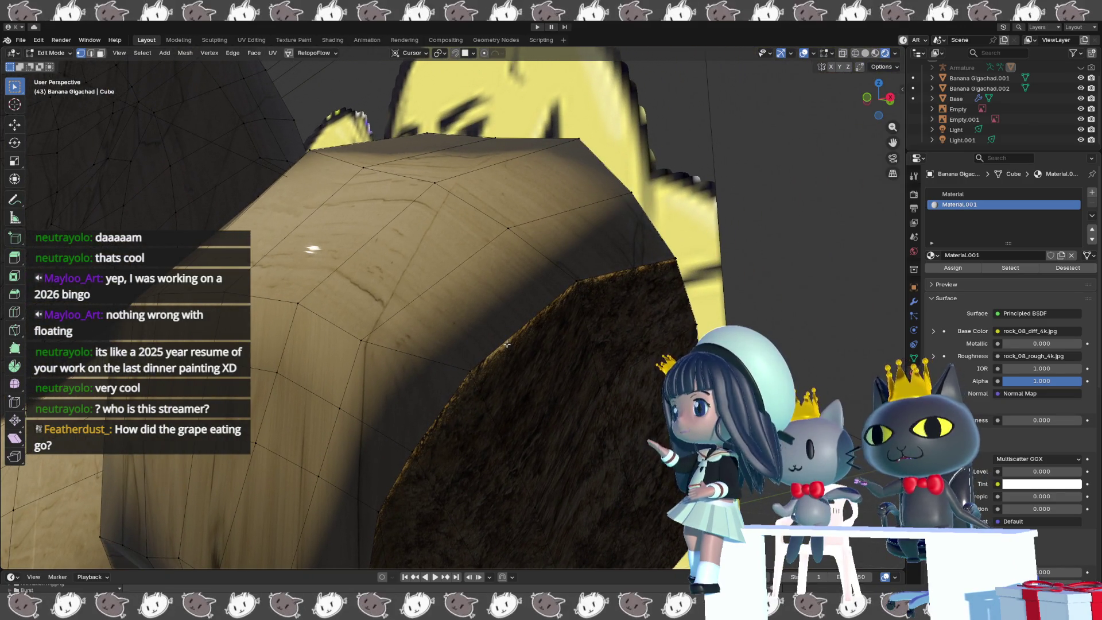
{"action": "middle_click_drag", "start_coordinate": [507, 344], "coordinate": [665, 348]}
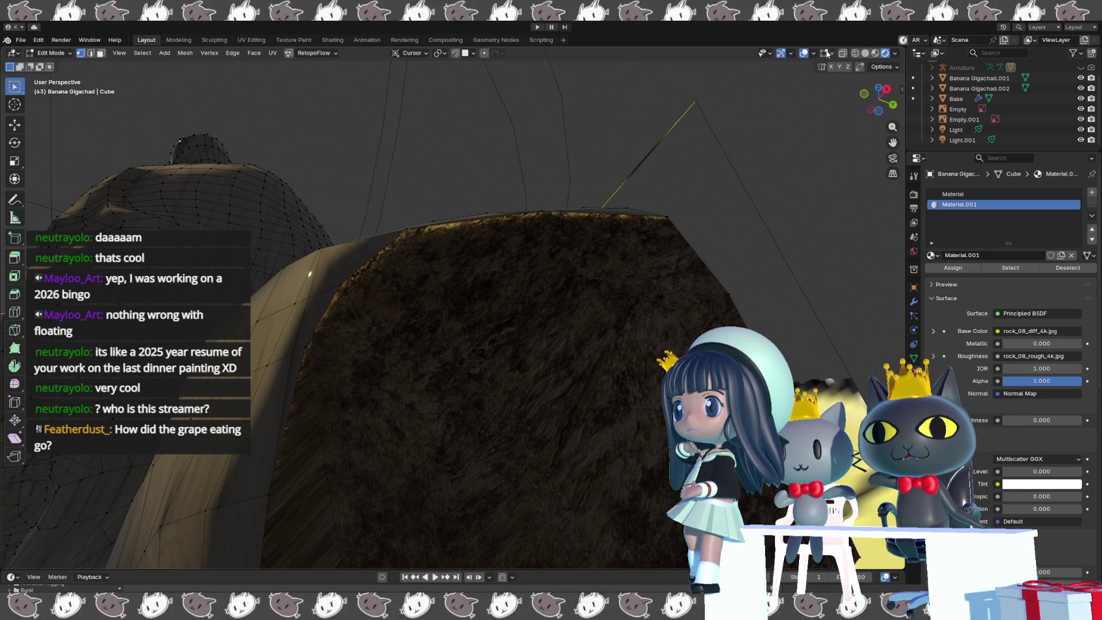
{"action": "left_click", "coordinate": [890, 55]}
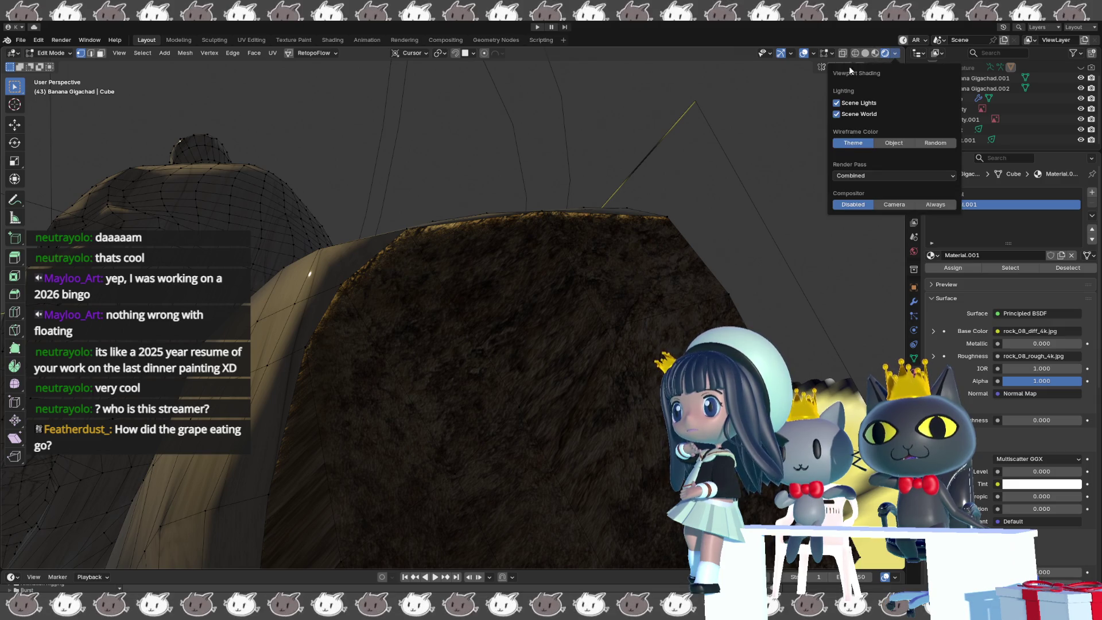
{"action": "mouse_move", "coordinate": [830, 54]}
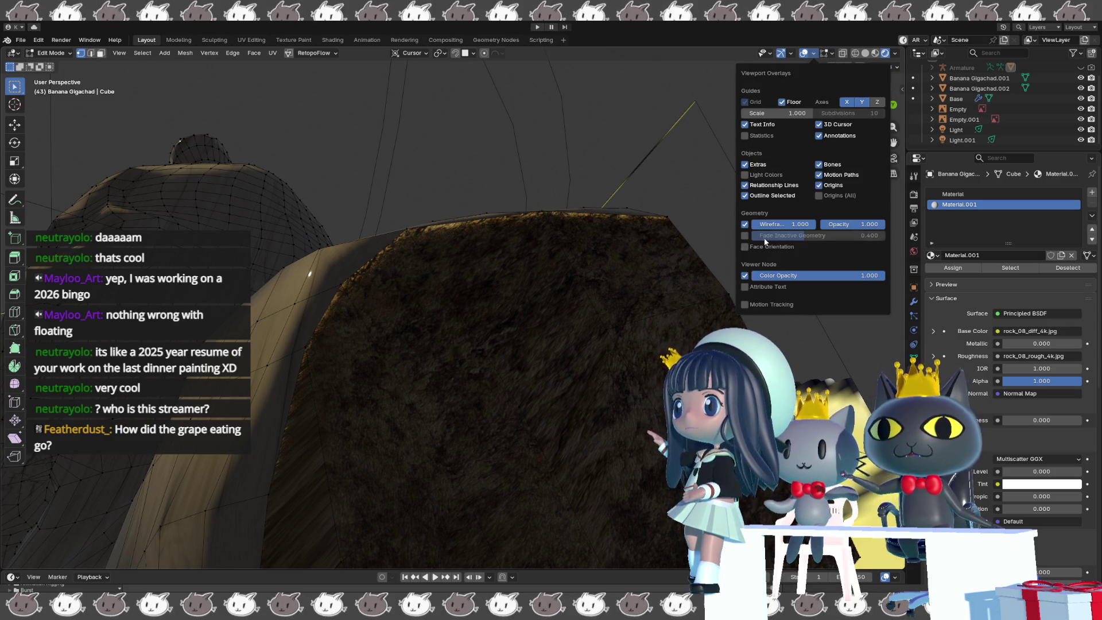
{"action": "left_click", "coordinate": [744, 246]}
{"action": "mouse_move", "coordinate": [579, 298]}
{"action": "middle_mouse_down"}
{"action": "mouse_move", "coordinate": [363, 328]}
{"action": "mouse_move", "coordinate": [645, 333]}
{"action": "mouse_move", "coordinate": [623, 271]}
{"action": "mouse_move", "coordinate": [469, 375]}
{"action": "middle_mouse_up"}
{"action": "scroll", "coordinate": [645, 332], "scroll_direction": "up", "scroll_amount": 3}
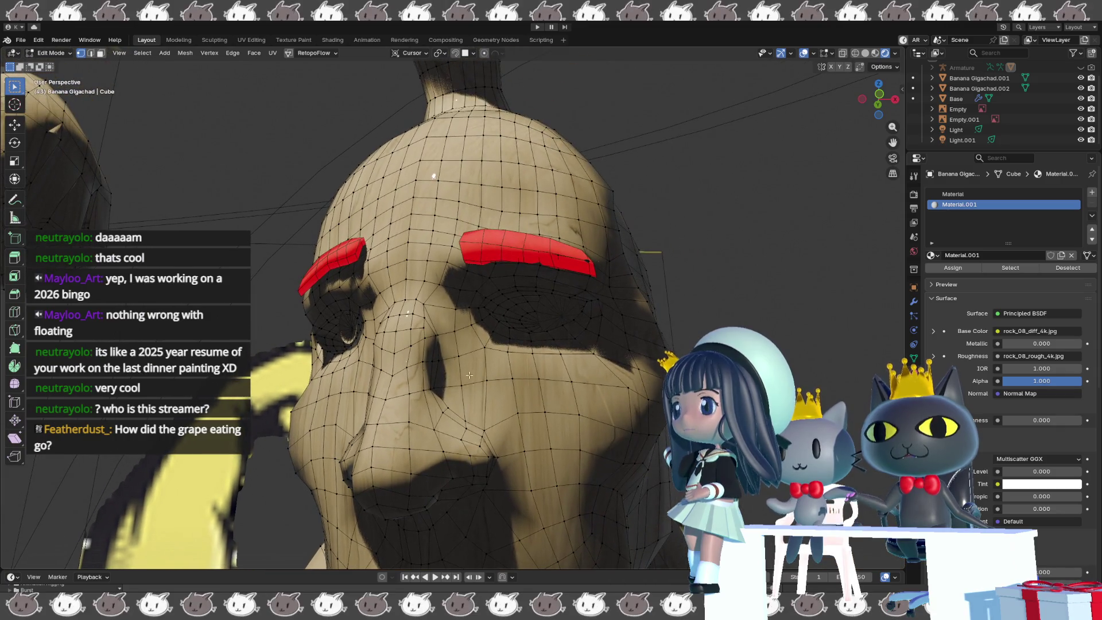
- Select the eyebrow object, edit all its geometry, and flip its normals
{"action": "left_click", "coordinate": [510, 257]}
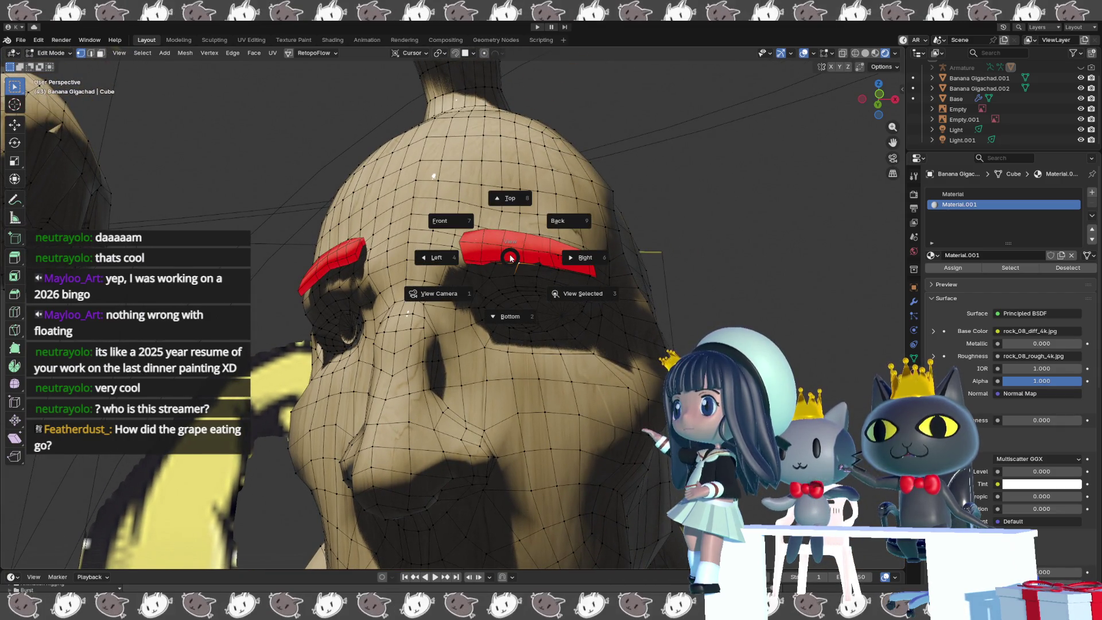
{"action": "key", "text": "ctrl+Tab"}
{"action": "key", "text": "2"}
{"action": "key", "text": "ctrl+Tab"}
{"action": "left_click", "coordinate": [425, 252]}
{"action": "left_click", "coordinate": [492, 250]}
{"action": "key", "text": "Tab"}
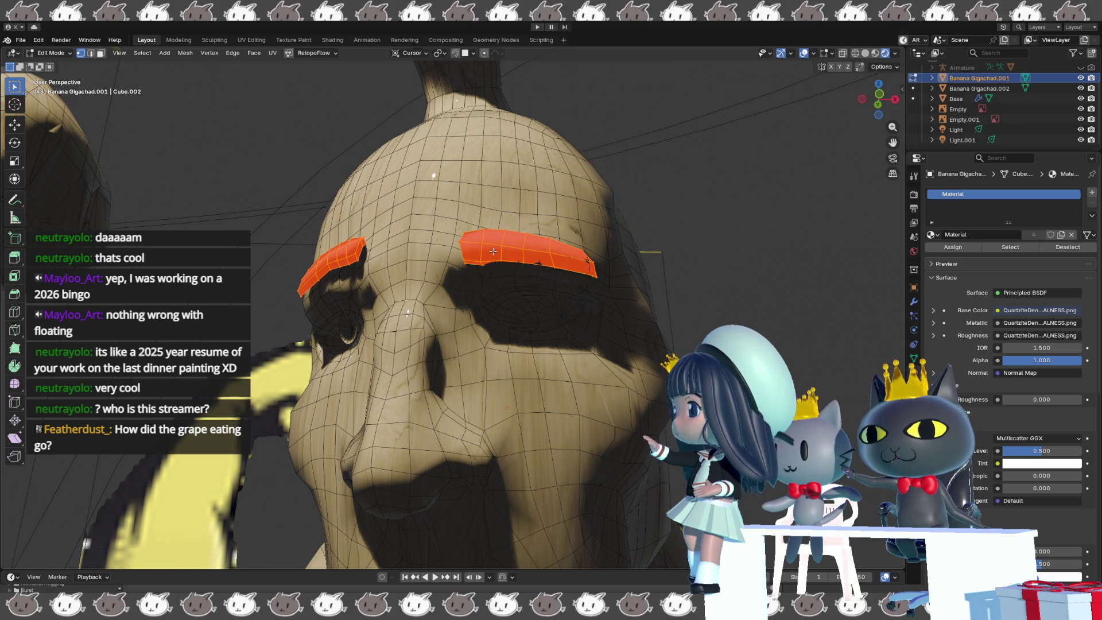
{"action": "key", "text": "alt+n"}
{"action": "left_click", "coordinate": [492, 250]}
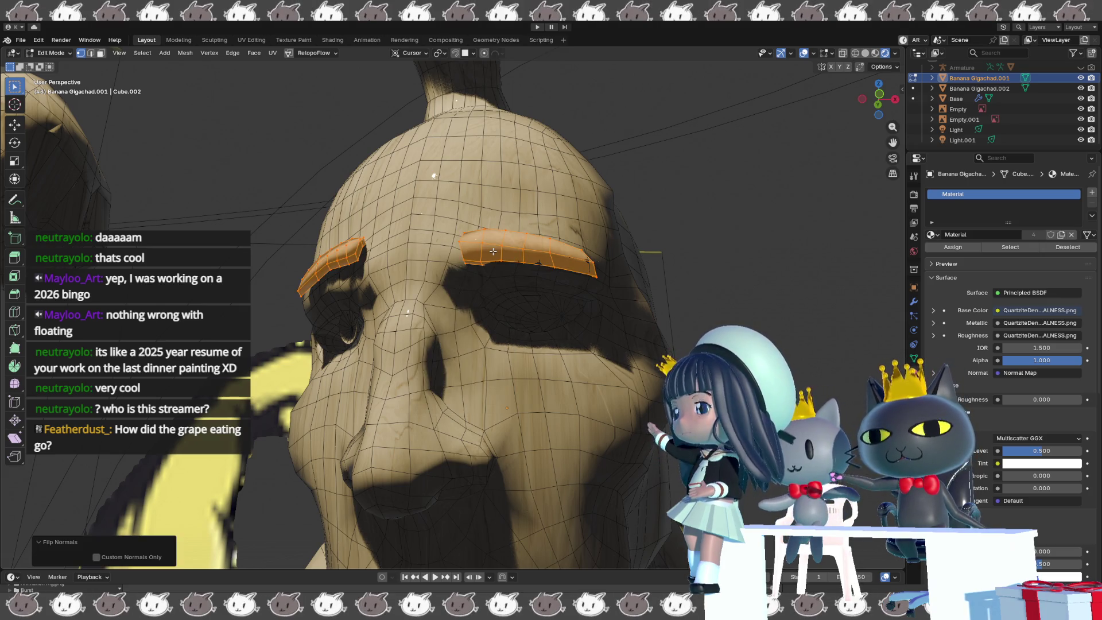
- Toggle the viewport overlays off and back on to check the flipped eyebrows
{"action": "key", "text": "shift+alt+z"}
{"action": "mouse_move", "coordinate": [492, 251]}
{"action": "middle_mouse_down"}
{"action": "mouse_move", "coordinate": [606, 328]}
{"action": "mouse_move", "coordinate": [580, 325]}
{"action": "mouse_move", "coordinate": [619, 321]}
{"action": "mouse_move", "coordinate": [603, 312]}
{"action": "mouse_move", "coordinate": [542, 333]}
{"action": "mouse_move", "coordinate": [637, 316]}
{"action": "mouse_move", "coordinate": [567, 348]}
{"action": "middle_mouse_up"}
{"action": "scroll", "coordinate": [605, 329], "scroll_direction": "down", "scroll_amount": 3}
{"action": "key", "text": "shift+alt+z"}
{"action": "scroll", "coordinate": [574, 321], "scroll_direction": "up", "scroll_amount": 2}
{"action": "scroll", "coordinate": [551, 327], "scroll_direction": "down", "scroll_amount": 2}
{"action": "scroll", "coordinate": [619, 316], "scroll_direction": "up", "scroll_amount": 4}
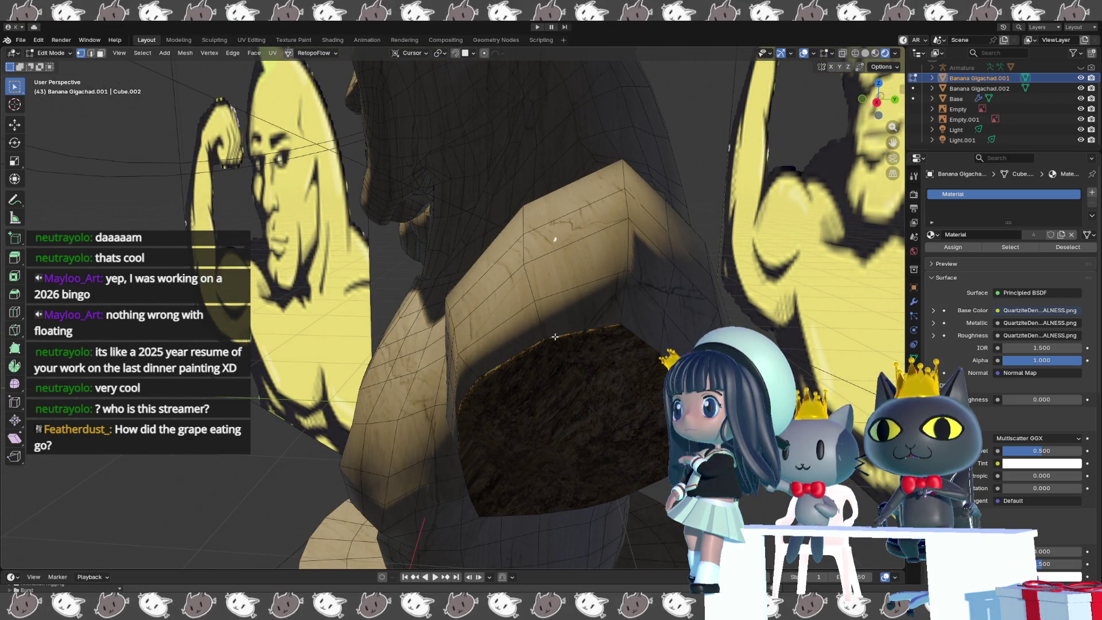
- In edge select, pick the loop around the stump cap's rim and mark it sharp
{"action": "key", "text": "2"}
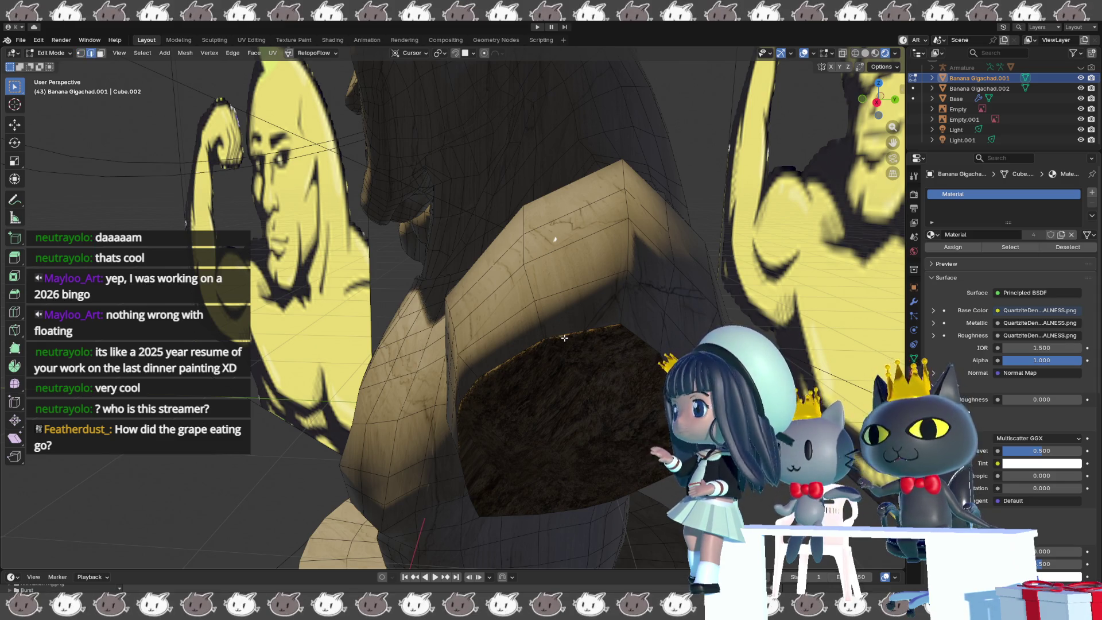
{"action": "left_click", "coordinate": [564, 338]}
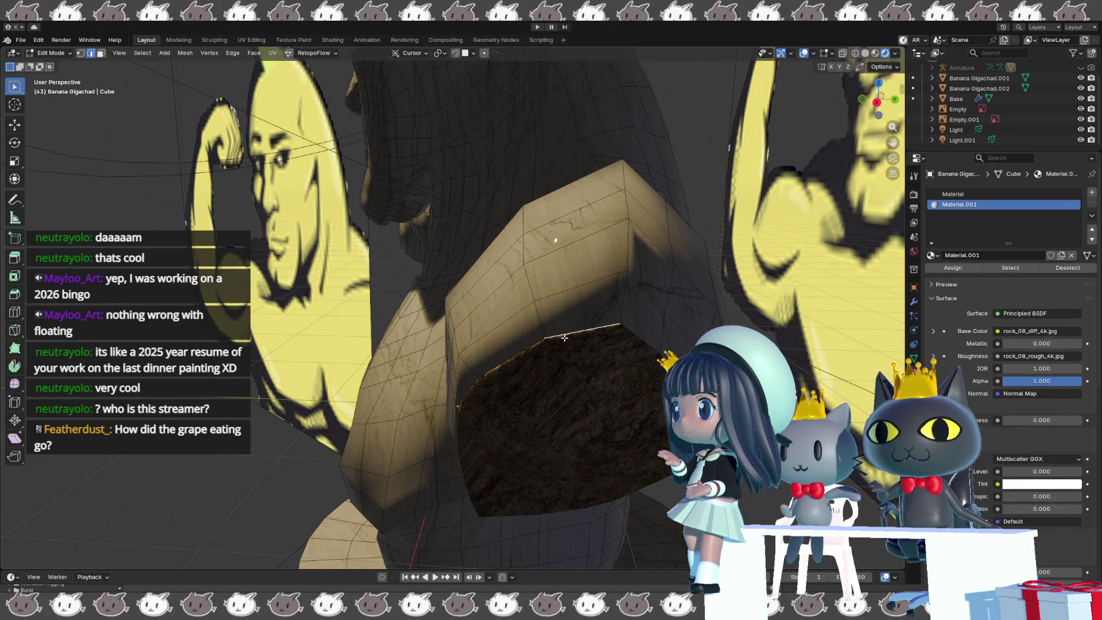
{"action": "left_click", "coordinate": [577, 333], "text": "alt"}
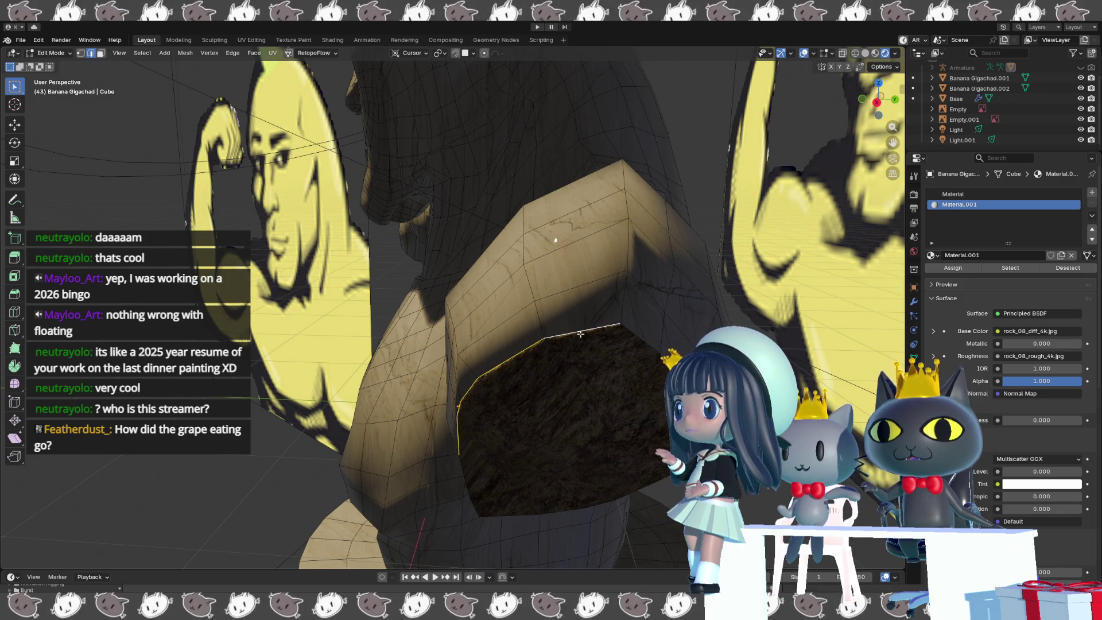
{"action": "right_click", "coordinate": [635, 337]}
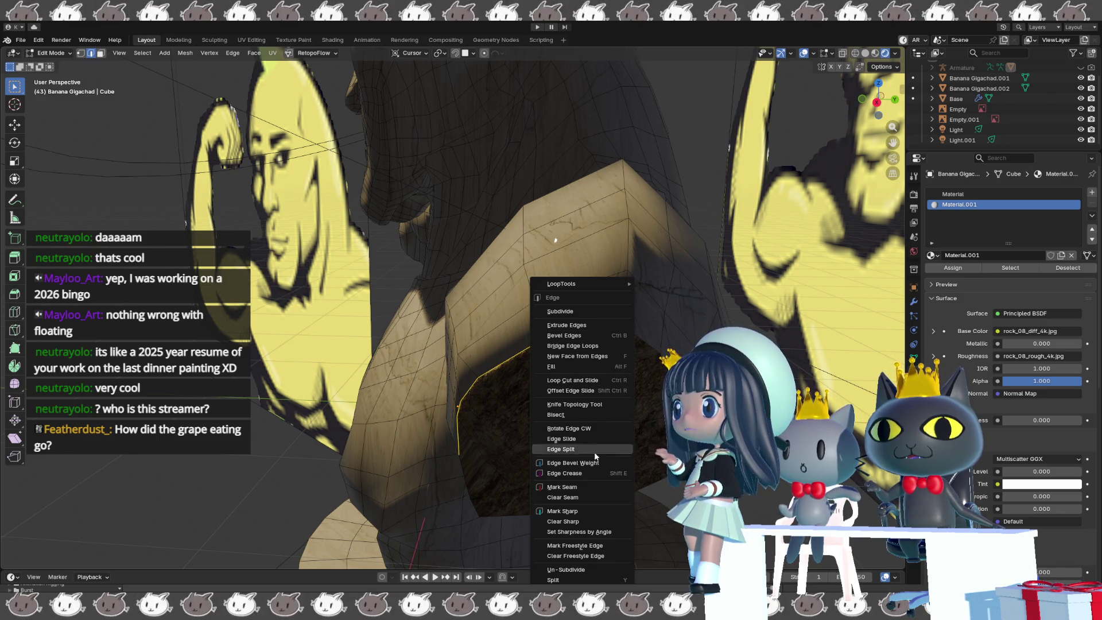
{"action": "left_click", "coordinate": [583, 512]}
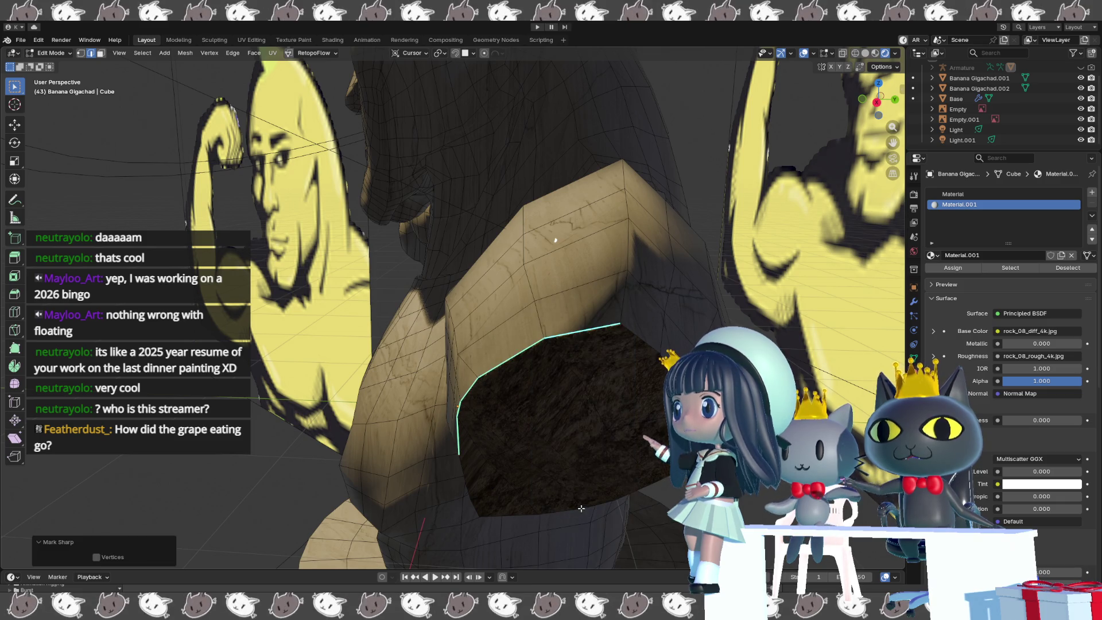
{"action": "key", "text": "k"}
{"action": "mouse_move", "coordinate": [481, 413]}
{"action": "middle_mouse_down"}
{"action": "mouse_move", "coordinate": [551, 382]}
{"action": "mouse_move", "coordinate": [822, 352]}
{"action": "mouse_move", "coordinate": [412, 346]}
{"action": "mouse_move", "coordinate": [438, 329]}
{"action": "middle_mouse_up"}
- Check the shading from below, then reselect the cap's boundary loop and mark it sharp again
{"action": "key", "text": "shift+alt+z"}
{"action": "key", "text": "shift+alt+z"}
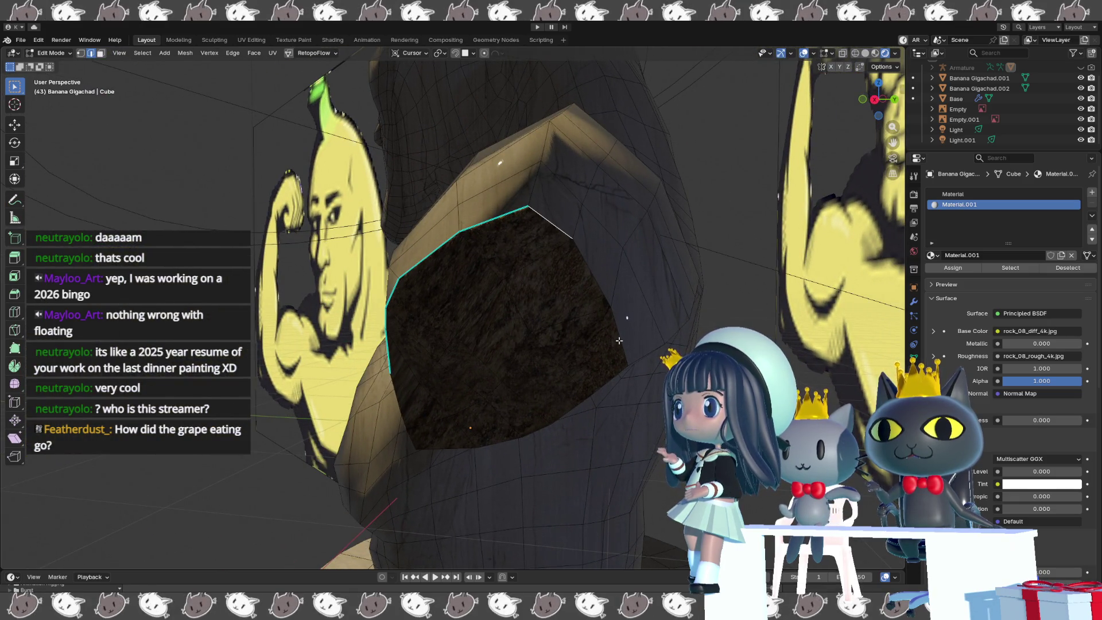
{"action": "middle_click_drag", "start_coordinate": [618, 340], "coordinate": [636, 301]}
{"action": "left_click", "coordinate": [601, 242], "text": "alt"}
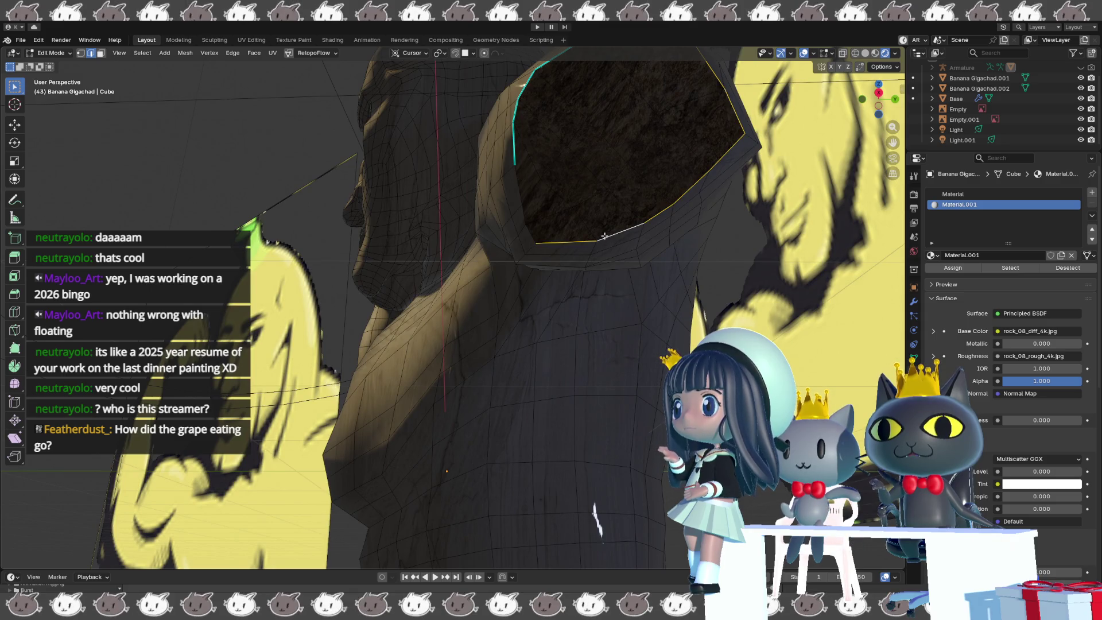
{"action": "key", "text": "ctrl+e"}
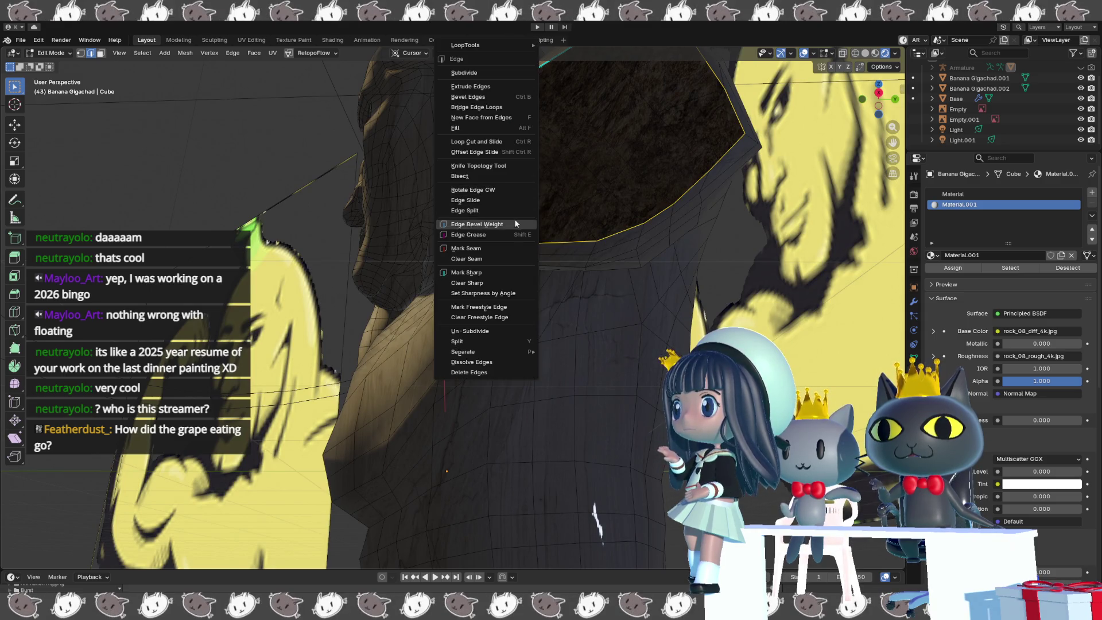
{"action": "left_click", "coordinate": [505, 272]}
{"action": "scroll", "coordinate": [505, 268], "scroll_direction": "down", "scroll_amount": 5}
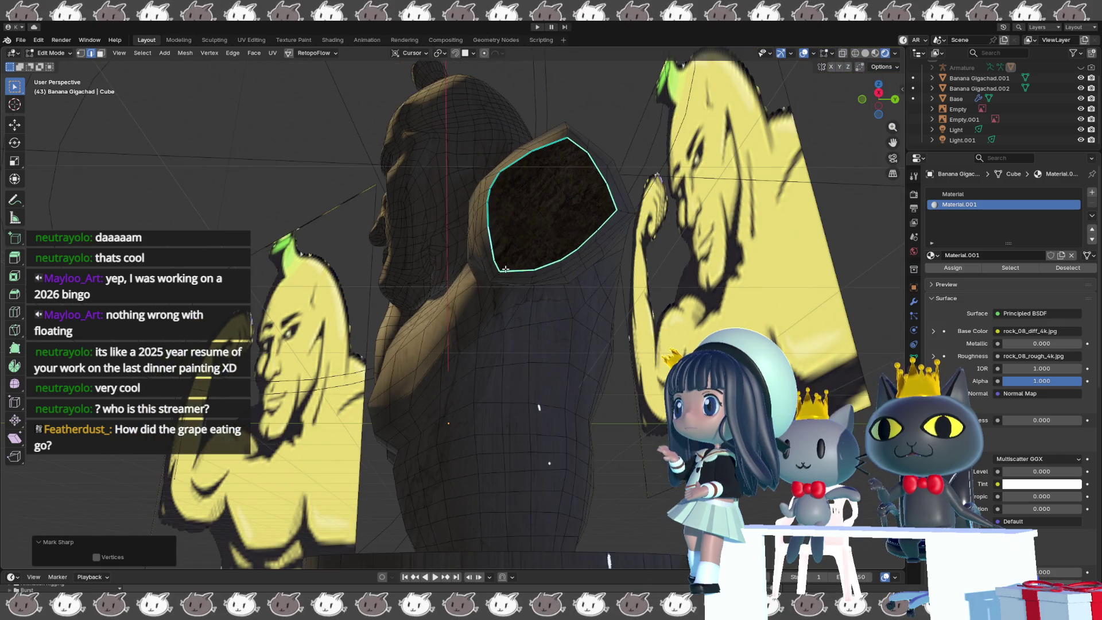
{"action": "key", "text": "shift+alt+z"}
{"action": "mouse_move", "coordinate": [505, 266]}
{"action": "middle_mouse_down"}
{"action": "mouse_move", "coordinate": [470, 270]}
{"action": "mouse_move", "coordinate": [517, 264]}
{"action": "mouse_move", "coordinate": [490, 268]}
{"action": "mouse_move", "coordinate": [516, 407]}
{"action": "mouse_move", "coordinate": [517, 393]}
{"action": "mouse_move", "coordinate": [488, 401]}
{"action": "middle_mouse_up"}
{"action": "scroll", "coordinate": [515, 407], "scroll_direction": "up", "scroll_amount": 2}
{"action": "scroll", "coordinate": [472, 359], "scroll_direction": "down", "scroll_amount": 3}
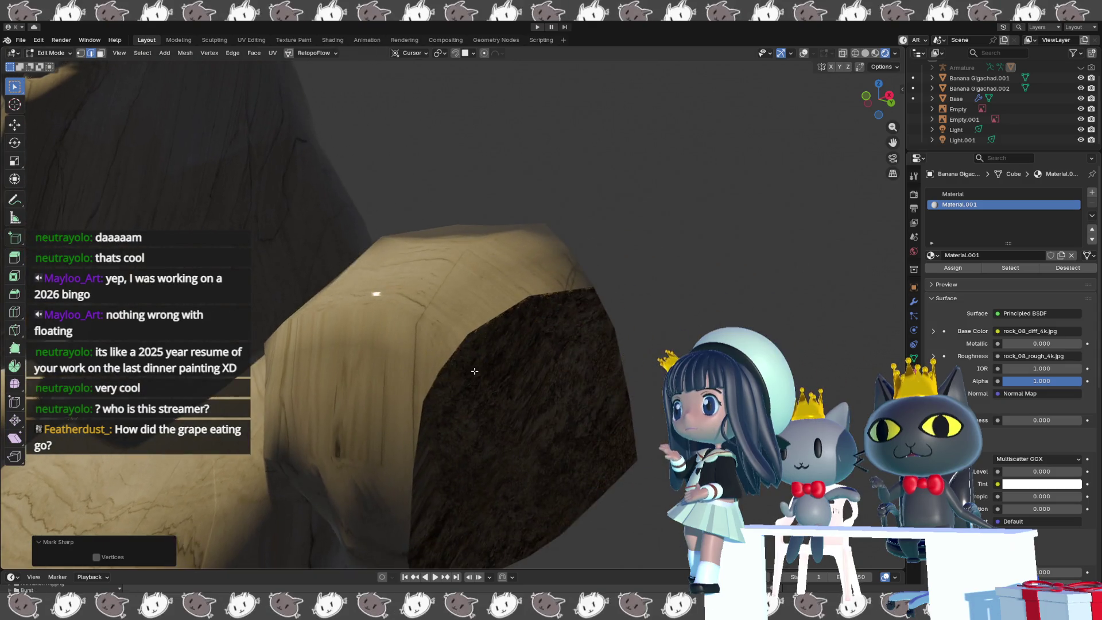
- Frame the rock-capped stump, turn the overlays back on and orbit out to see the whole bust
{"action": "scroll", "coordinate": [472, 358], "scroll_direction": "up", "scroll_amount": 3}
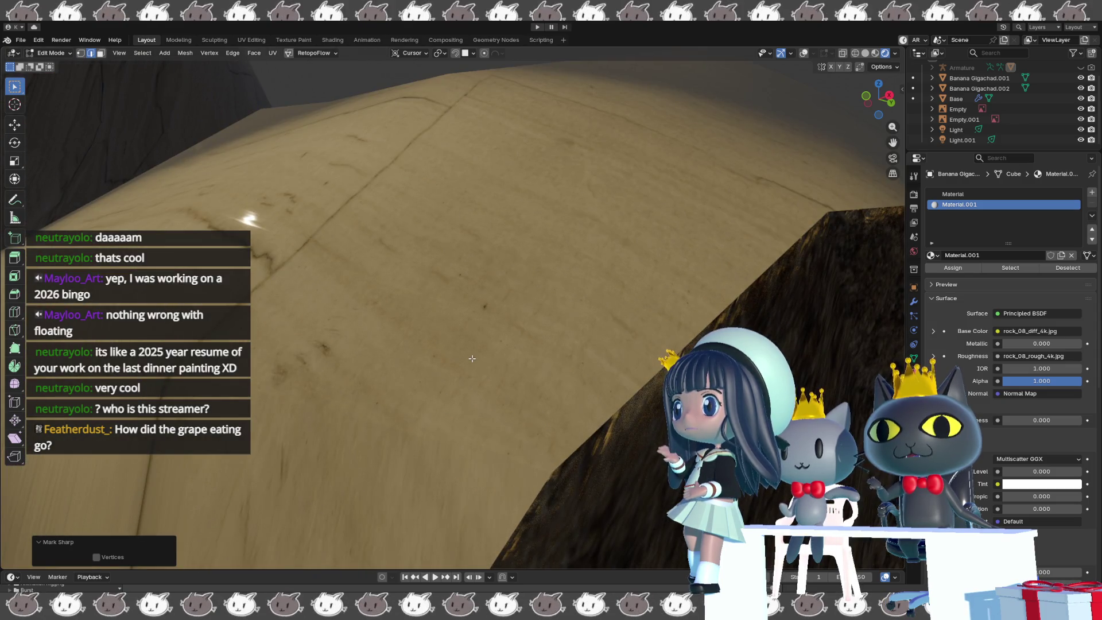
{"action": "scroll", "coordinate": [472, 359], "scroll_direction": "down", "scroll_amount": 3}
{"action": "middle_click_drag", "start_coordinate": [473, 358], "coordinate": [433, 366]}
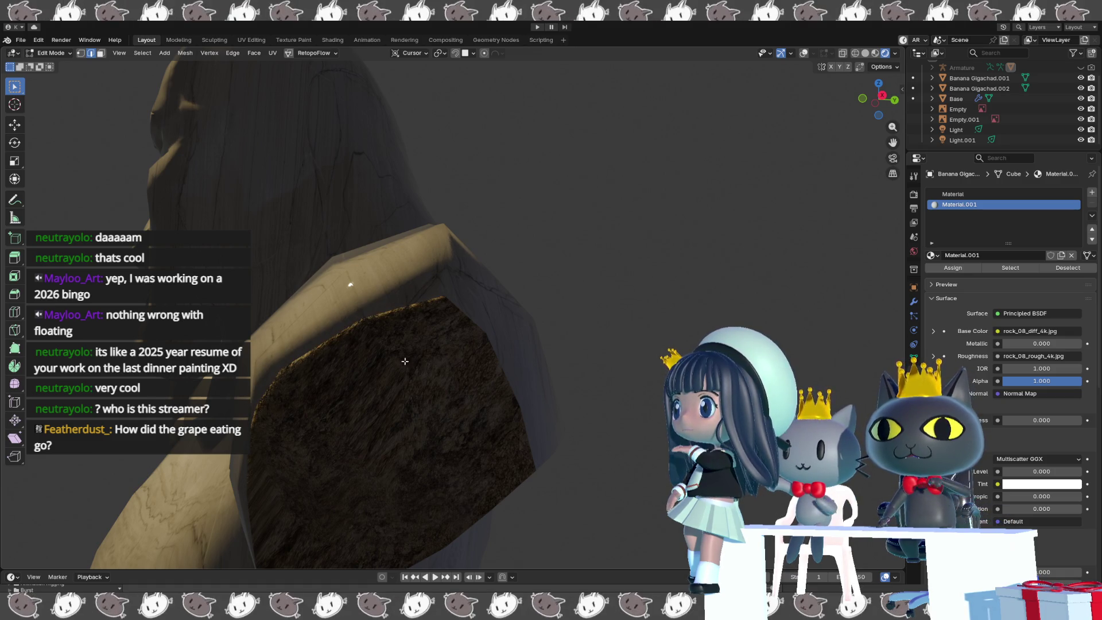
{"action": "middle_click_drag", "start_coordinate": [405, 361], "coordinate": [479, 325], "text": "shift"}
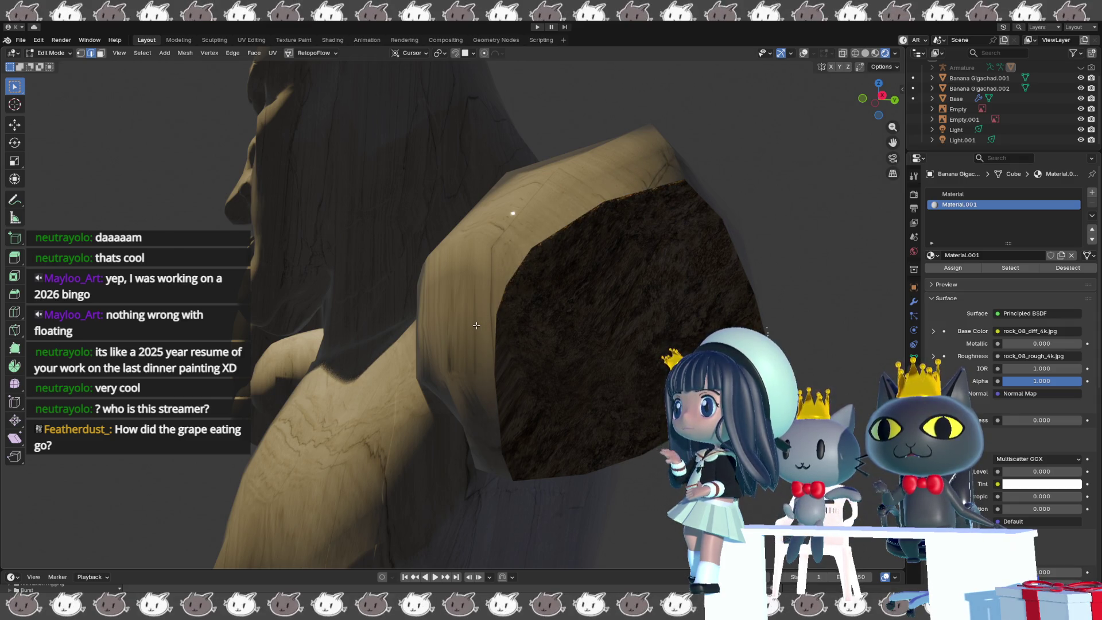
{"action": "key", "text": "shift+alt+z"}
{"action": "key", "text": "shift+alt+z"}
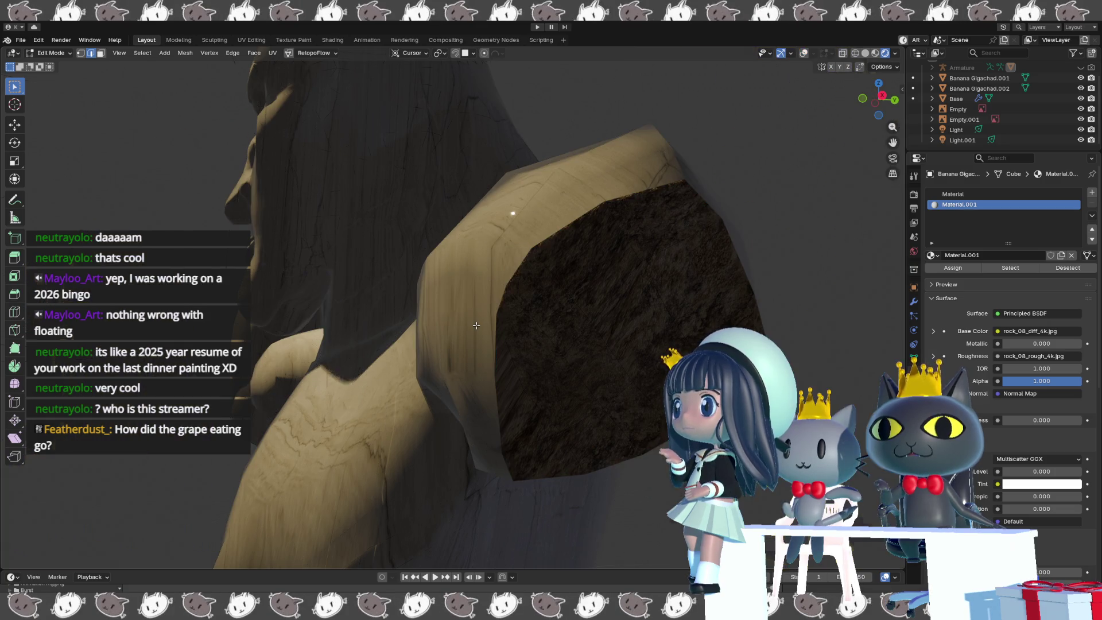
{"action": "mouse_move", "coordinate": [476, 325]}
{"action": "middle_mouse_down"}
{"action": "mouse_move", "coordinate": [570, 357]}
{"action": "mouse_move", "coordinate": [573, 280]}
{"action": "mouse_move", "coordinate": [591, 358]}
{"action": "middle_mouse_up"}
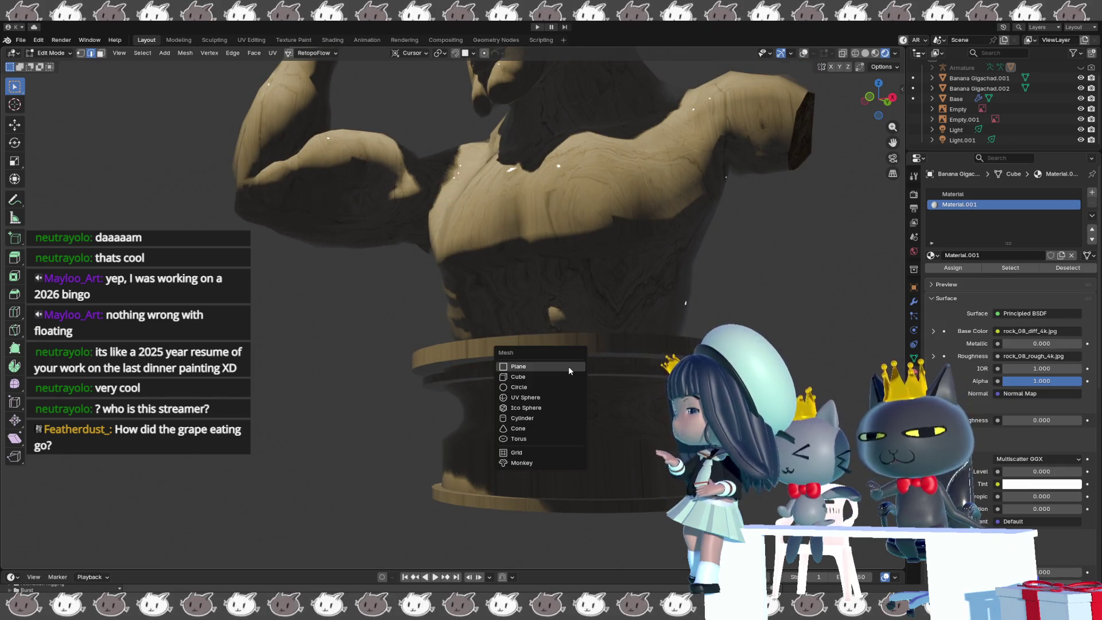
- Add a Plane to the bust's mesh from the Add Mesh menu
{"action": "key", "text": "Escape"}
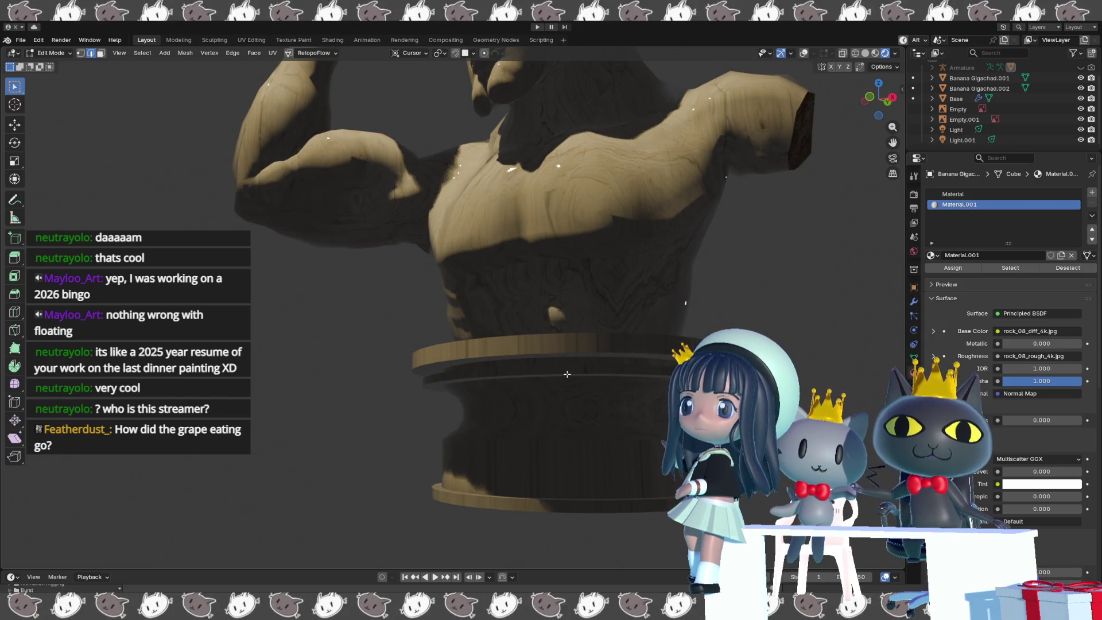
{"action": "key", "text": "shift+a"}
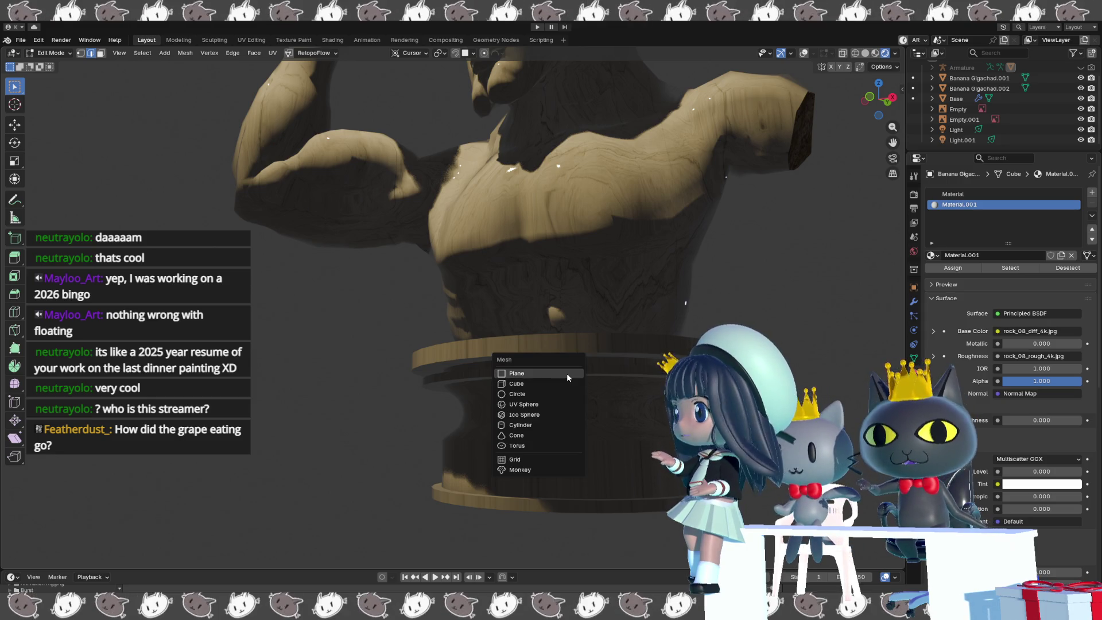
{"action": "left_click", "coordinate": [566, 373]}
{"action": "middle_click_drag", "start_coordinate": [551, 395], "coordinate": [520, 396]}
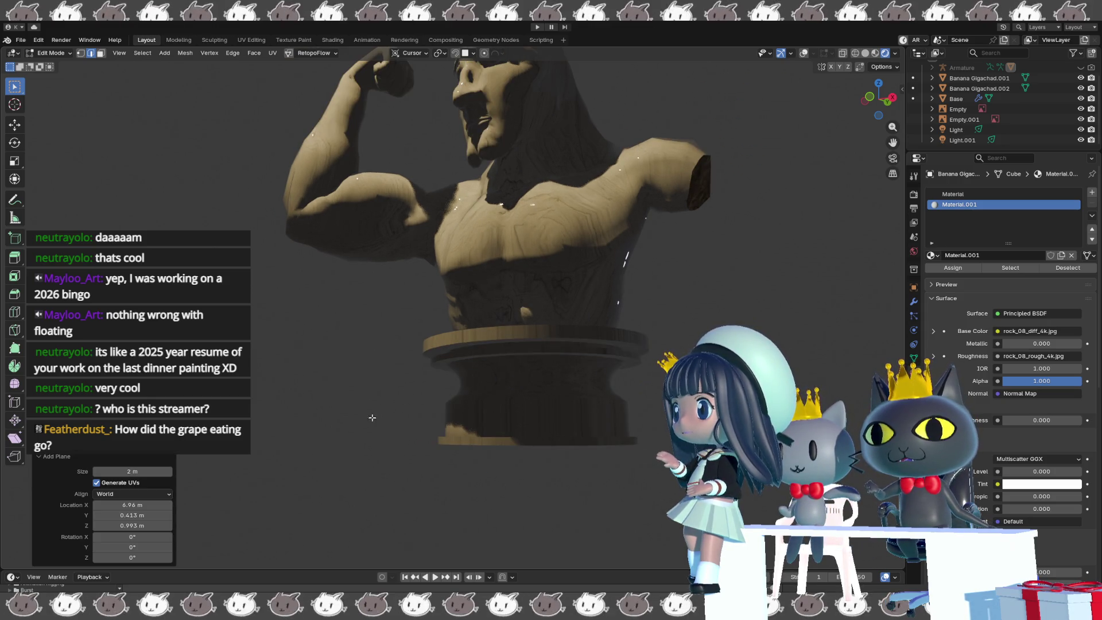
{"action": "mouse_move", "coordinate": [347, 390]}
{"action": "middle_mouse_down"}
{"action": "mouse_move", "coordinate": [315, 432]}
{"action": "mouse_move", "coordinate": [297, 419]}
{"action": "middle_mouse_up"}
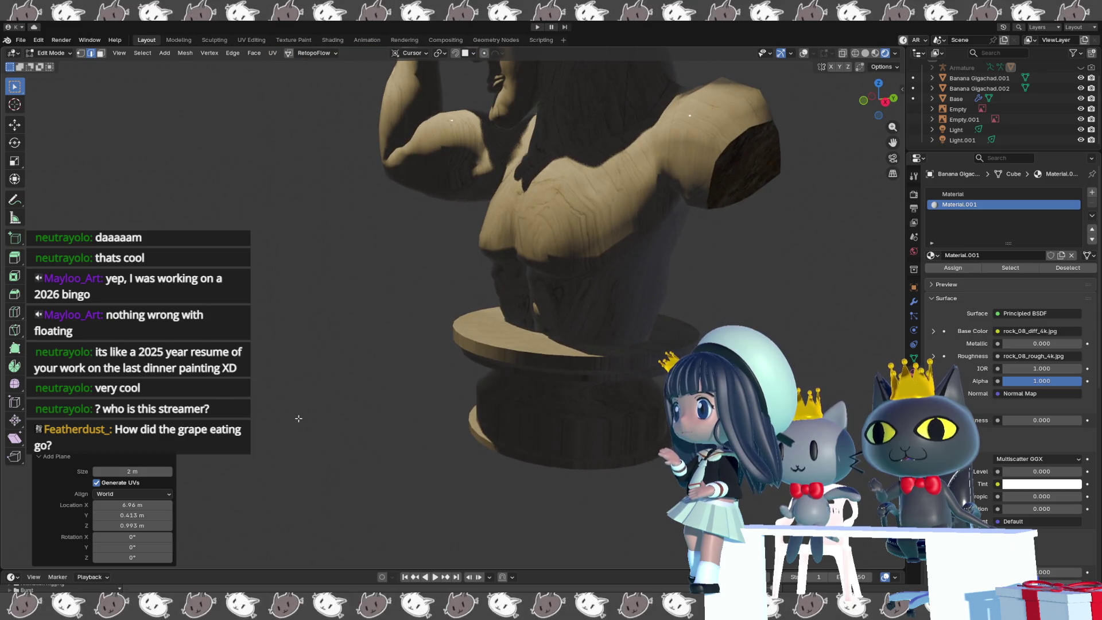
{"action": "left_click", "coordinate": [624, 271]}
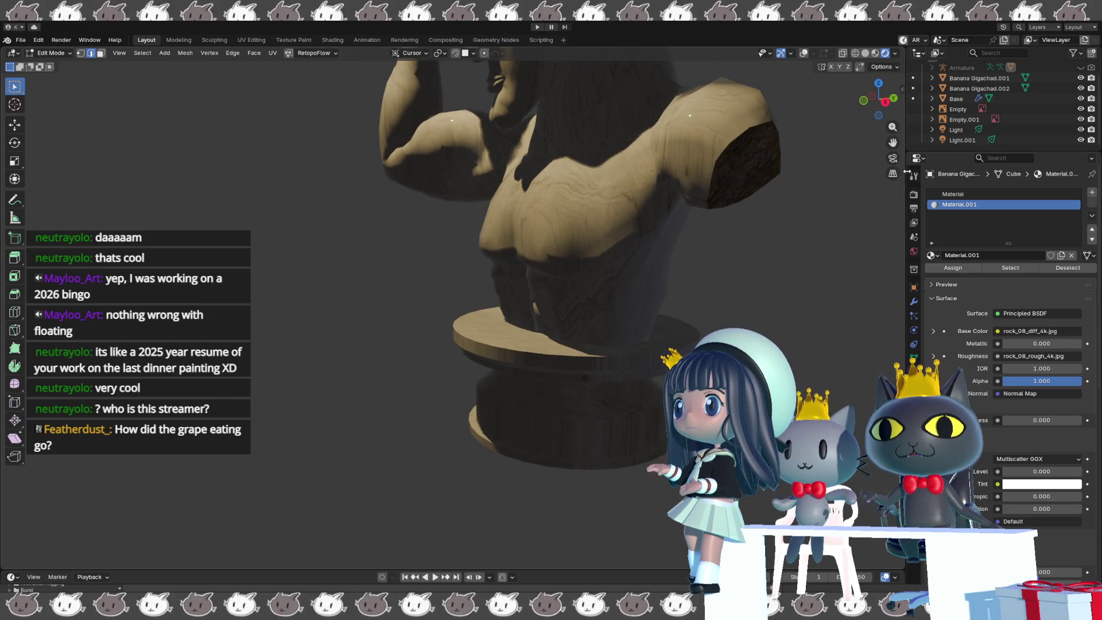
{"action": "scroll", "coordinate": [676, 252], "scroll_direction": "down", "scroll_amount": 6}
- Orbit around the bust from several angles, then return to Object Mode
{"action": "mouse_move", "coordinate": [675, 252]}
{"action": "middle_mouse_down"}
{"action": "mouse_move", "coordinate": [631, 302]}
{"action": "mouse_move", "coordinate": [700, 300]}
{"action": "middle_mouse_up"}
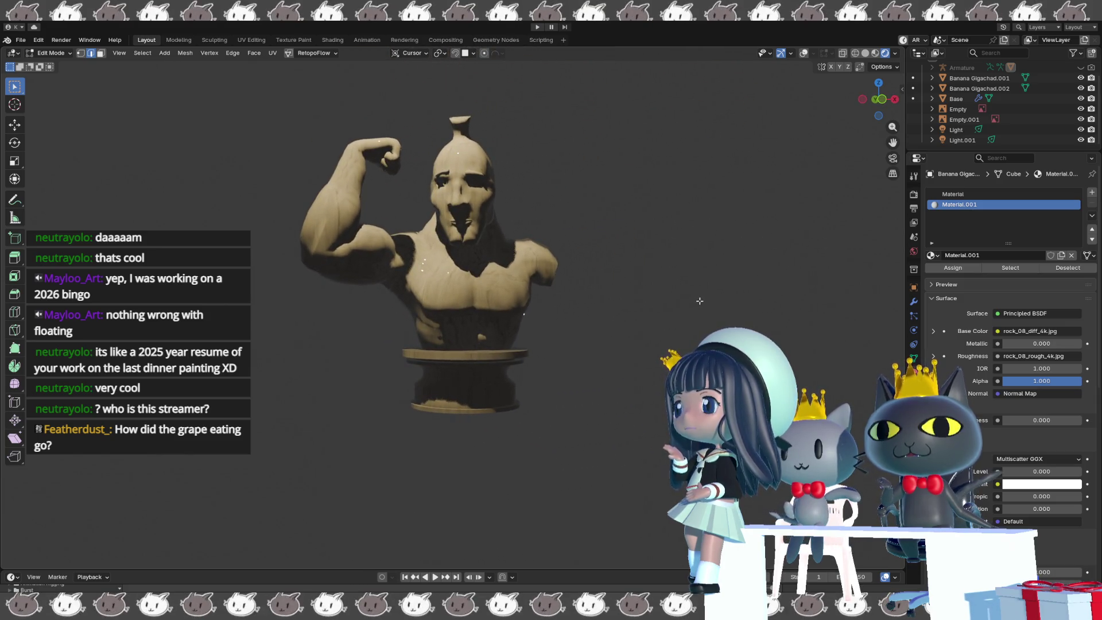
{"action": "scroll", "coordinate": [691, 297], "scroll_direction": "up", "scroll_amount": 4}
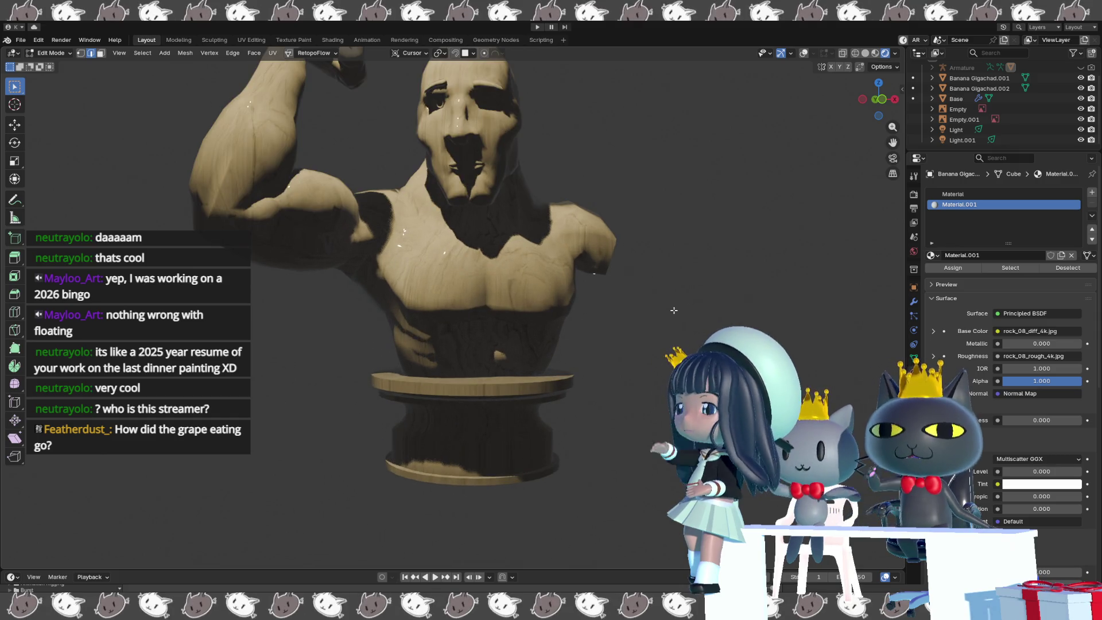
{"action": "mouse_move", "coordinate": [625, 302]}
{"action": "middle_mouse_down"}
{"action": "mouse_move", "coordinate": [647, 362]}
{"action": "mouse_move", "coordinate": [631, 348]}
{"action": "mouse_move", "coordinate": [648, 367]}
{"action": "middle_mouse_up"}
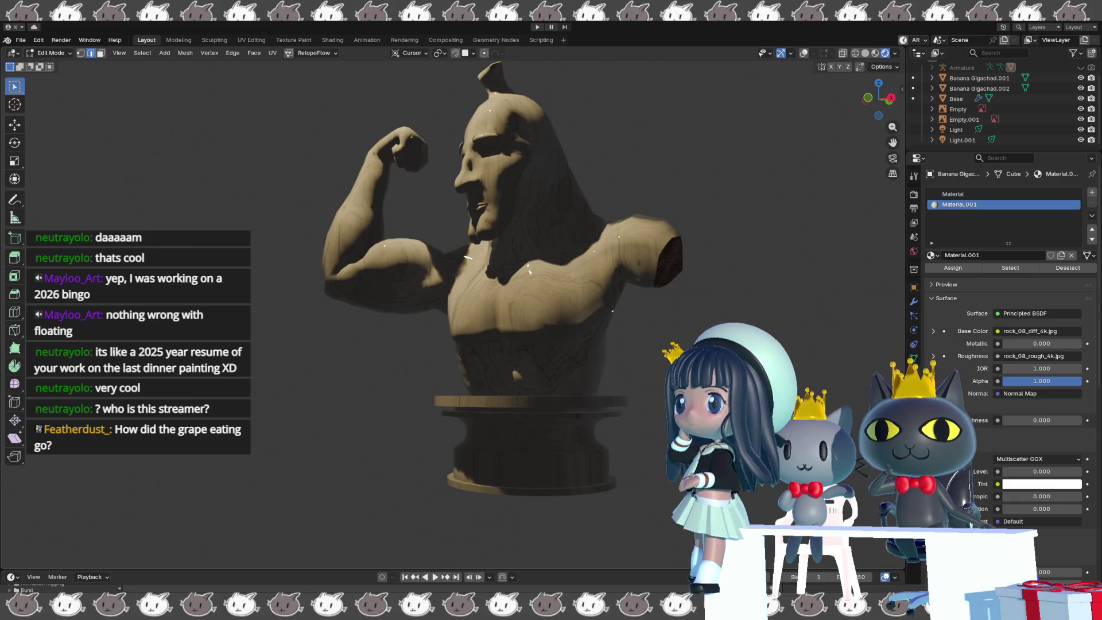
{"action": "middle_click_drag", "start_coordinate": [684, 345], "coordinate": [632, 412]}
{"action": "scroll", "coordinate": [631, 412], "scroll_direction": "up", "scroll_amount": 4}
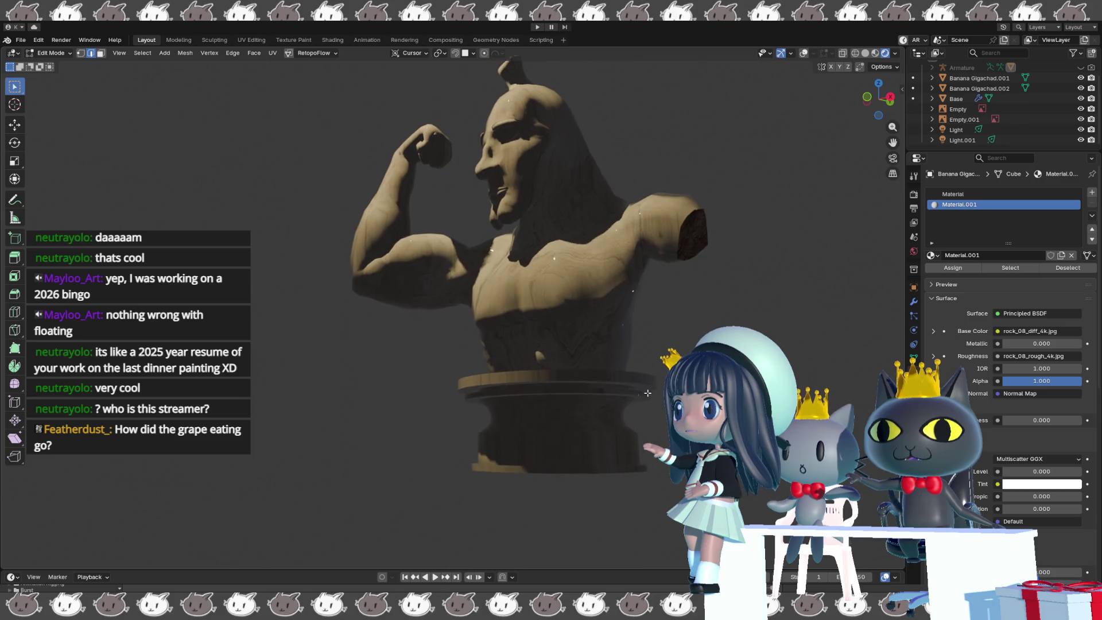
{"action": "scroll", "coordinate": [596, 360], "scroll_direction": "up", "scroll_amount": 2}
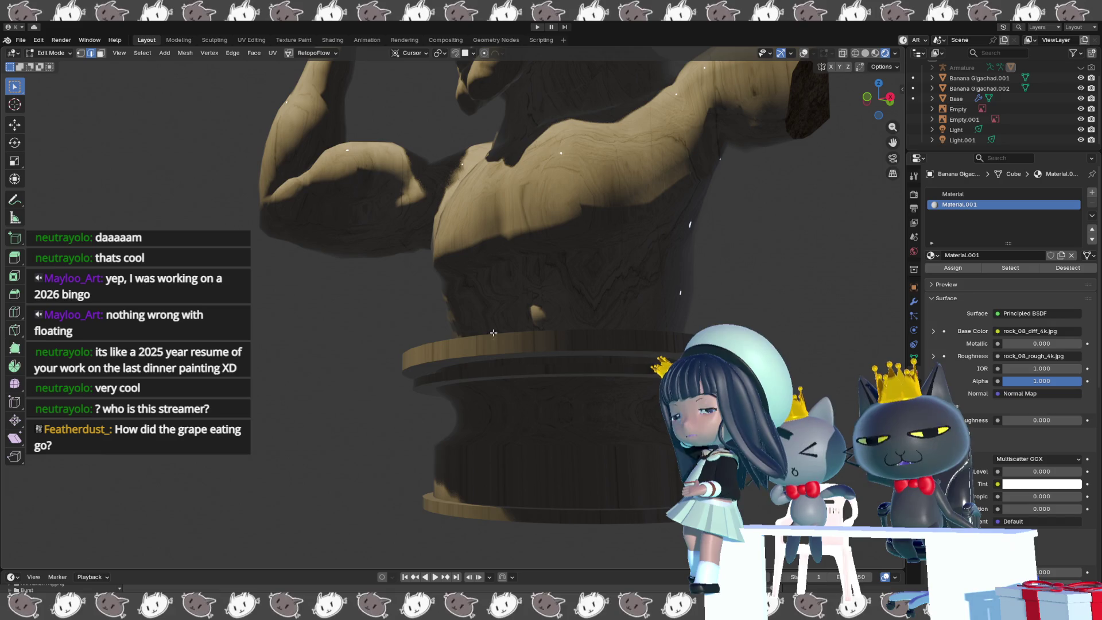
{"action": "key", "text": "shift+a"}
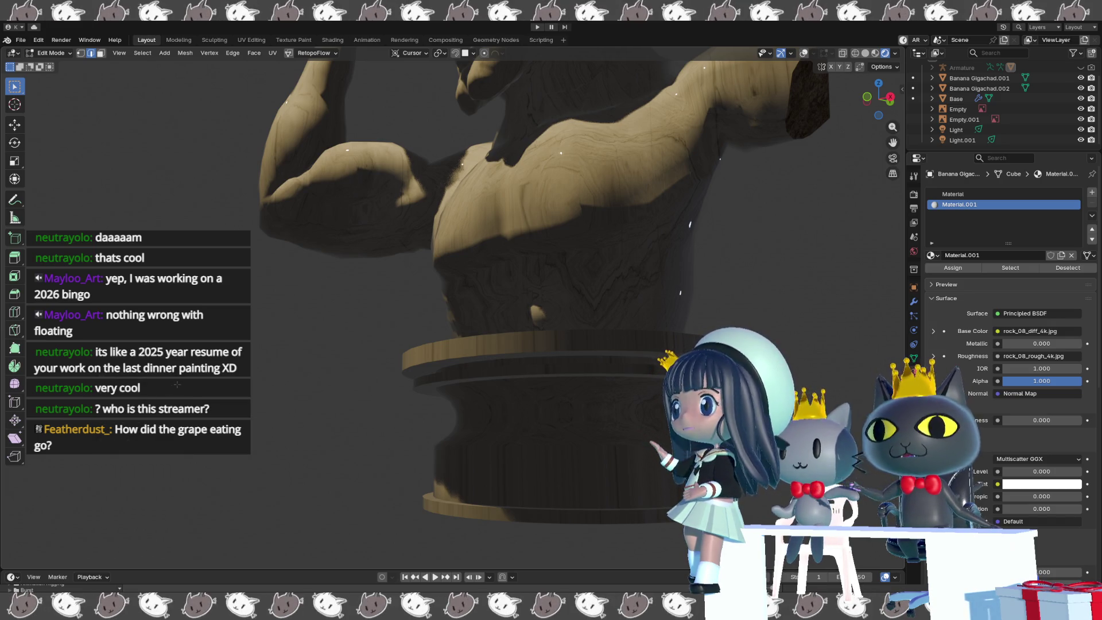
{"action": "key", "text": "Tab"}
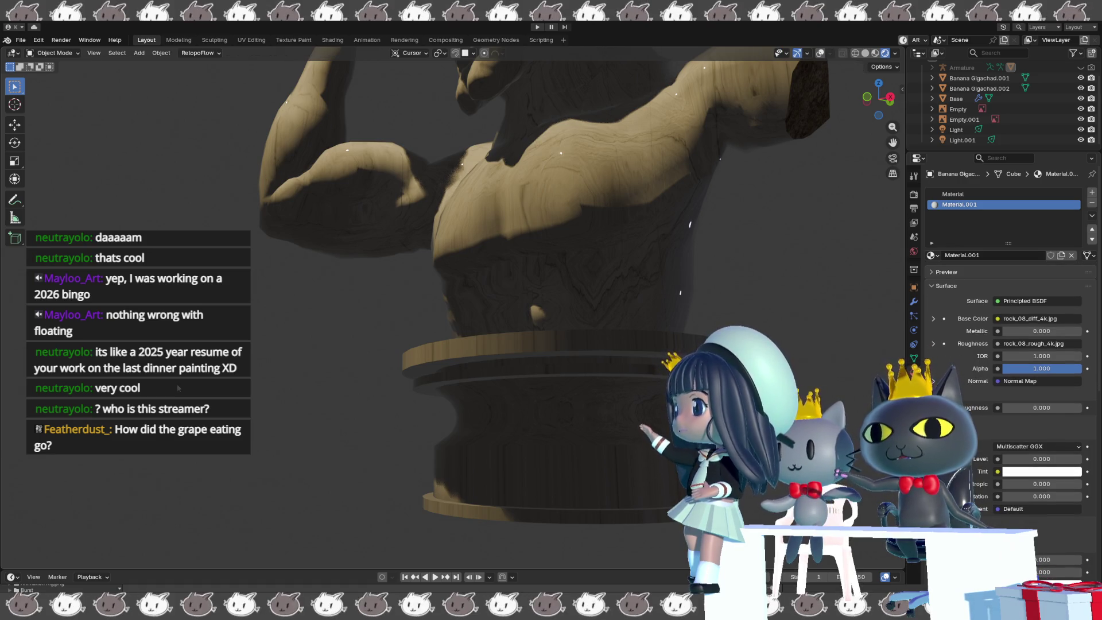
- Add a new Plane object and move it just below the pedestal
{"action": "key", "text": "shift+a"}
{"action": "mouse_move", "coordinate": [183, 397]}
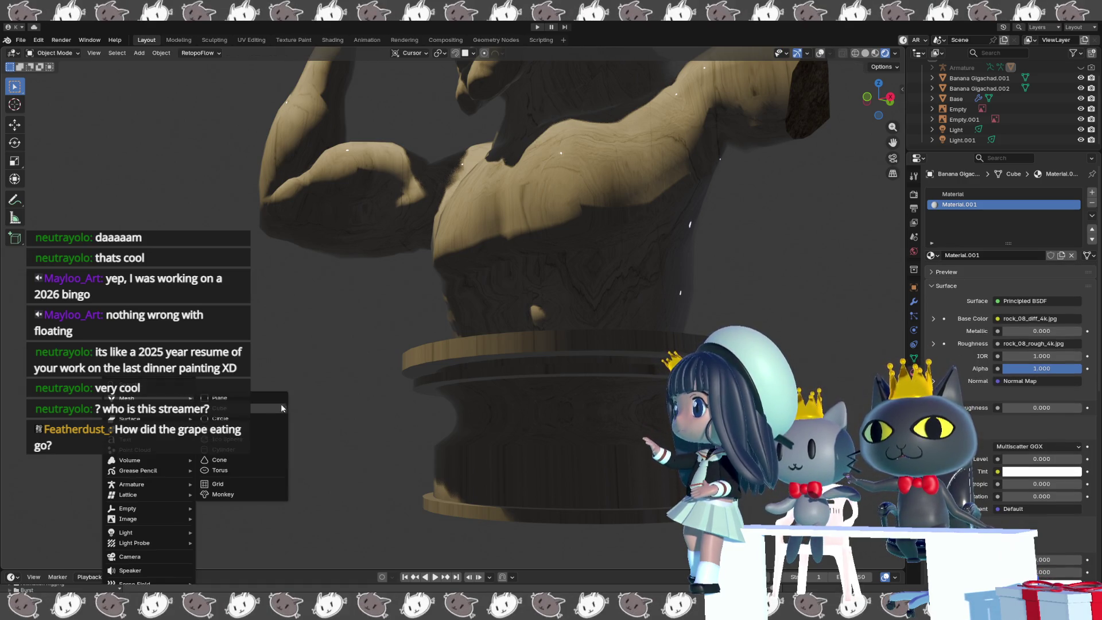
{"action": "left_click", "coordinate": [272, 397]}
{"action": "middle_click_drag", "start_coordinate": [273, 397], "coordinate": [299, 405]}
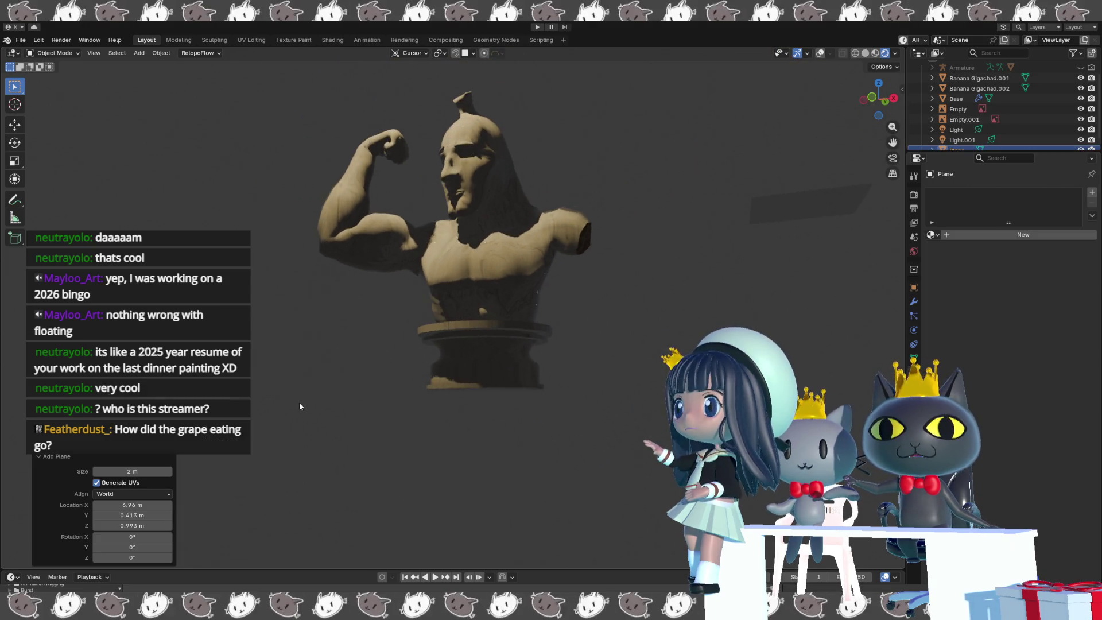
{"action": "key", "text": "g"}
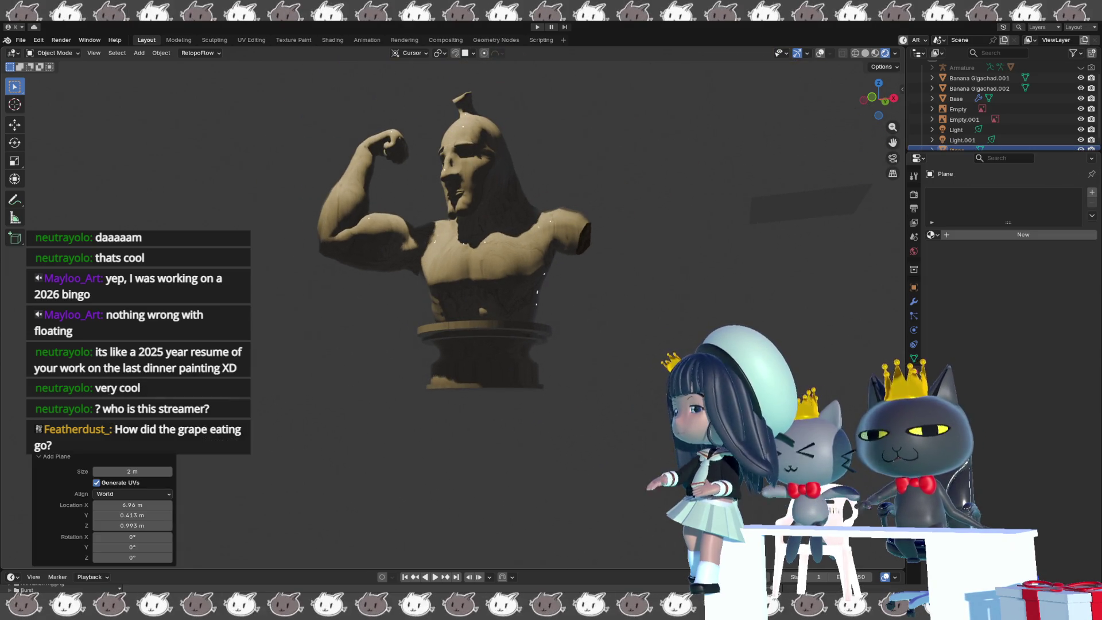
{"action": "left_click", "coordinate": [333, 534]}
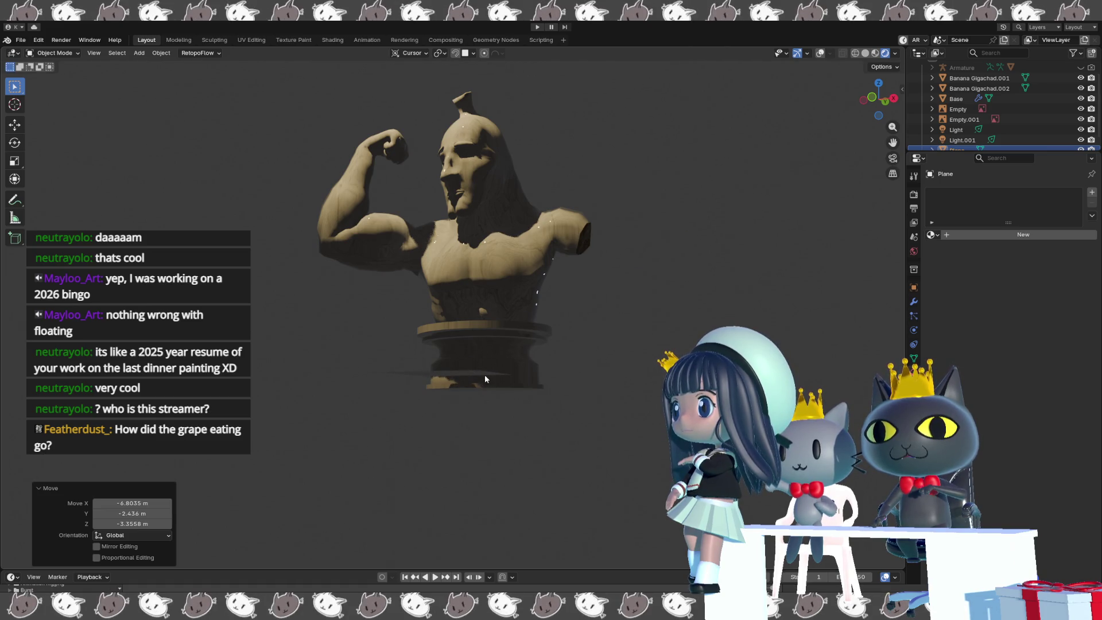
{"action": "scroll", "coordinate": [484, 374], "scroll_direction": "up", "scroll_amount": 4}
- Rotate the plane 90° around X to stand upright and scale it down to about 0.32
{"action": "key", "text": "r"}
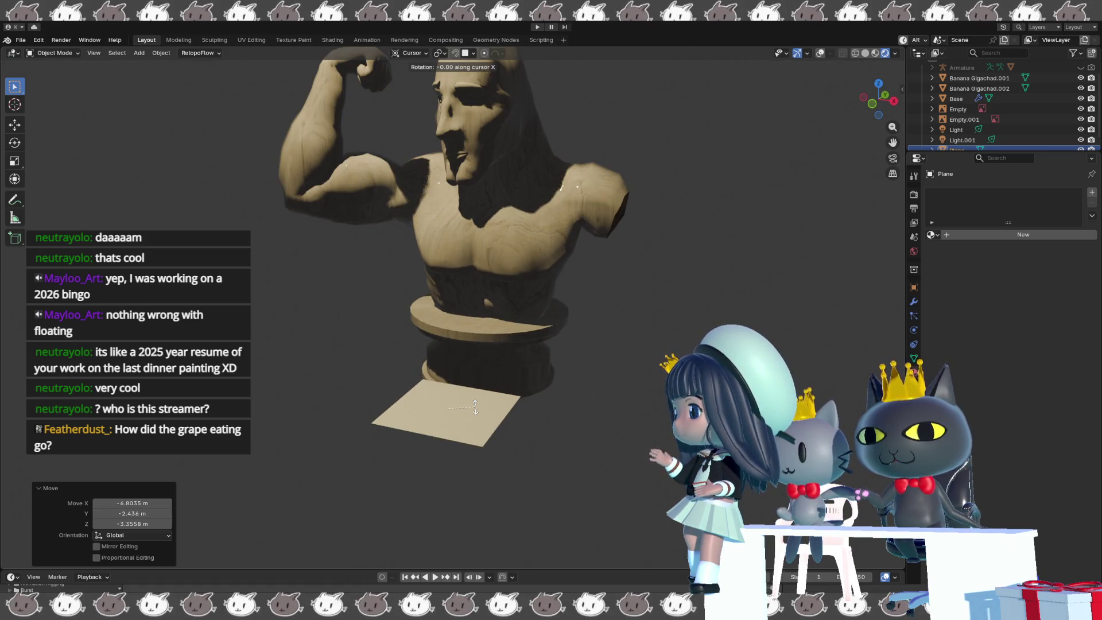
{"action": "key", "text": "x"}
{"action": "key", "text": "9"}
{"action": "key", "text": "0"}
{"action": "key", "text": "Return"}
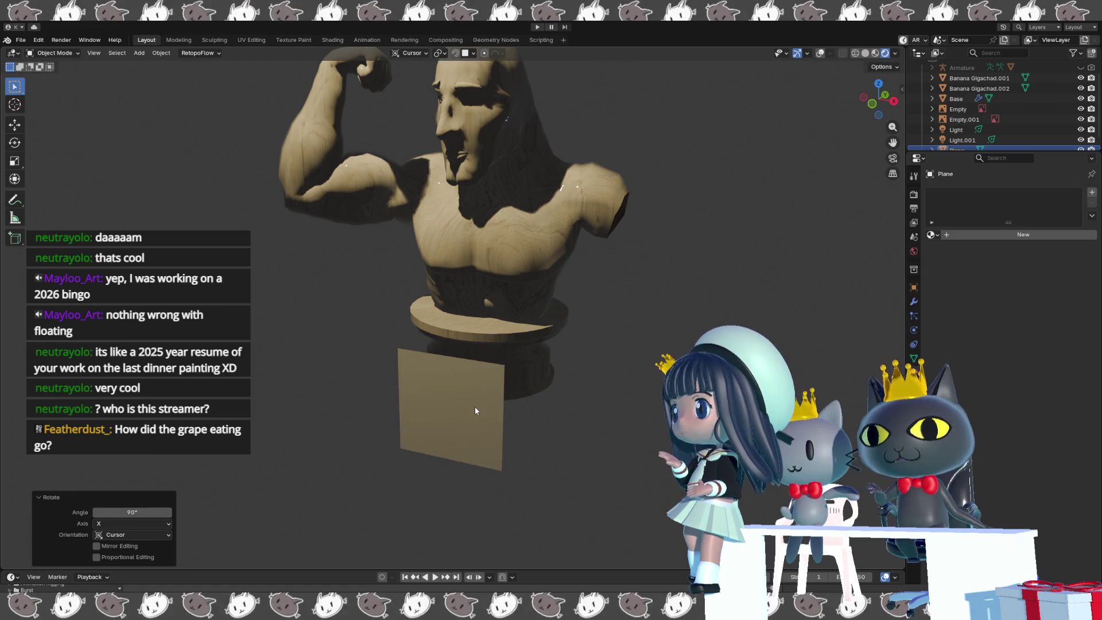
{"action": "key", "text": "s"}
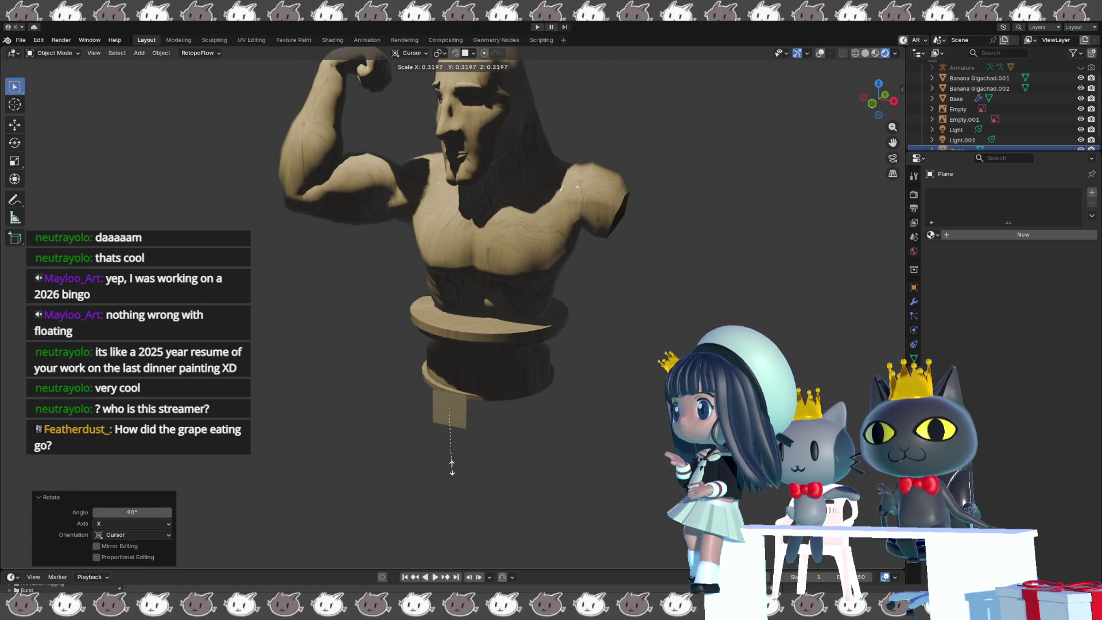
{"action": "left_click", "coordinate": [451, 467]}
{"action": "scroll", "coordinate": [463, 463], "scroll_direction": "up", "scroll_amount": 10}
{"action": "middle_click_drag", "start_coordinate": [577, 378], "coordinate": [627, 400]}
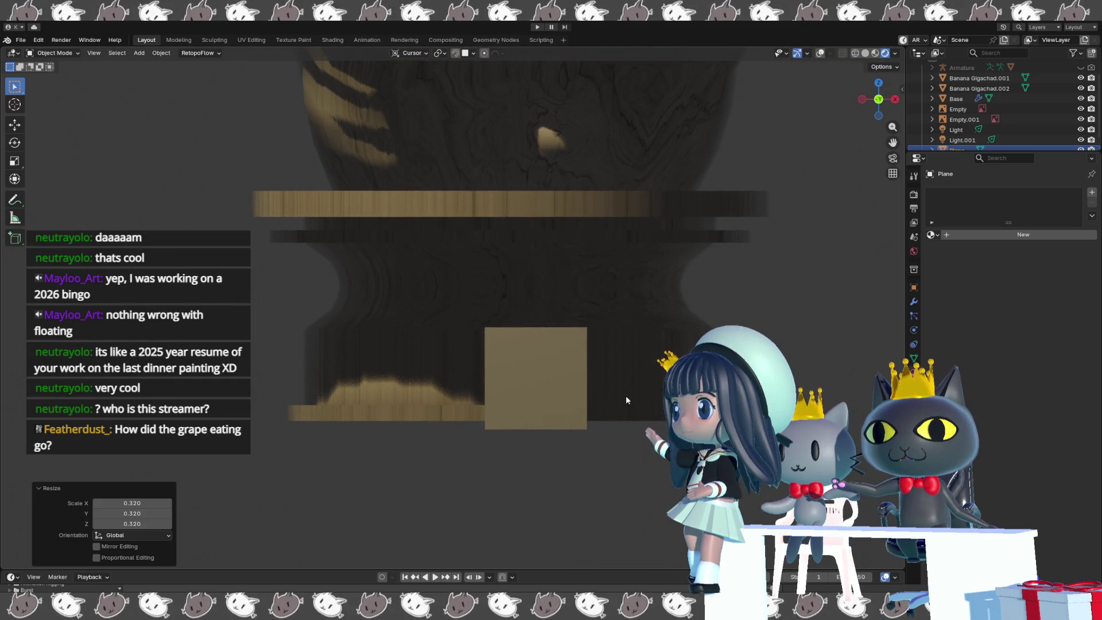
{"action": "scroll", "coordinate": [593, 391], "scroll_direction": "down", "scroll_amount": 3}
- Switch to Solid shading and place the plane against the pedestal's side
{"action": "key", "text": "z"}
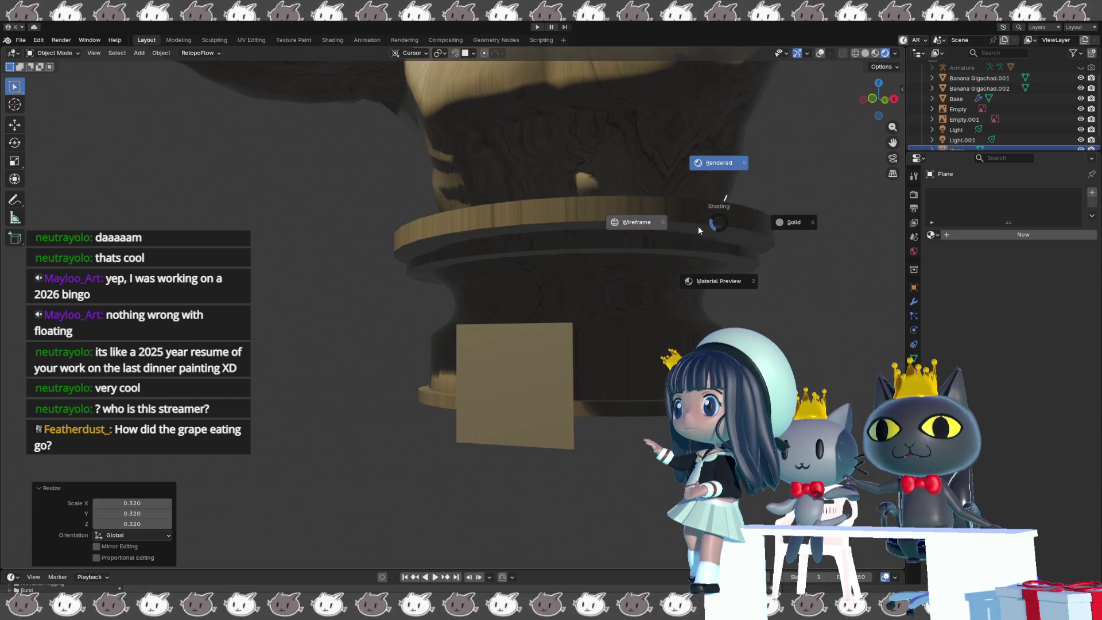
{"action": "left_click", "coordinate": [794, 222]}
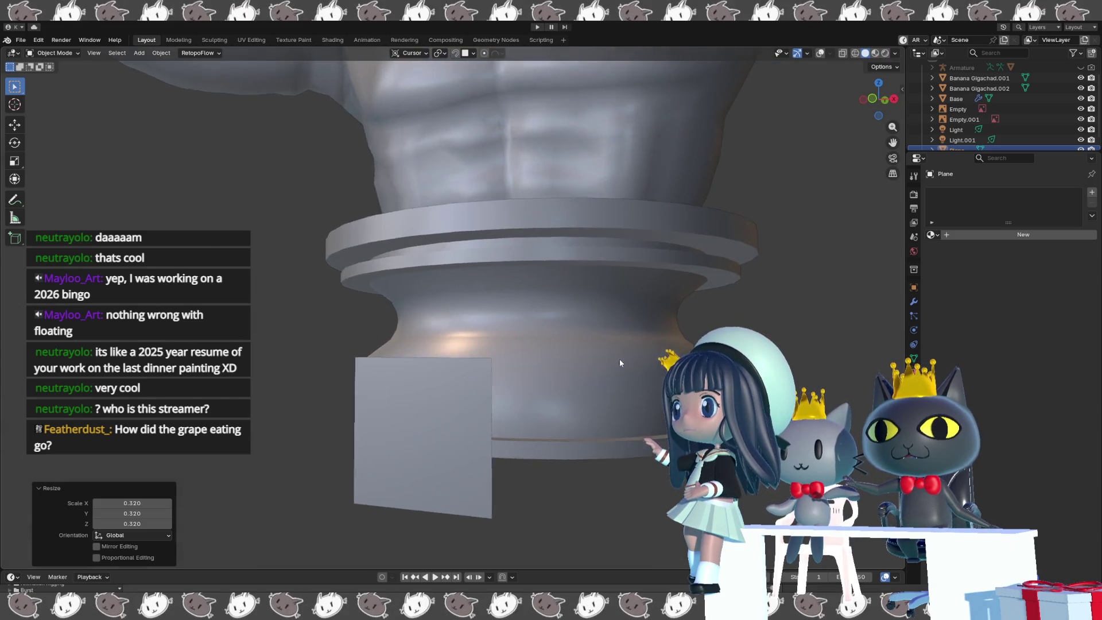
{"action": "middle_click_drag", "start_coordinate": [619, 362], "coordinate": [427, 418]}
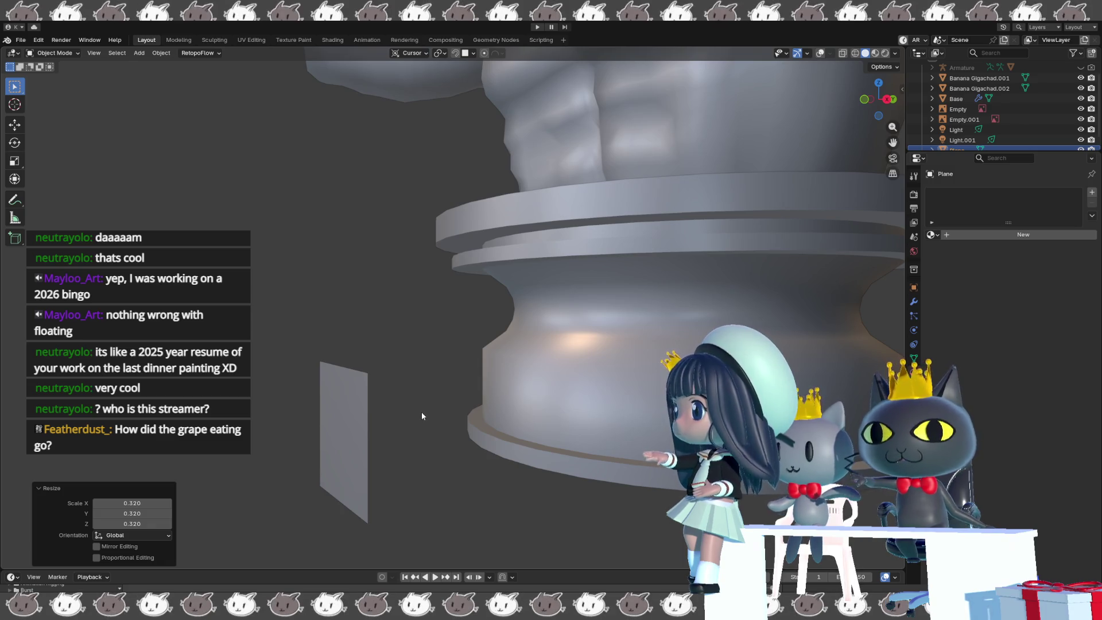
{"action": "key", "text": "g"}
{"action": "left_click", "coordinate": [578, 372]}
{"action": "mouse_move", "coordinate": [578, 373]}
{"action": "middle_mouse_down"}
{"action": "mouse_move", "coordinate": [621, 400]}
{"action": "mouse_move", "coordinate": [517, 410]}
{"action": "mouse_move", "coordinate": [539, 410]}
{"action": "middle_mouse_up"}
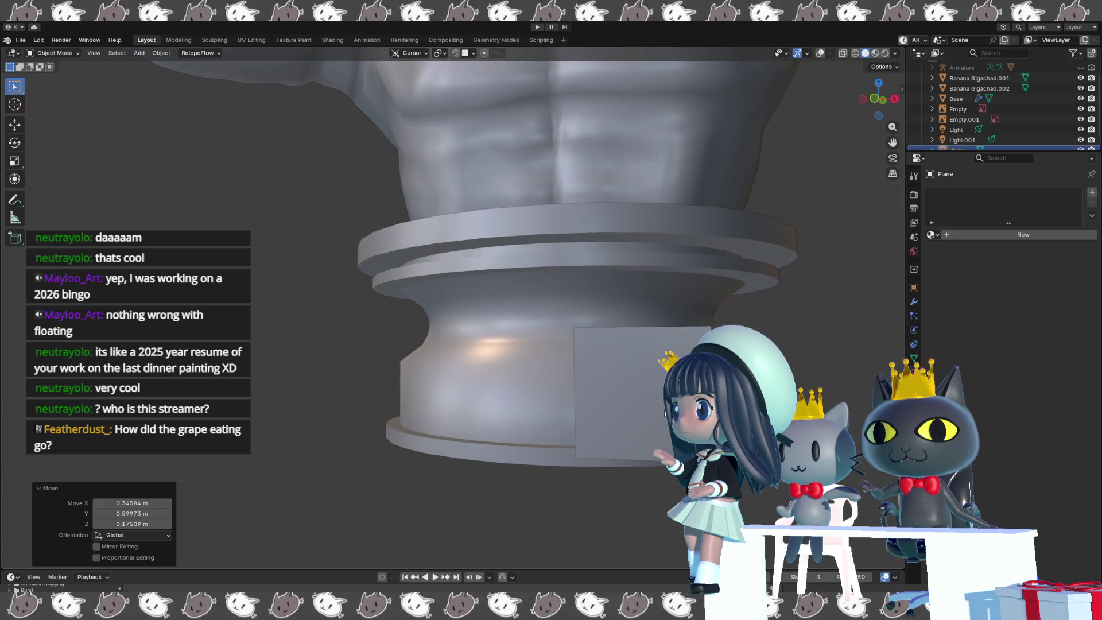
{"action": "mouse_move", "coordinate": [656, 402]}
{"action": "middle_mouse_down"}
{"action": "mouse_move", "coordinate": [590, 443]}
{"action": "mouse_move", "coordinate": [522, 443]}
{"action": "middle_mouse_up"}
- Flatten the plane along Z to 0.325 into a thin plaque-like strip
{"action": "key", "text": "Tab"}
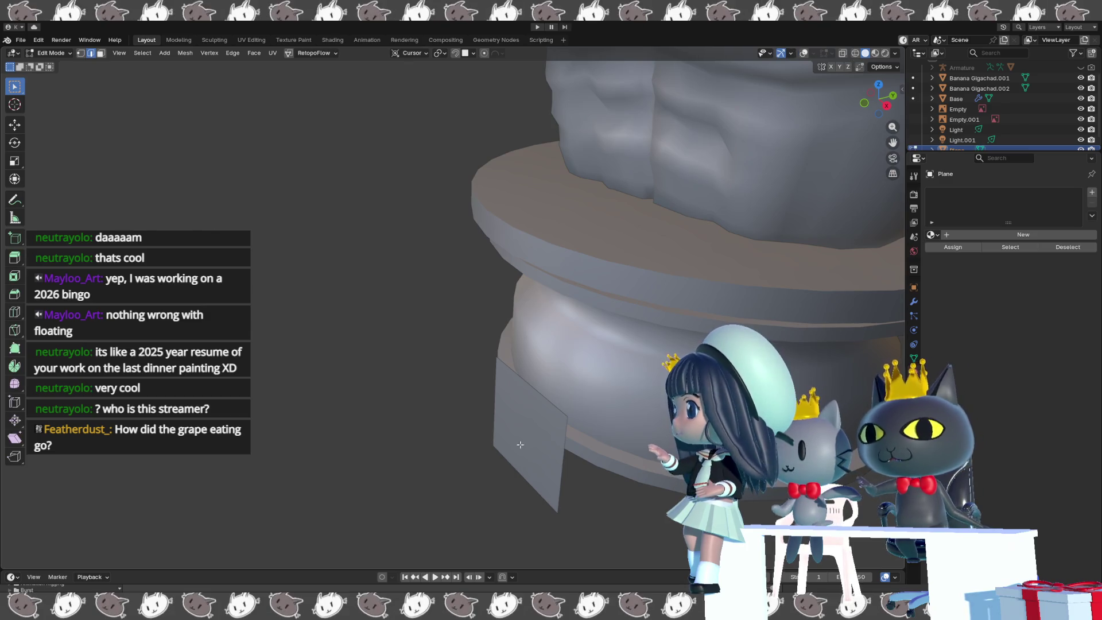
{"action": "key", "text": "Tab"}
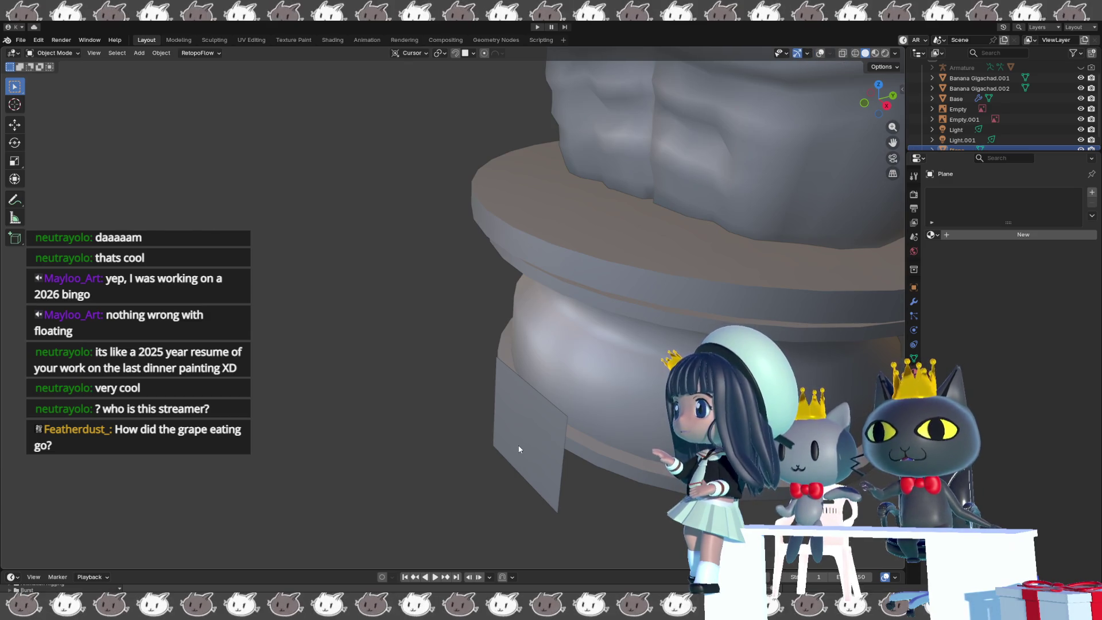
{"action": "key", "text": "shift+alt+z"}
{"action": "middle_click_drag", "start_coordinate": [518, 445], "coordinate": [563, 438]}
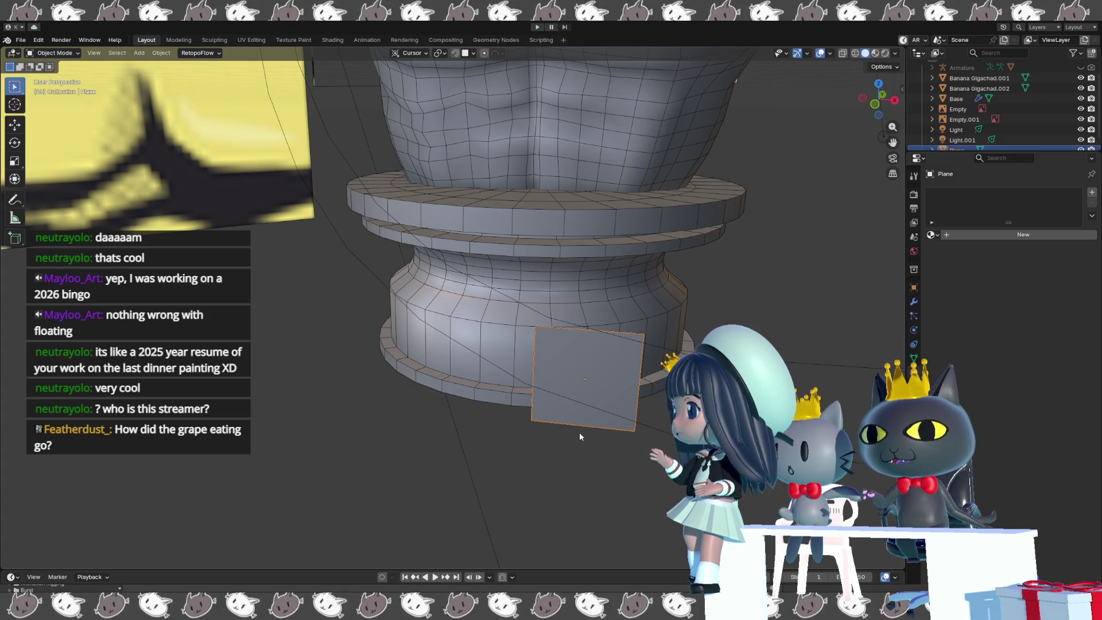
{"action": "key", "text": "s"}
{"action": "key", "text": "z"}
{"action": "left_click", "coordinate": [587, 400]}
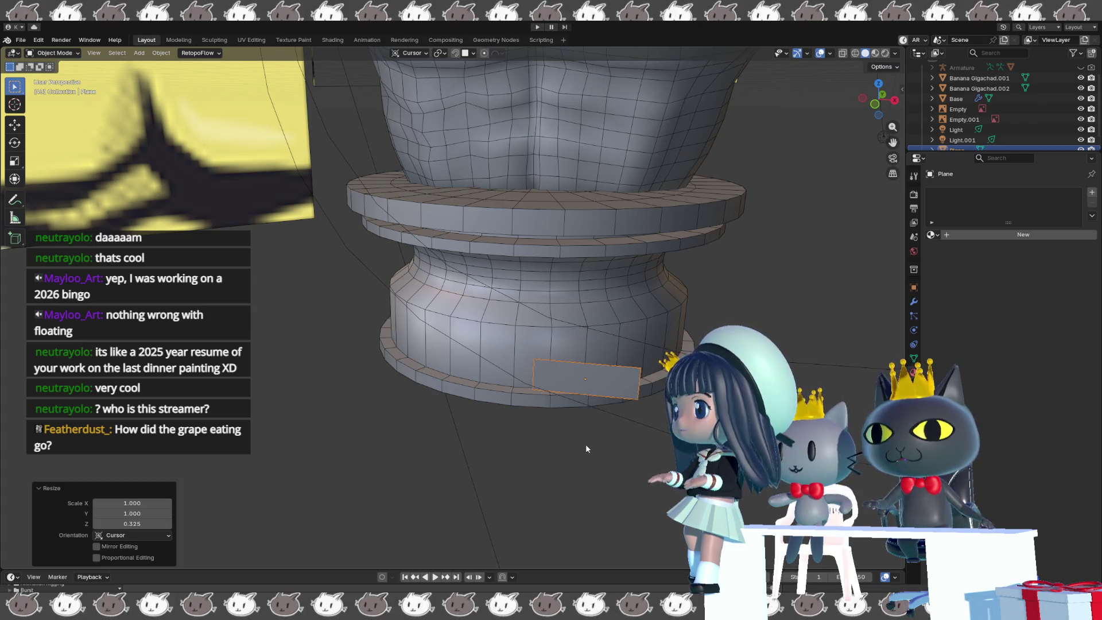
- Delete the plaque plane and select the Base pedestal
{"action": "left_click", "coordinate": [599, 380]}
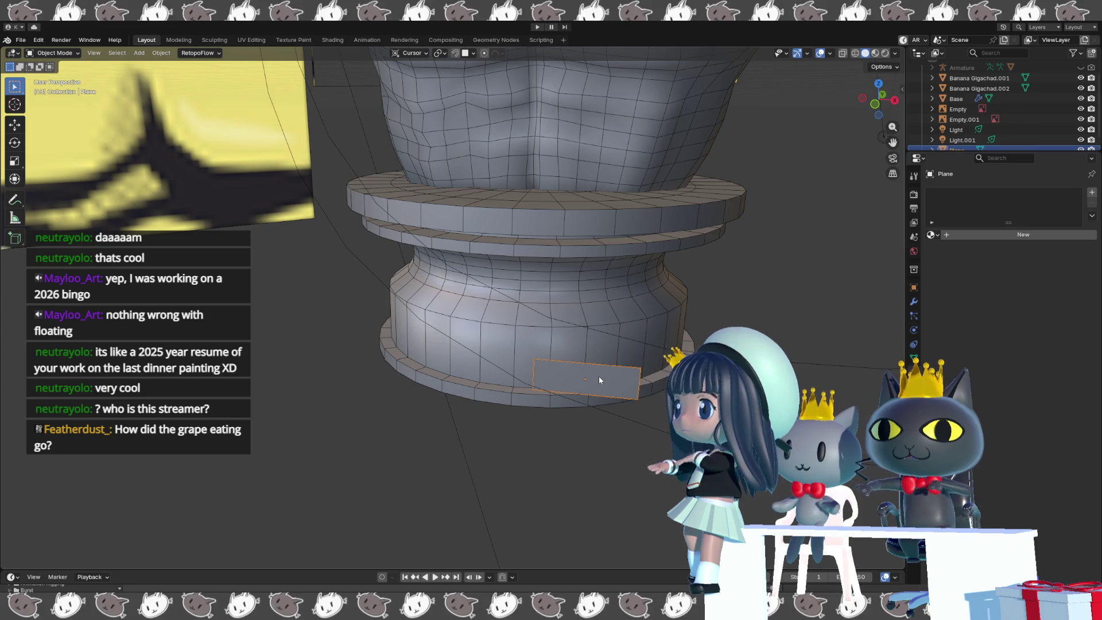
{"action": "key", "text": "Delete"}
{"action": "left_click", "coordinate": [572, 375]}
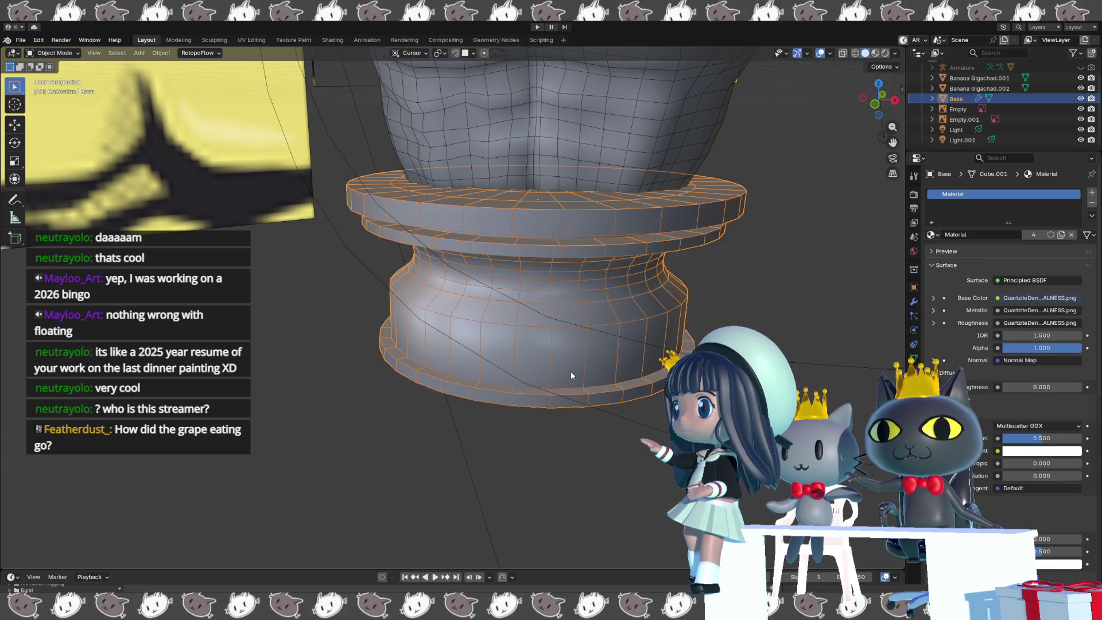
- In Edit Mode, select a row of four adjacent faces on the pedestal's lower band
{"action": "key", "text": "Tab"}
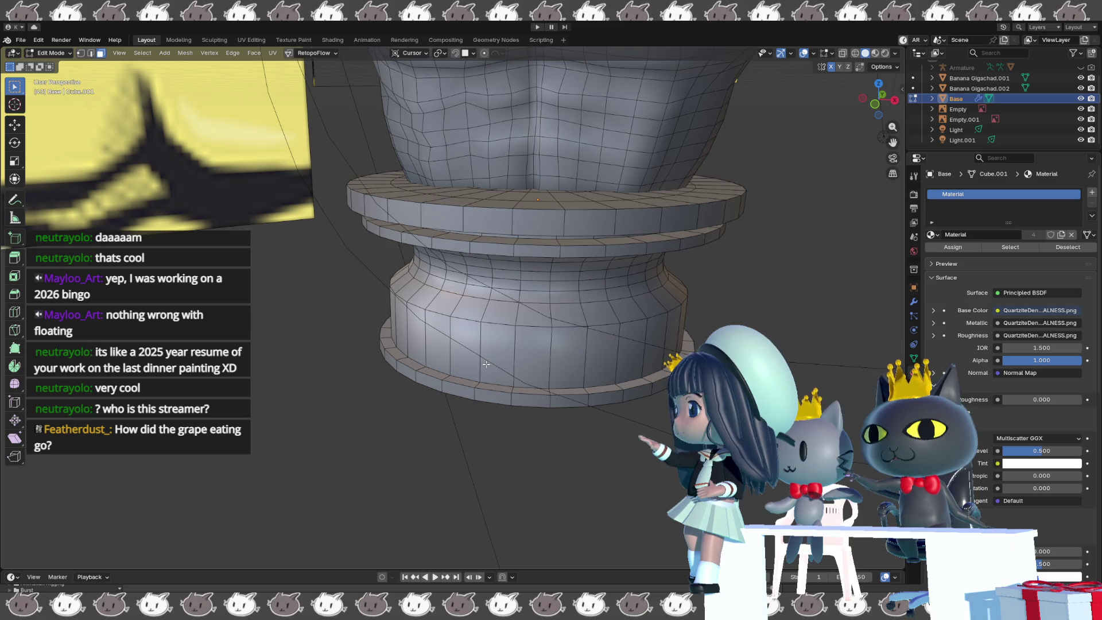
{"action": "left_click", "coordinate": [486, 364]}
{"action": "left_click", "coordinate": [464, 351], "text": "shift"}
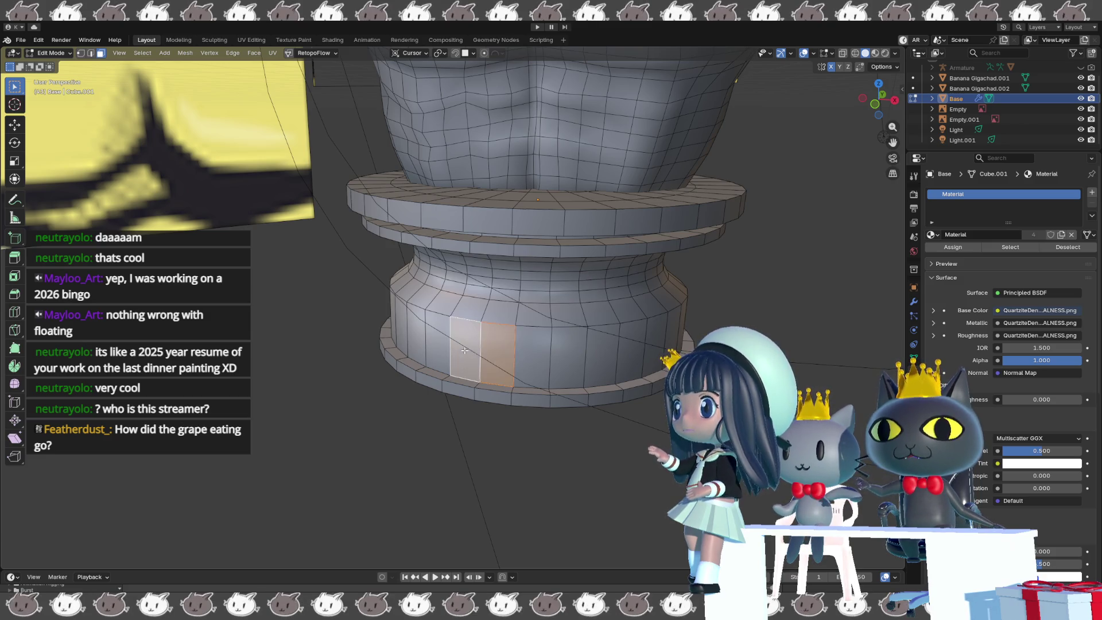
{"action": "left_click", "coordinate": [532, 356], "text": "shift"}
{"action": "left_click", "coordinate": [571, 358], "text": "shift"}
{"action": "scroll", "coordinate": [570, 359], "scroll_direction": "down", "scroll_amount": 4}
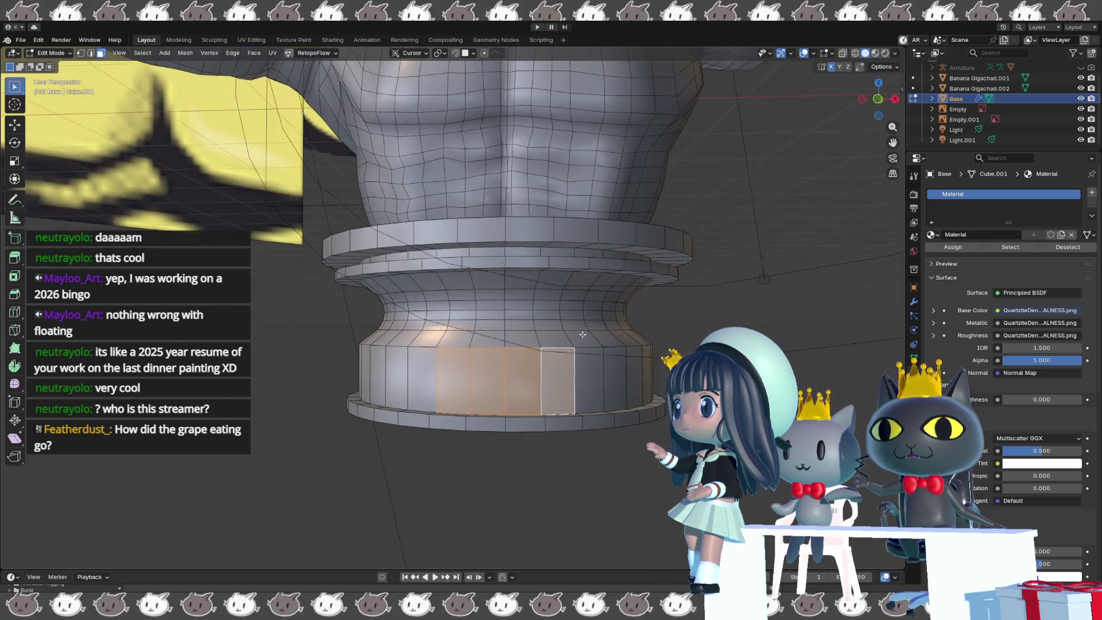
{"action": "mouse_move", "coordinate": [584, 328]}
{"action": "middle_mouse_down"}
{"action": "mouse_move", "coordinate": [597, 324]}
{"action": "mouse_move", "coordinate": [554, 342]}
{"action": "middle_mouse_up"}
{"action": "scroll", "coordinate": [553, 343], "scroll_direction": "up", "scroll_amount": 2}
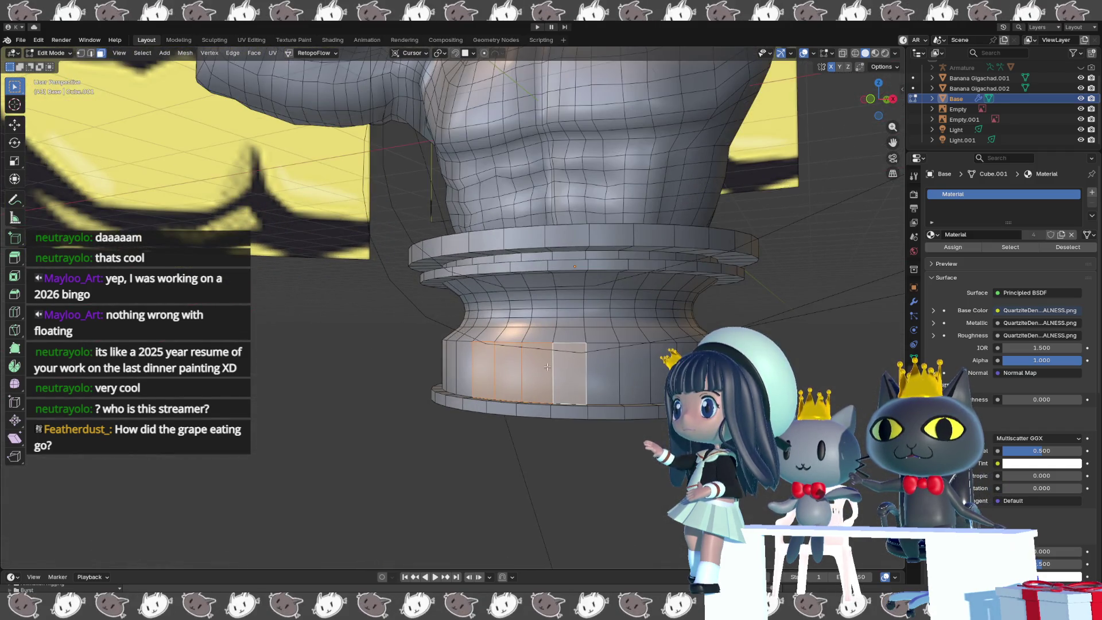
{"action": "middle_click_drag", "start_coordinate": [485, 365], "coordinate": [534, 381]}
- Duplicate the four faces in place, cancelling the trial moves and extrusion
{"action": "key", "text": "shift+d"}
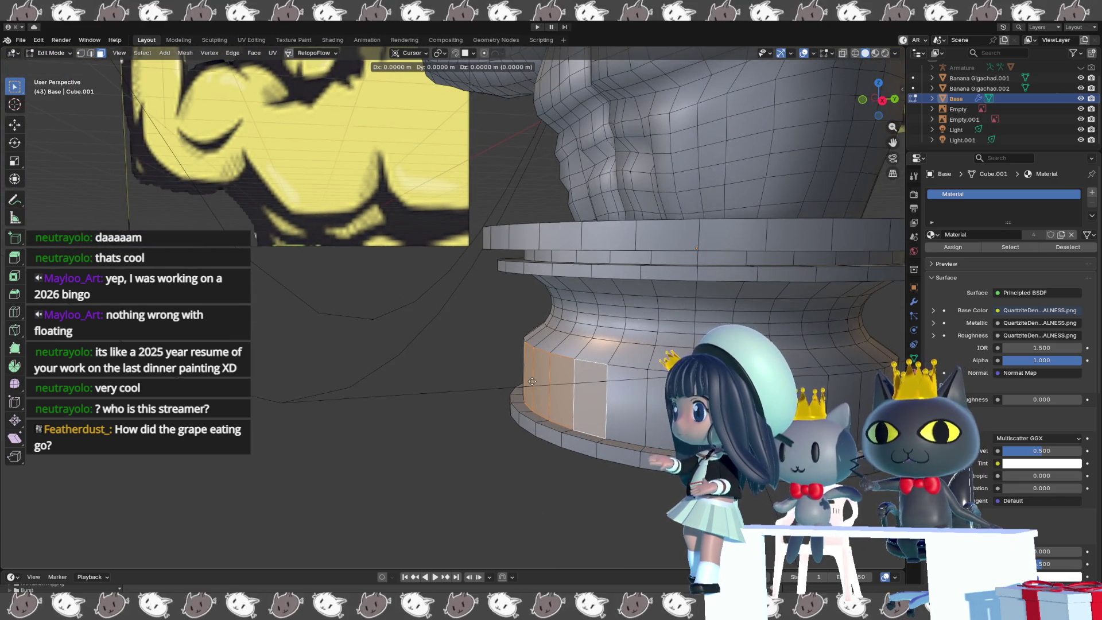
{"action": "right_click", "coordinate": [532, 381]}
{"action": "key", "text": "g"}
{"action": "key", "text": "y"}
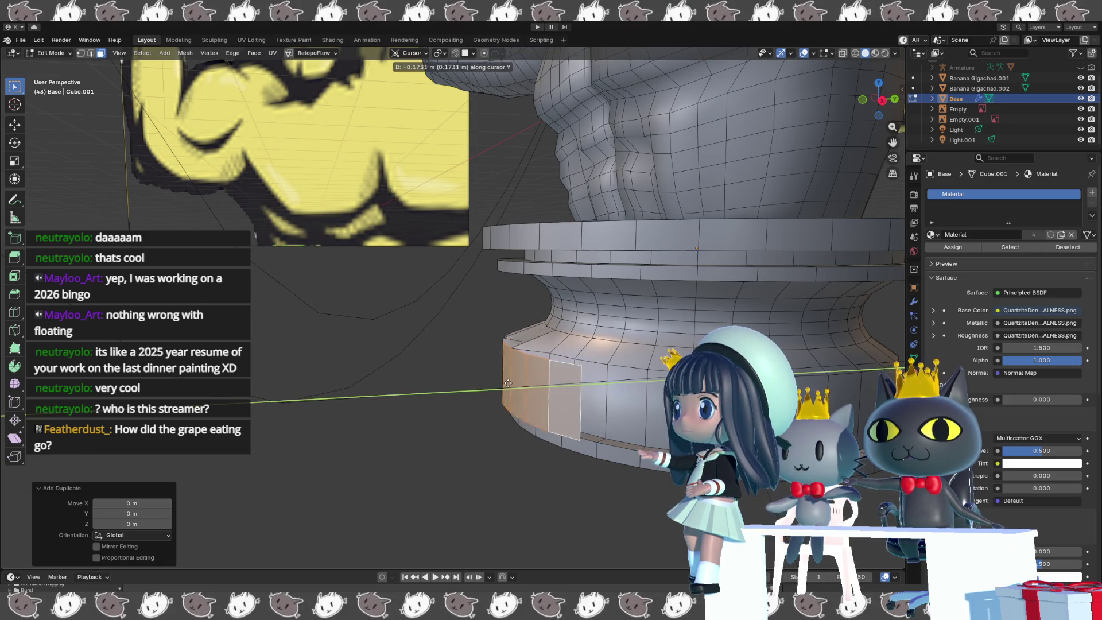
{"action": "right_click", "coordinate": [508, 382]}
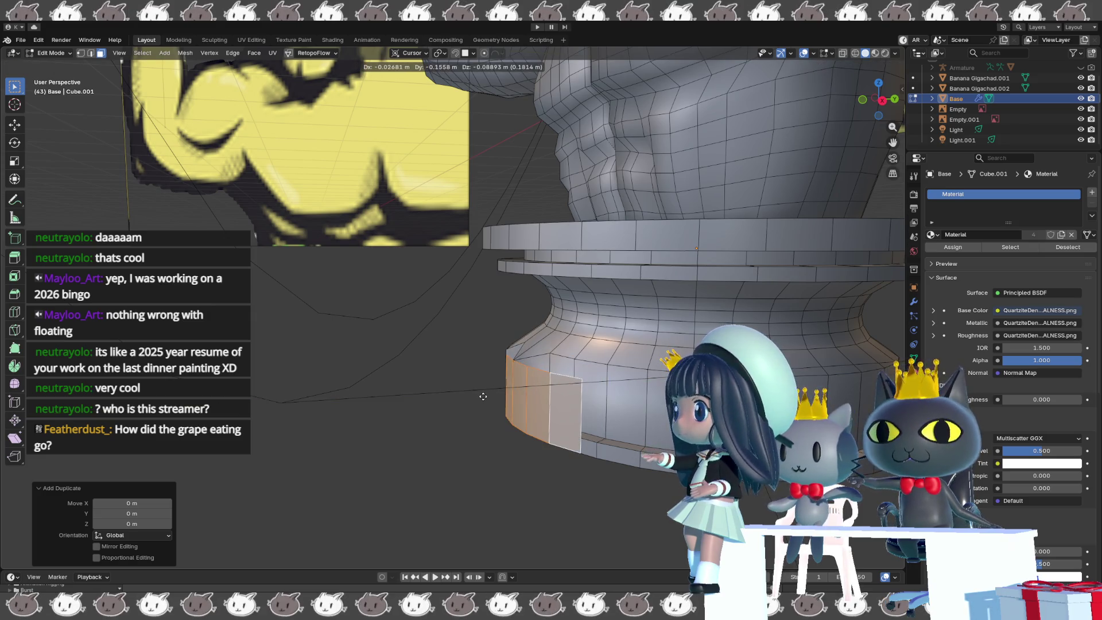
{"action": "left_click", "coordinate": [541, 384]}
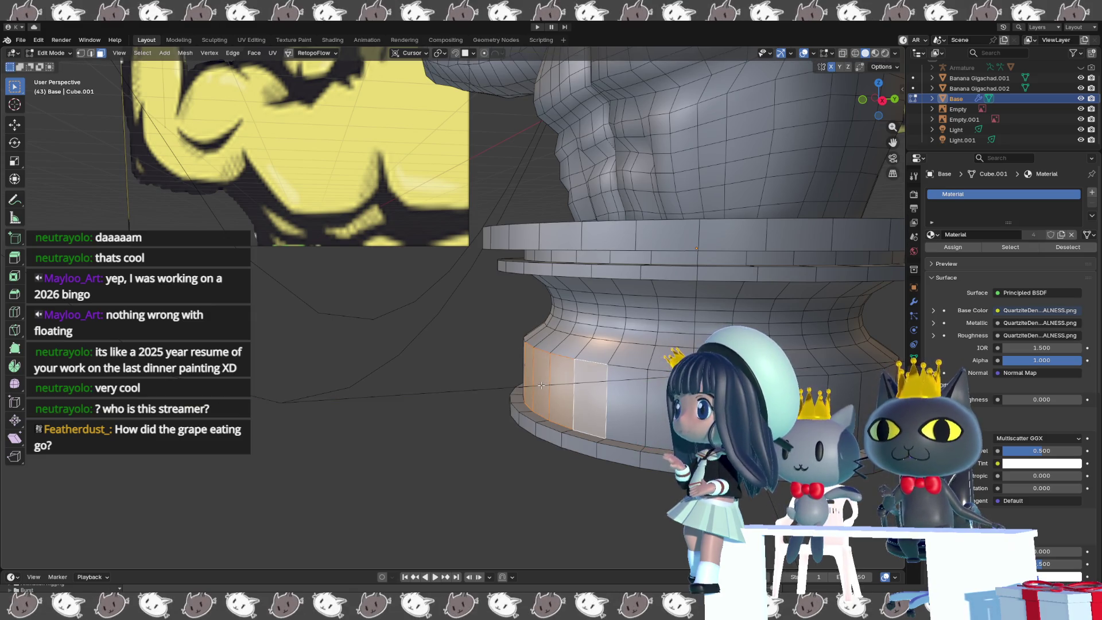
{"action": "key", "text": "g"}
{"action": "right_click", "coordinate": [478, 388]}
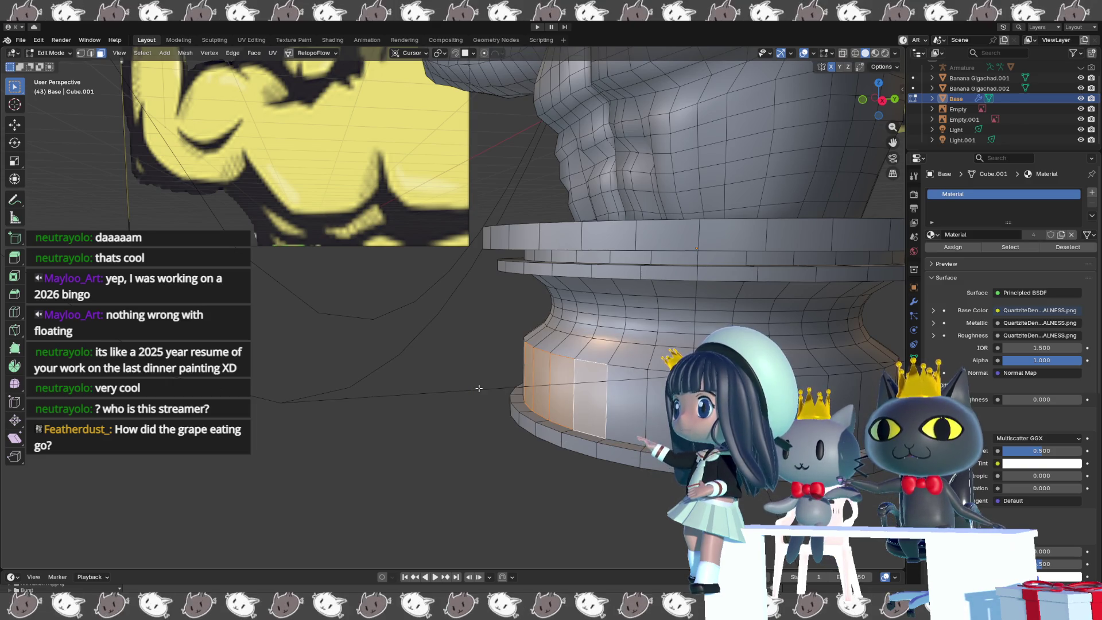
{"action": "key", "text": "g"}
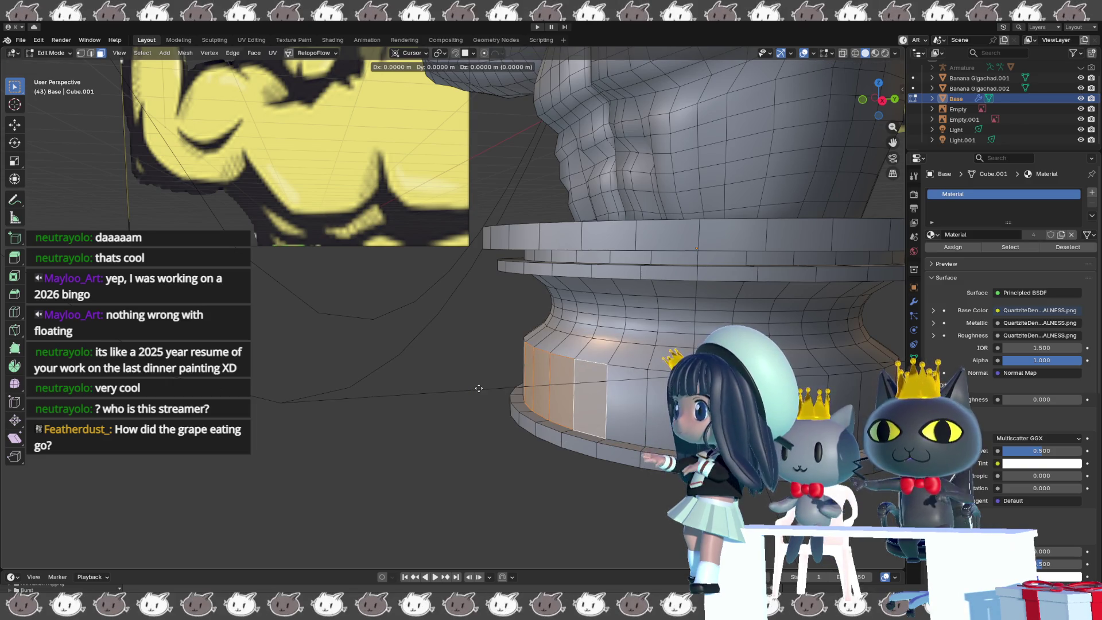
{"action": "key", "text": "e"}
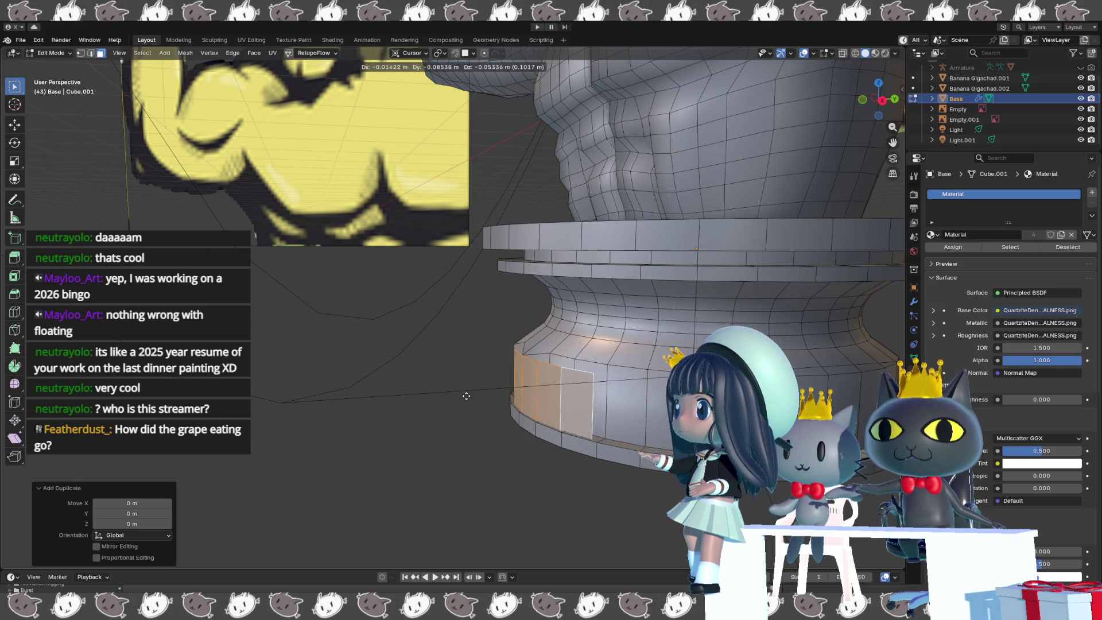
{"action": "key", "text": "Escape"}
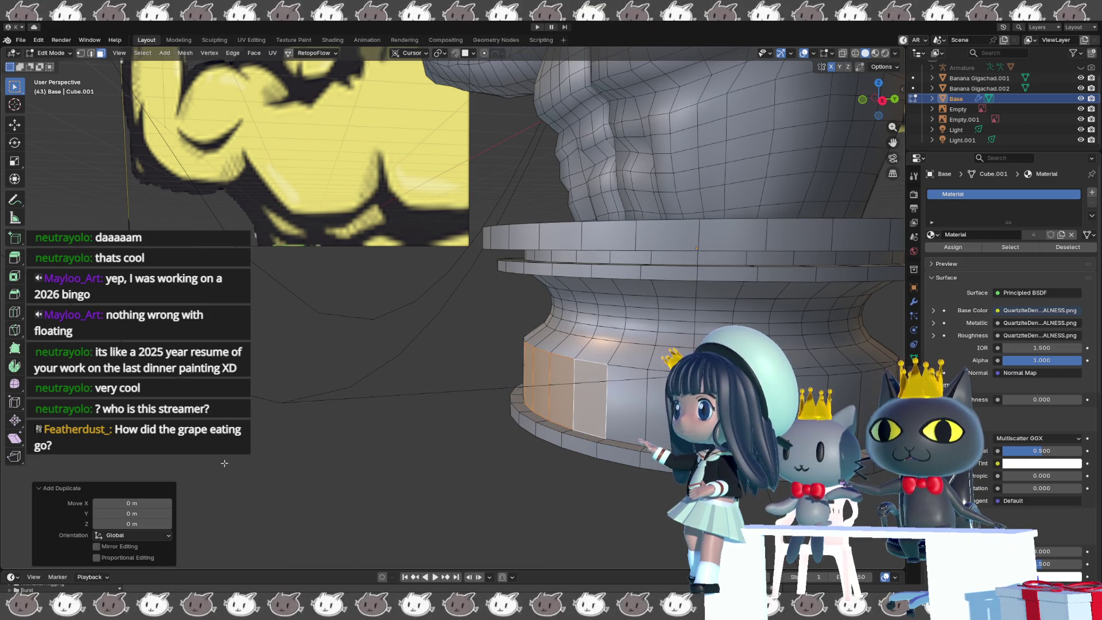
- Frame the selected faces and duplicate them in place again from a low side view
{"action": "key", "text": "KP_Decimal"}
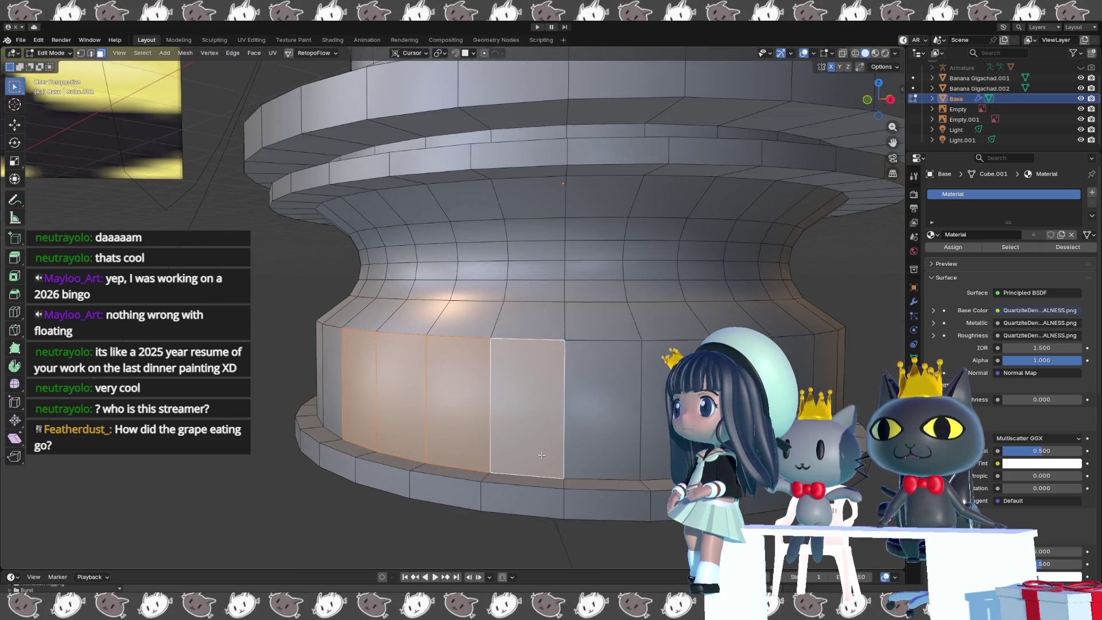
{"action": "middle_click_drag", "start_coordinate": [541, 454], "coordinate": [688, 253]}
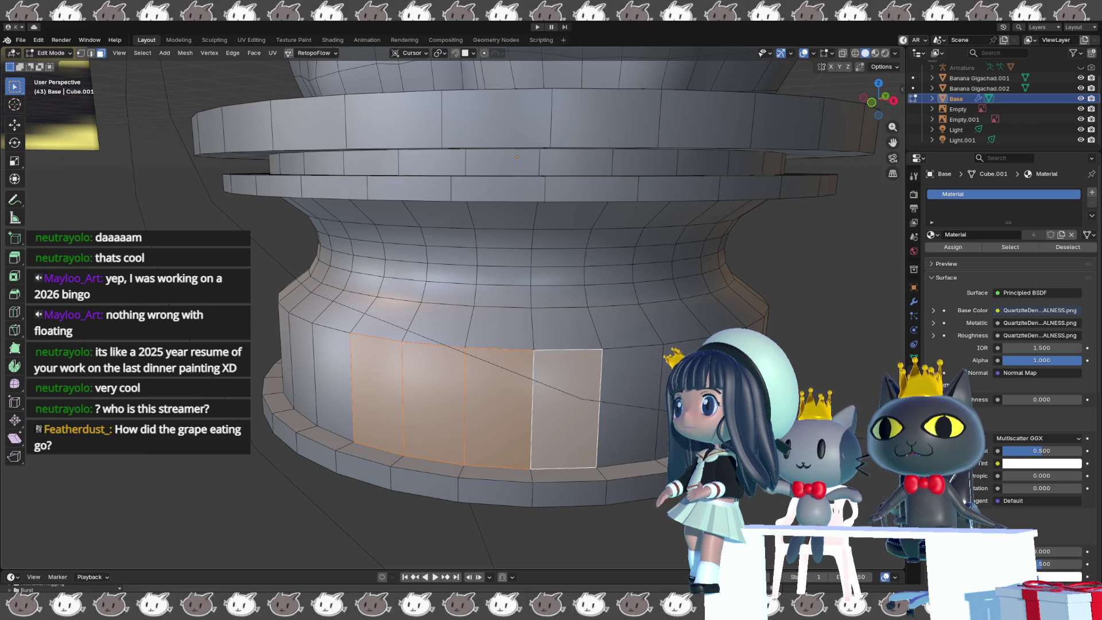
{"action": "scroll", "coordinate": [517, 287], "scroll_direction": "down", "scroll_amount": 2}
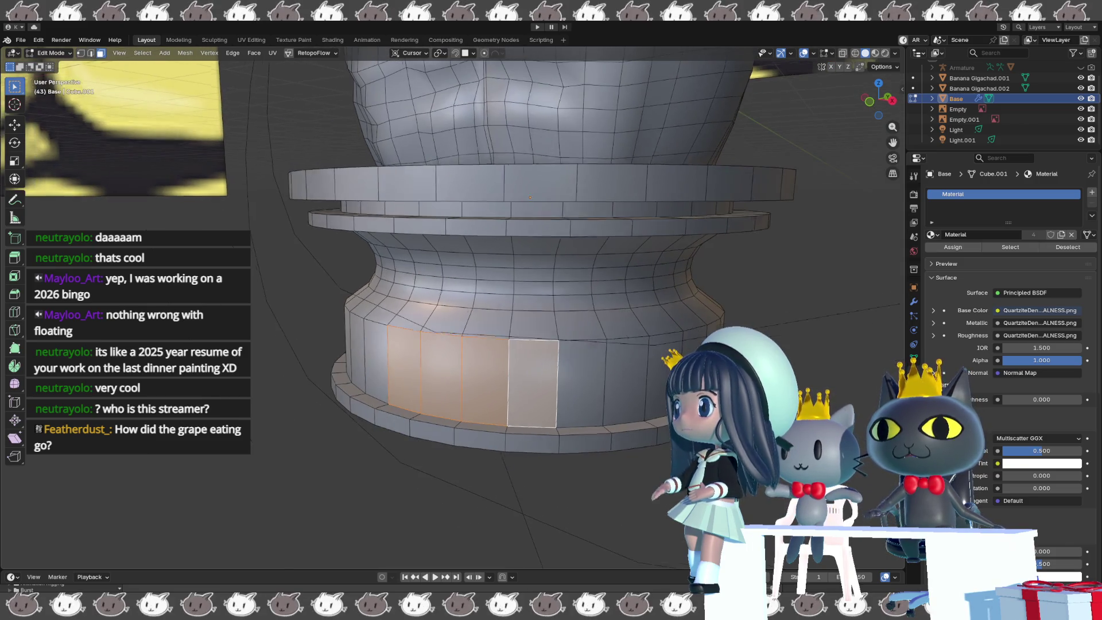
{"action": "right_click", "coordinate": [533, 461]}
{"action": "key", "text": "shift+d"}
{"action": "right_click", "coordinate": [537, 445]}
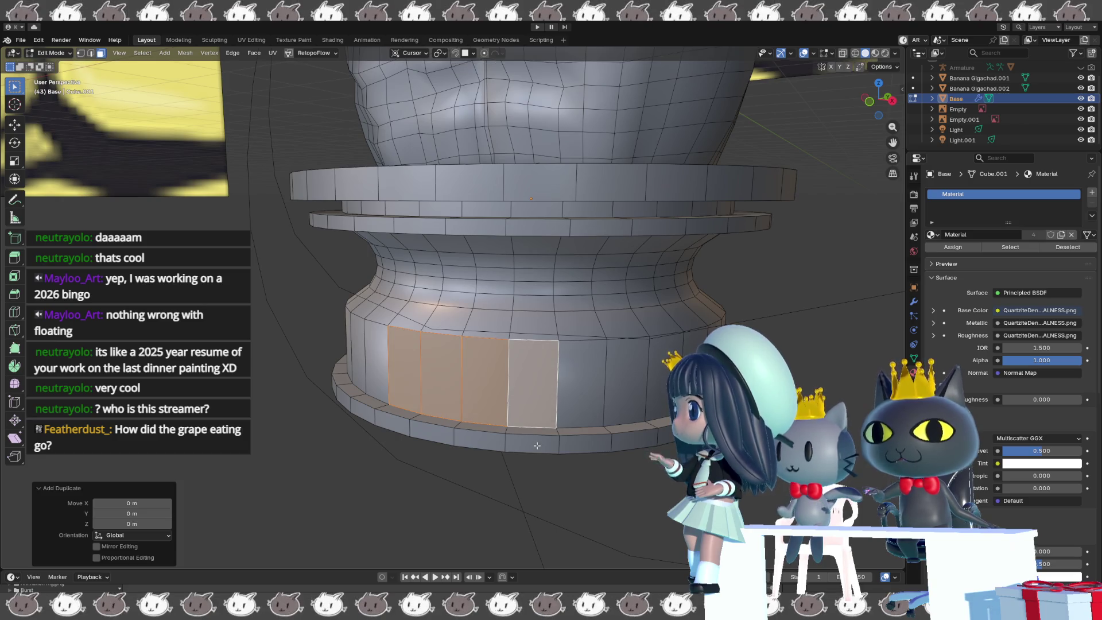
{"action": "right_click", "coordinate": [436, 488]}
{"action": "scroll", "coordinate": [519, 474], "scroll_direction": "up", "scroll_amount": 1}
{"action": "scroll", "coordinate": [519, 474], "scroll_direction": "up", "scroll_amount": 1}
{"action": "mouse_move", "coordinate": [519, 474]}
{"action": "middle_mouse_down"}
{"action": "mouse_move", "coordinate": [545, 428]}
{"action": "mouse_move", "coordinate": [526, 398]}
{"action": "middle_mouse_up"}
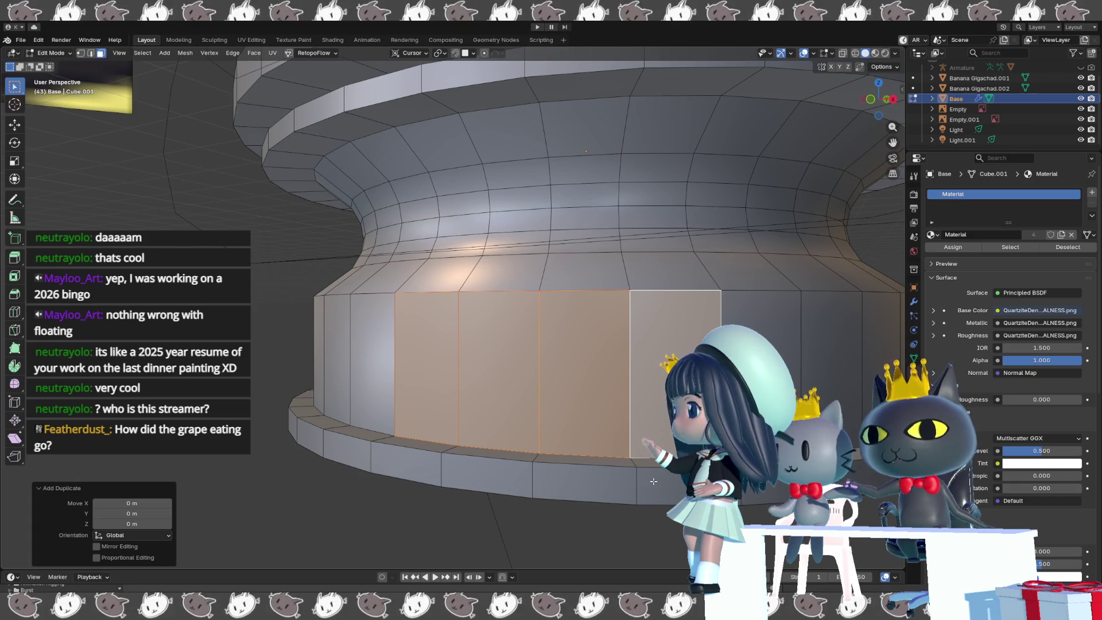
- Scale the duplicated strip along Z to 0.679
{"action": "key", "text": "s"}
{"action": "key", "text": "z"}
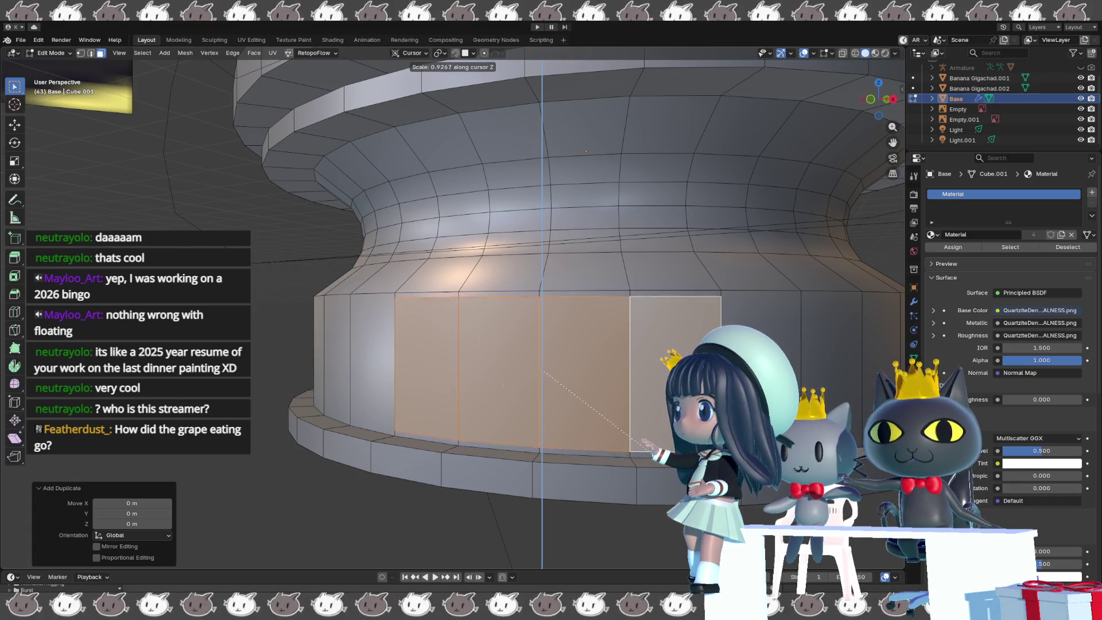
{"action": "left_click", "coordinate": [643, 397]}
{"action": "mouse_move", "coordinate": [637, 396]}
{"action": "middle_mouse_down"}
{"action": "mouse_move", "coordinate": [580, 393]}
{"action": "mouse_move", "coordinate": [659, 431]}
{"action": "mouse_move", "coordinate": [629, 445]}
{"action": "middle_mouse_up"}
{"action": "key", "text": "g"}
{"action": "key", "text": "Escape"}
{"action": "scroll", "coordinate": [658, 431], "scroll_direction": "down", "scroll_amount": 3}
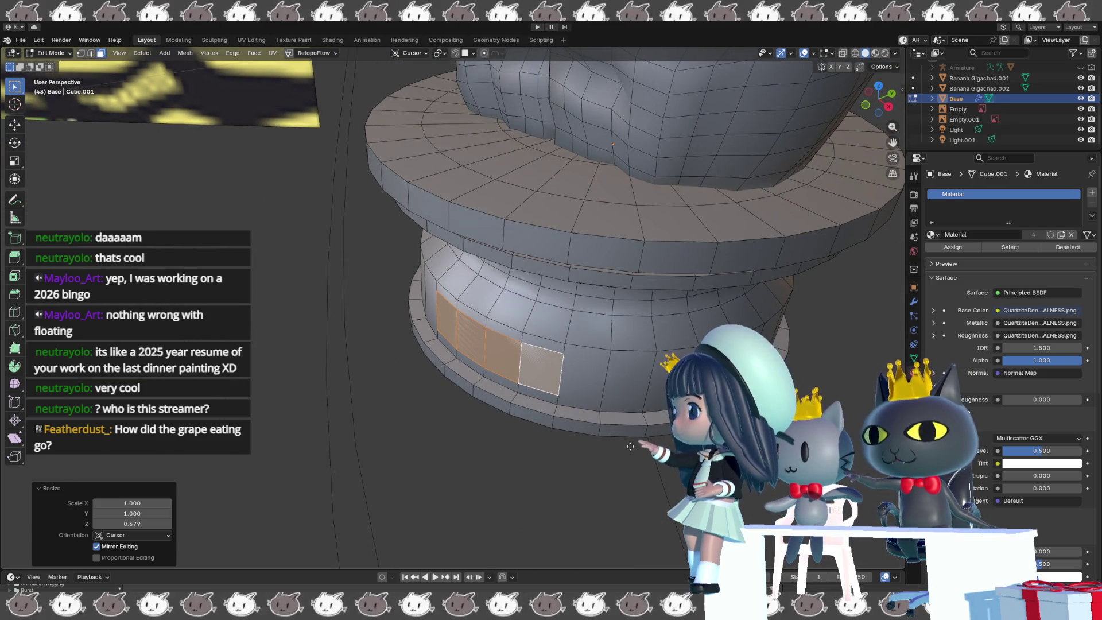
- Shift the shortened strip slightly along the X axis
{"action": "key", "text": "g"}
{"action": "key", "text": "x"}
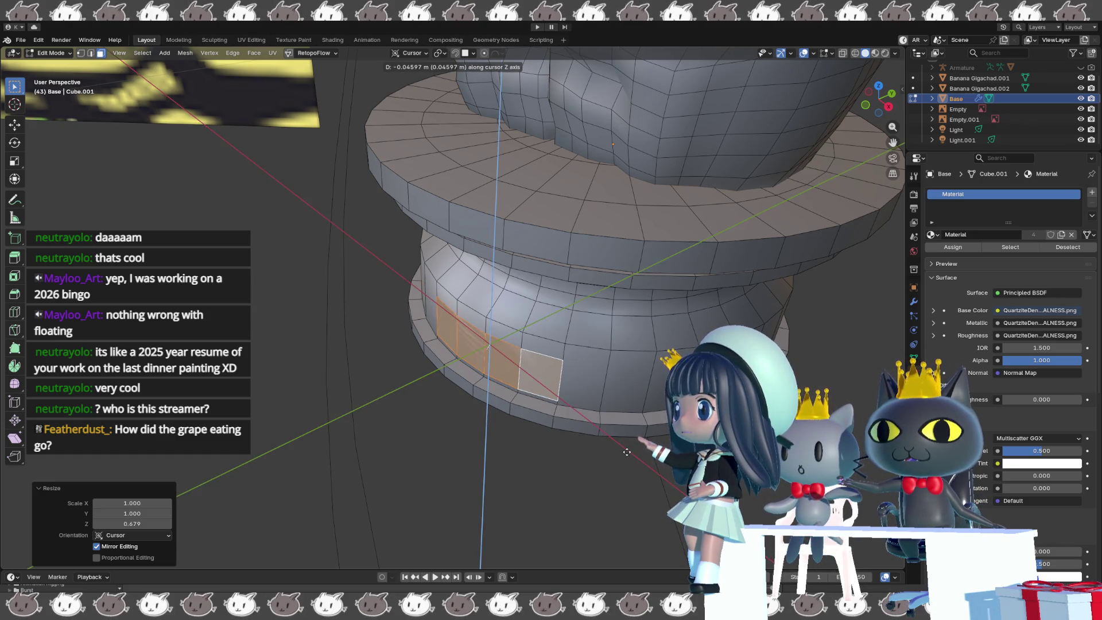
{"action": "left_click", "coordinate": [617, 453]}
{"action": "mouse_move", "coordinate": [617, 453]}
{"action": "middle_mouse_down"}
{"action": "mouse_move", "coordinate": [648, 427]}
{"action": "mouse_move", "coordinate": [533, 428]}
{"action": "middle_mouse_up"}
{"action": "scroll", "coordinate": [533, 428], "scroll_direction": "down", "scroll_amount": 10}
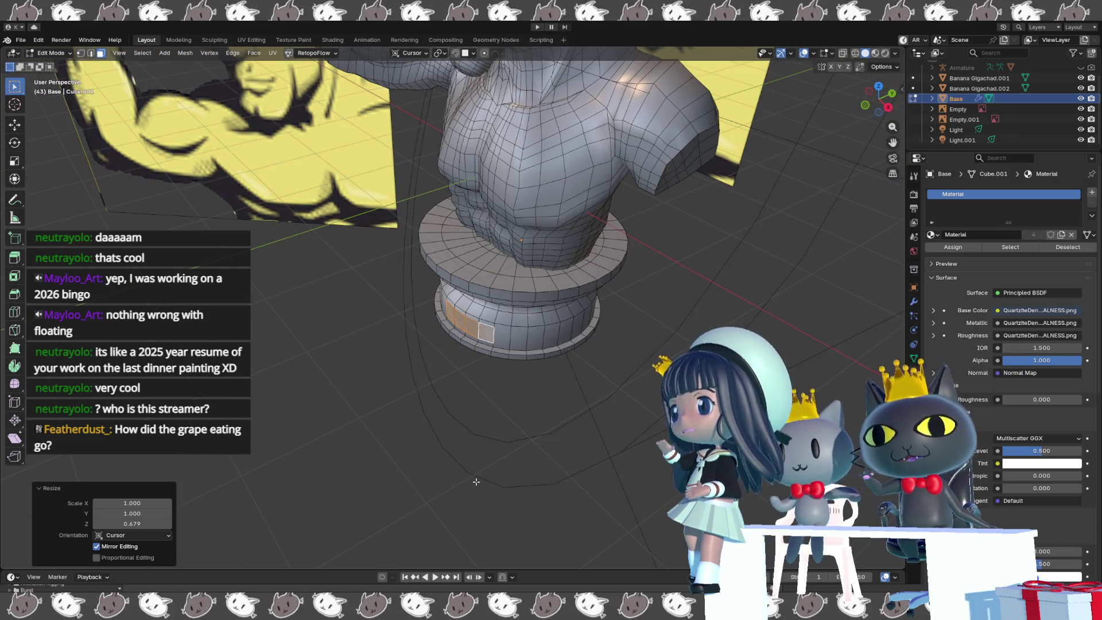
{"action": "middle_click_drag", "start_coordinate": [425, 378], "coordinate": [463, 349]}
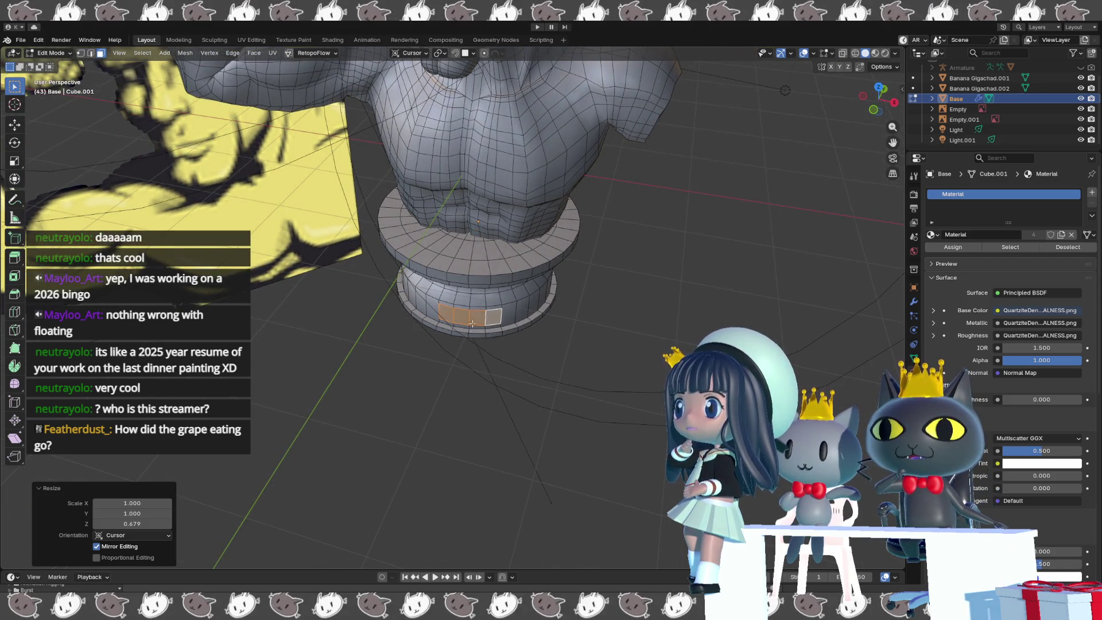
{"action": "scroll", "coordinate": [475, 345], "scroll_direction": "up", "scroll_amount": 2}
{"action": "scroll", "coordinate": [475, 344], "scroll_direction": "up", "scroll_amount": 4}
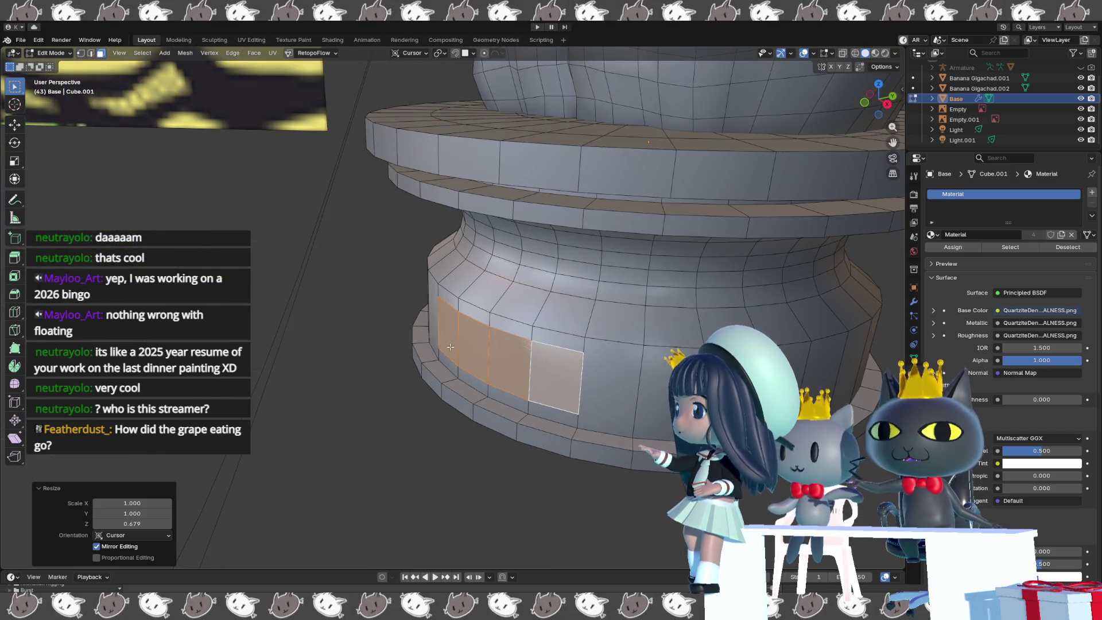
- Extrude the strip about 0.021 m outward along its normal as a raised plaque
{"action": "key", "text": "e"}
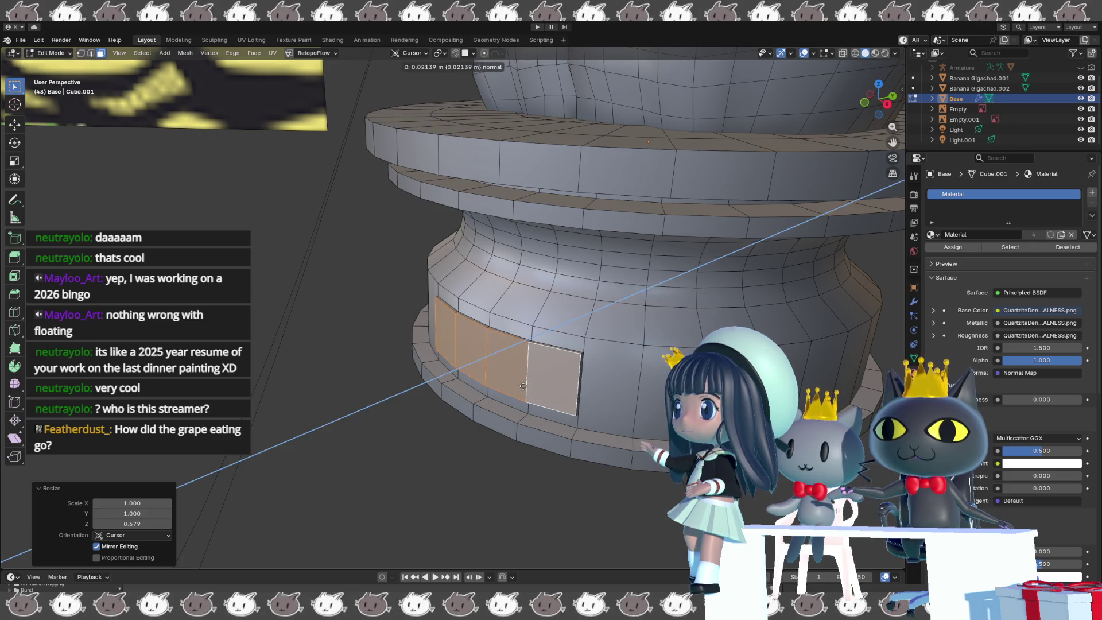
{"action": "left_click", "coordinate": [523, 386]}
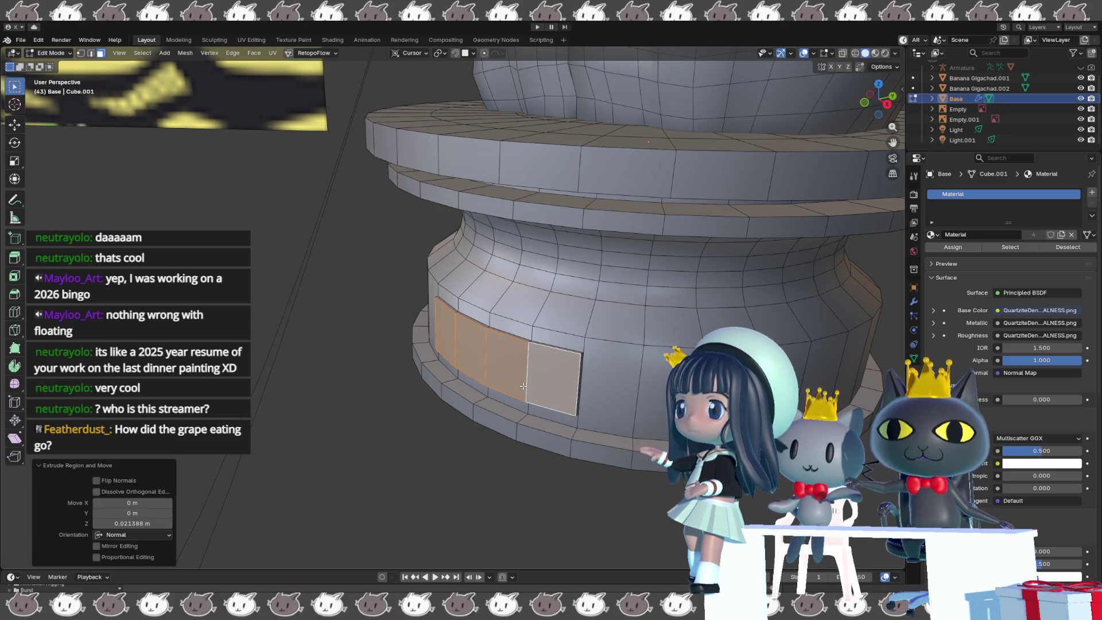
{"action": "mouse_move", "coordinate": [522, 386]}
{"action": "middle_mouse_down"}
{"action": "mouse_move", "coordinate": [449, 376]}
{"action": "mouse_move", "coordinate": [344, 386]}
{"action": "middle_mouse_up"}
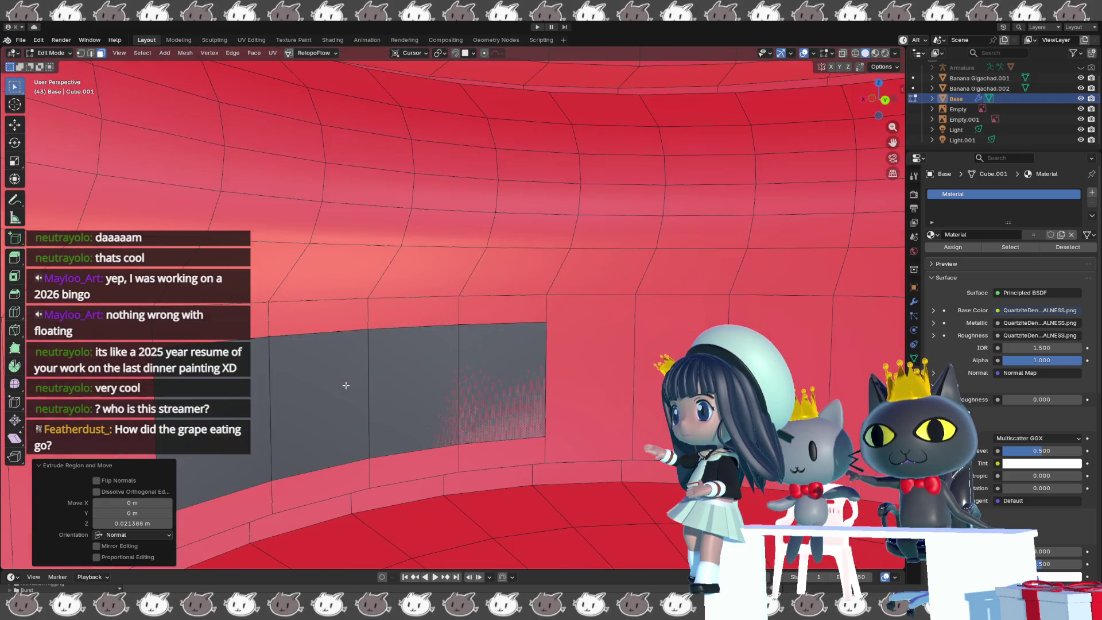
- Select the faces around the plaque and bring up their options menu
{"action": "left_click", "coordinate": [482, 372], "text": "ctrl"}
{"action": "right_click", "coordinate": [482, 372]}
{"action": "left_click", "coordinate": [487, 401]}
{"action": "mouse_move", "coordinate": [487, 402]}
{"action": "middle_mouse_down"}
{"action": "mouse_move", "coordinate": [426, 439]}
{"action": "mouse_move", "coordinate": [484, 414]}
{"action": "middle_mouse_up"}
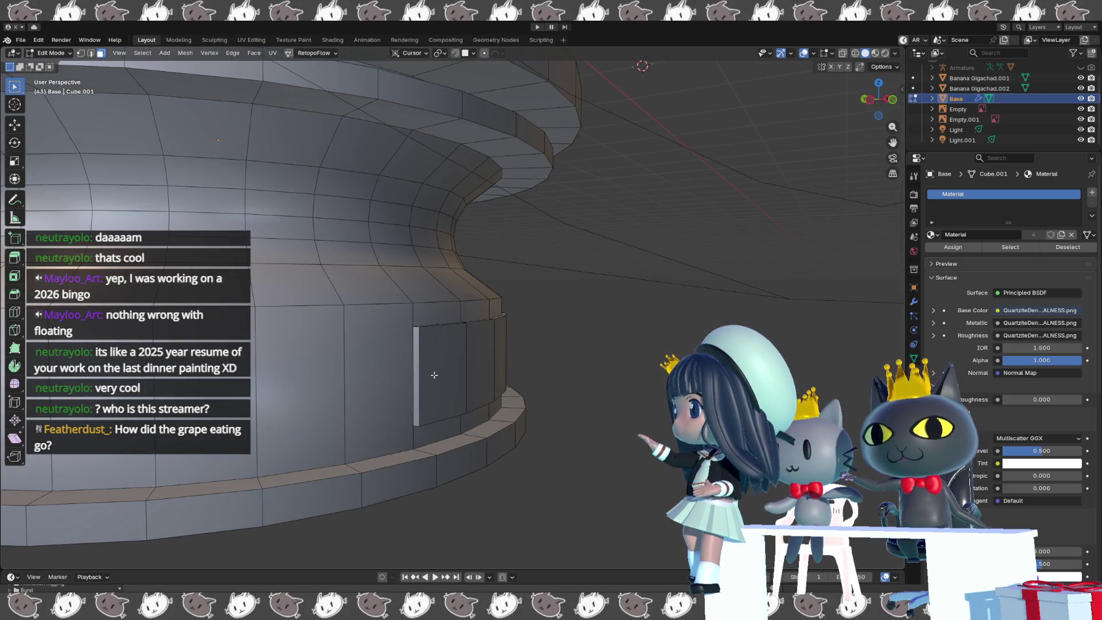
- Bevel the plaque's edges at about 0.0076 m offset with 2 segments
{"action": "key", "text": "2"}
{"action": "mouse_move", "coordinate": [413, 328]}
{"action": "middle_mouse_down"}
{"action": "mouse_move", "coordinate": [422, 343]}
{"action": "mouse_move", "coordinate": [411, 413]}
{"action": "mouse_move", "coordinate": [560, 344]}
{"action": "middle_mouse_up"}
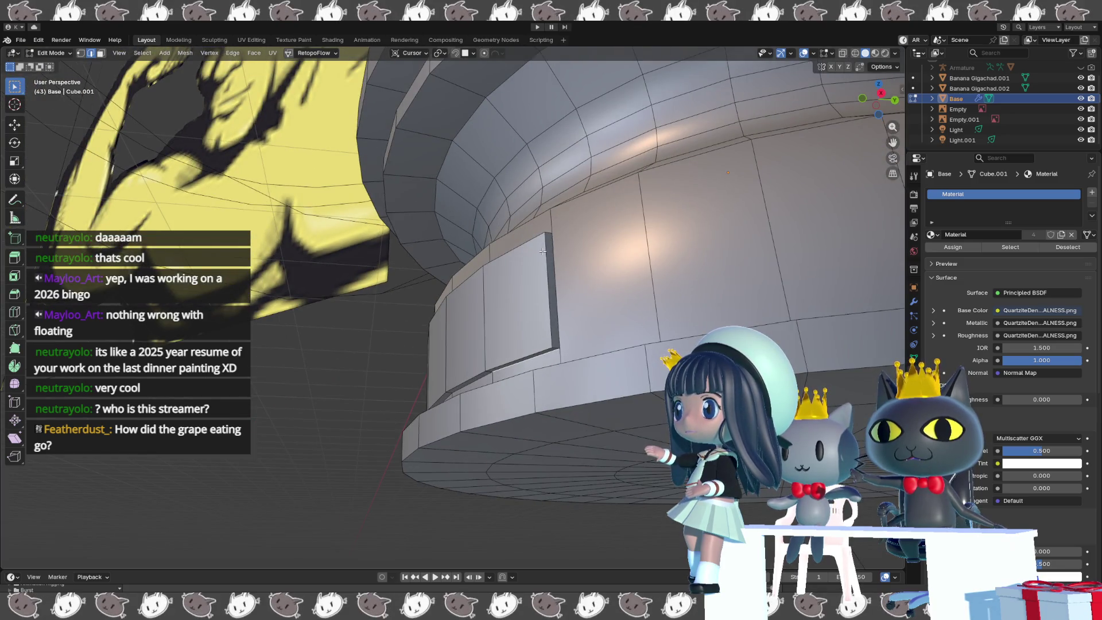
{"action": "middle_click_drag", "start_coordinate": [544, 235], "coordinate": [555, 226]}
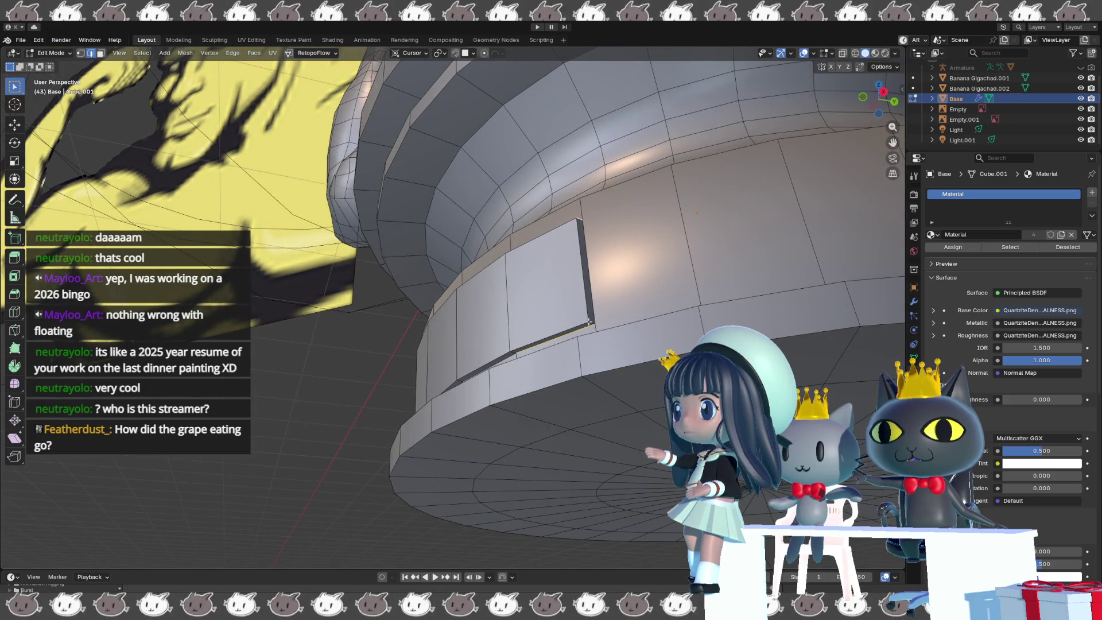
{"action": "middle_click_drag", "start_coordinate": [584, 328], "coordinate": [603, 352]}
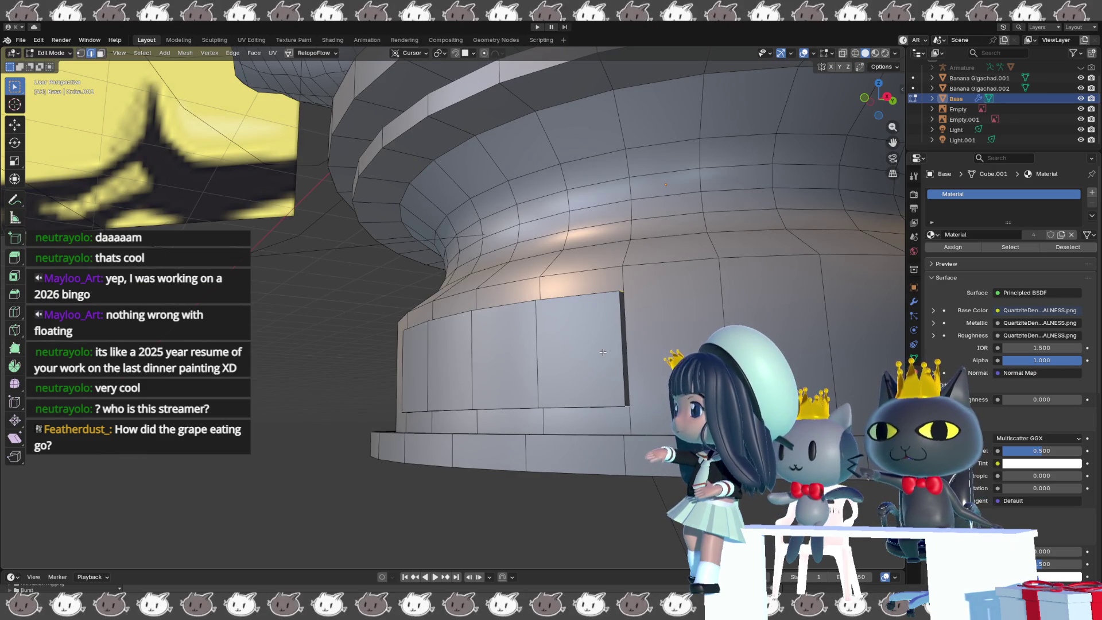
{"action": "key", "text": "ctrl+b"}
{"action": "scroll", "coordinate": [606, 352], "scroll_direction": "up", "scroll_amount": 1}
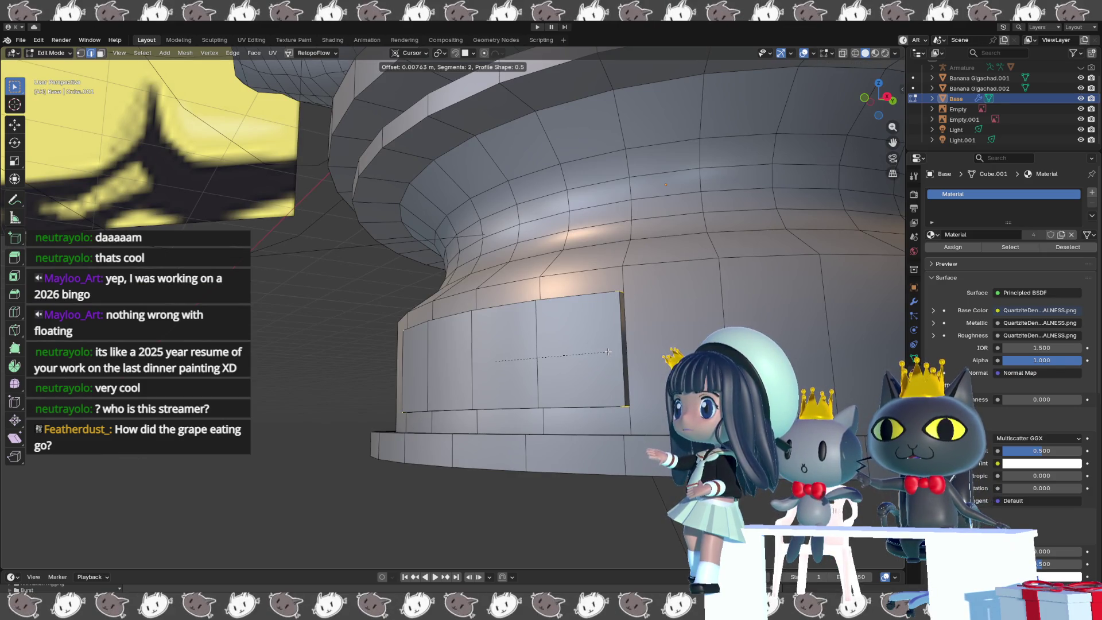
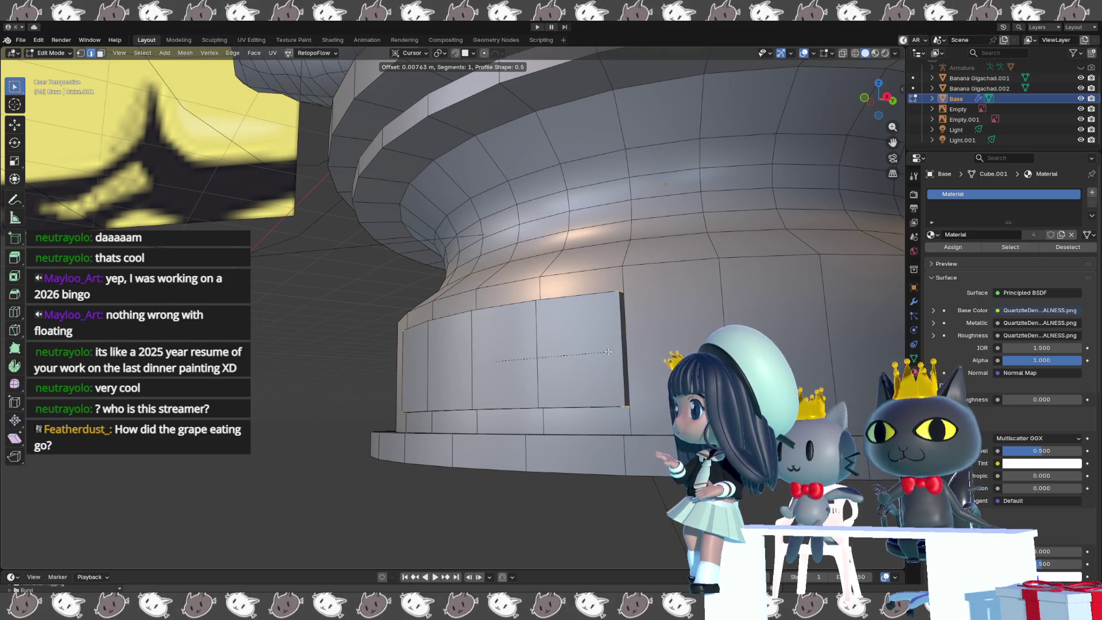
- Confirm the plaque panel bevel (0.00763 m offset, 1 segment) and return the Base to Object Mode
{"action": "left_click", "coordinate": [607, 351]}
{"action": "mouse_move", "coordinate": [607, 351]}
{"action": "middle_mouse_down"}
{"action": "mouse_move", "coordinate": [524, 355]}
{"action": "mouse_move", "coordinate": [641, 363]}
{"action": "mouse_move", "coordinate": [654, 390]}
{"action": "middle_mouse_up"}
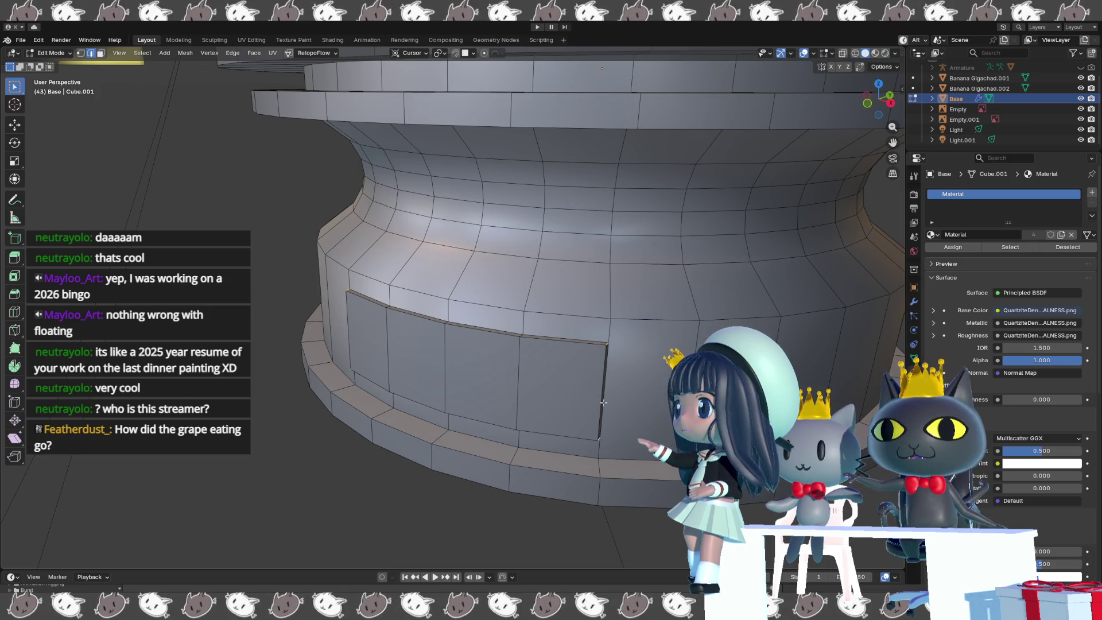
{"action": "key", "text": "q"}
{"action": "key", "text": "Escape"}
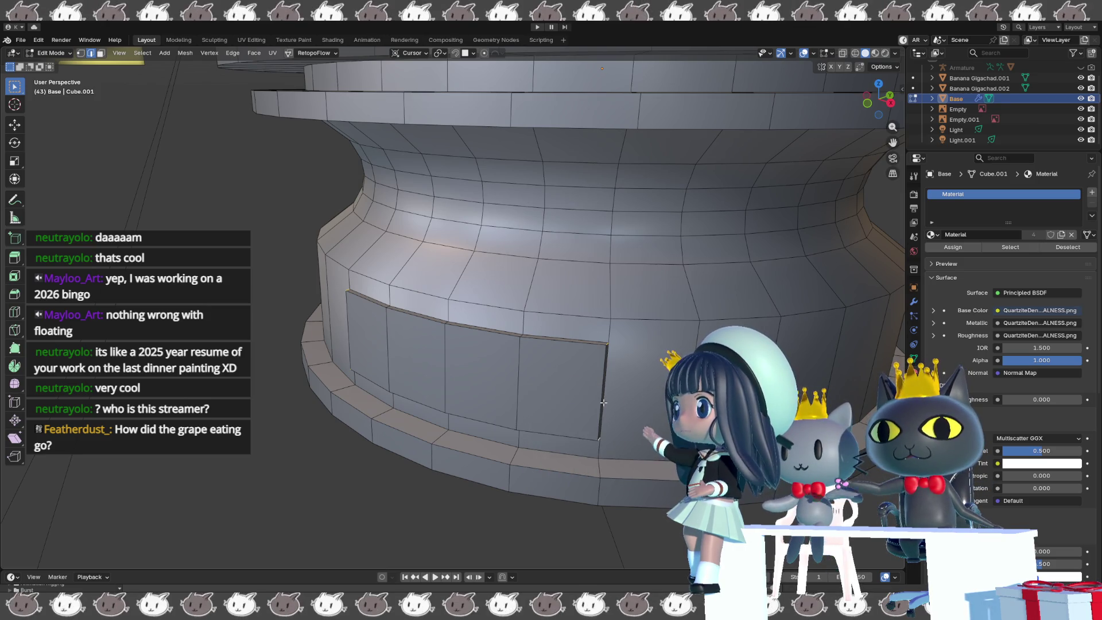
{"action": "key", "text": "Tab"}
- Apply all transforms to the Base object from Quick Favorites
{"action": "key", "text": "q"}
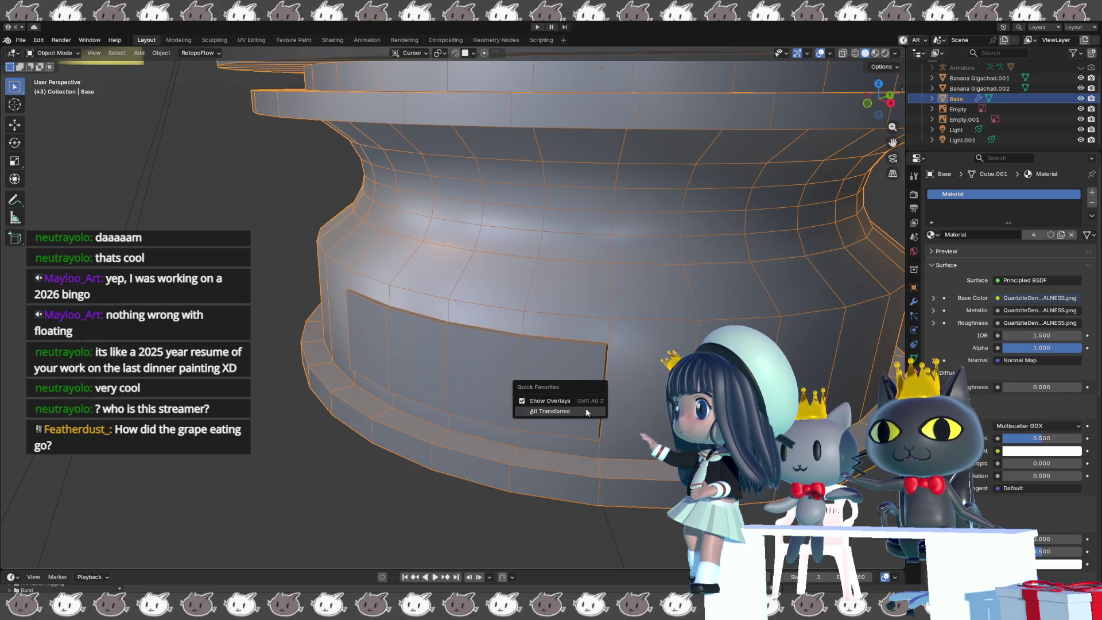
{"action": "left_click", "coordinate": [587, 411]}
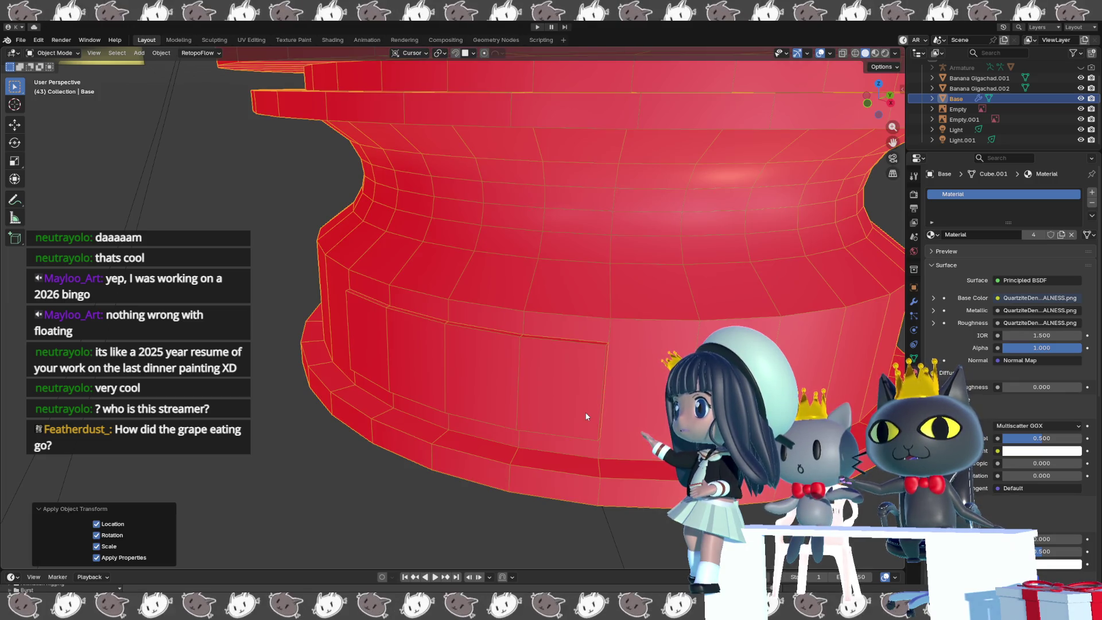
{"action": "mouse_move", "coordinate": [586, 417]}
{"action": "middle_mouse_down"}
{"action": "mouse_move", "coordinate": [604, 331]}
{"action": "mouse_move", "coordinate": [588, 383]}
{"action": "middle_mouse_up"}
{"action": "scroll", "coordinate": [597, 356], "scroll_direction": "down", "scroll_amount": 5}
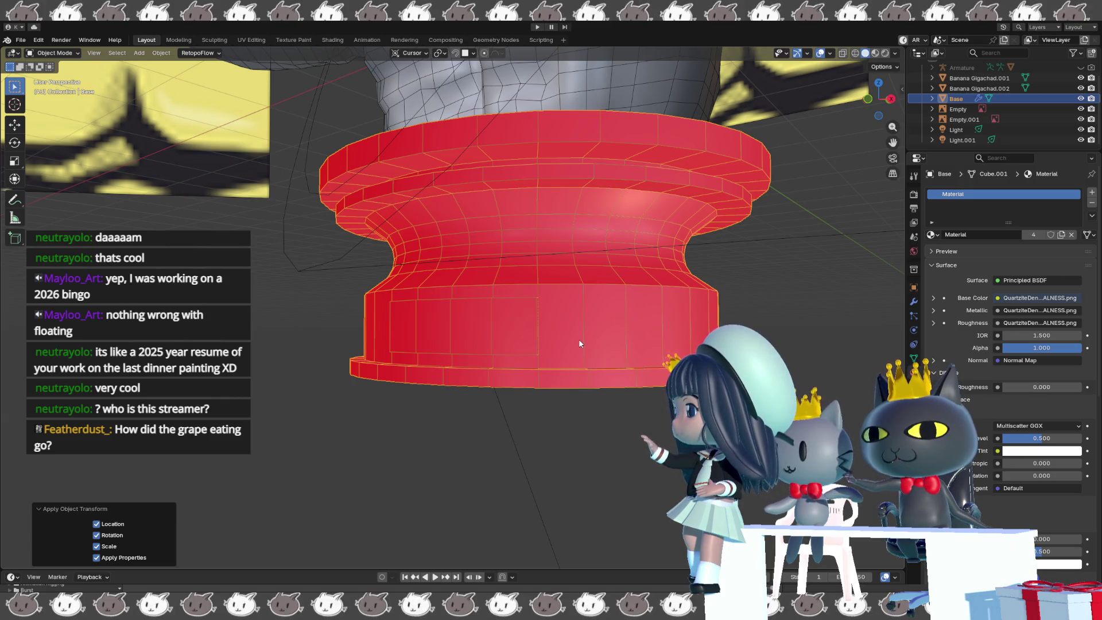
- Select only Base and recalculate its mesh normals to face outside, then deselect all
{"action": "key", "text": "a"}
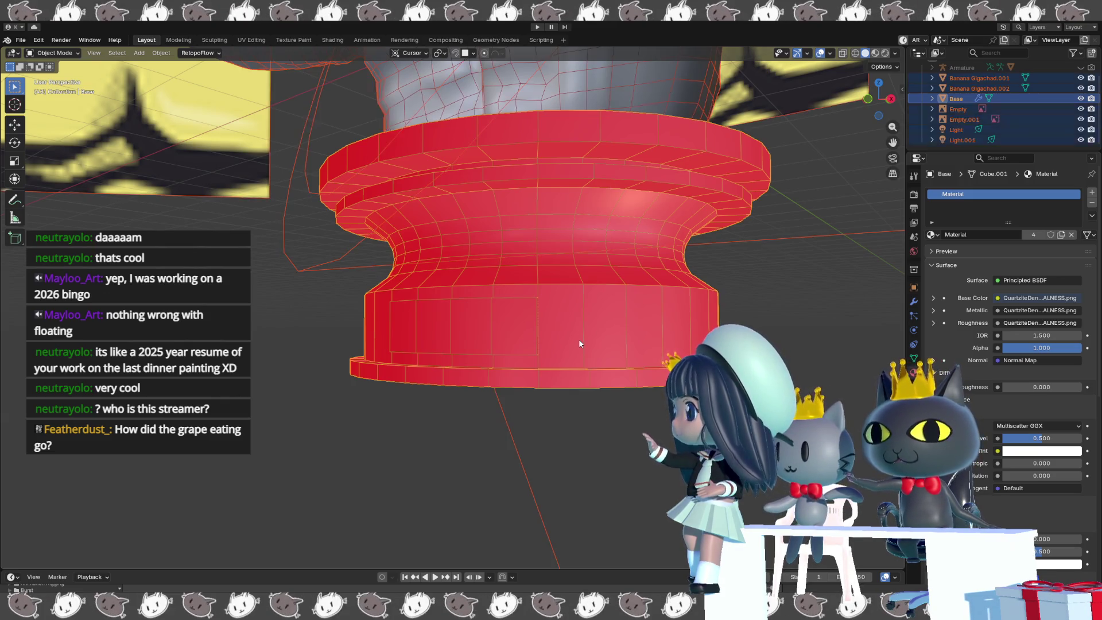
{"action": "left_click", "coordinate": [579, 343]}
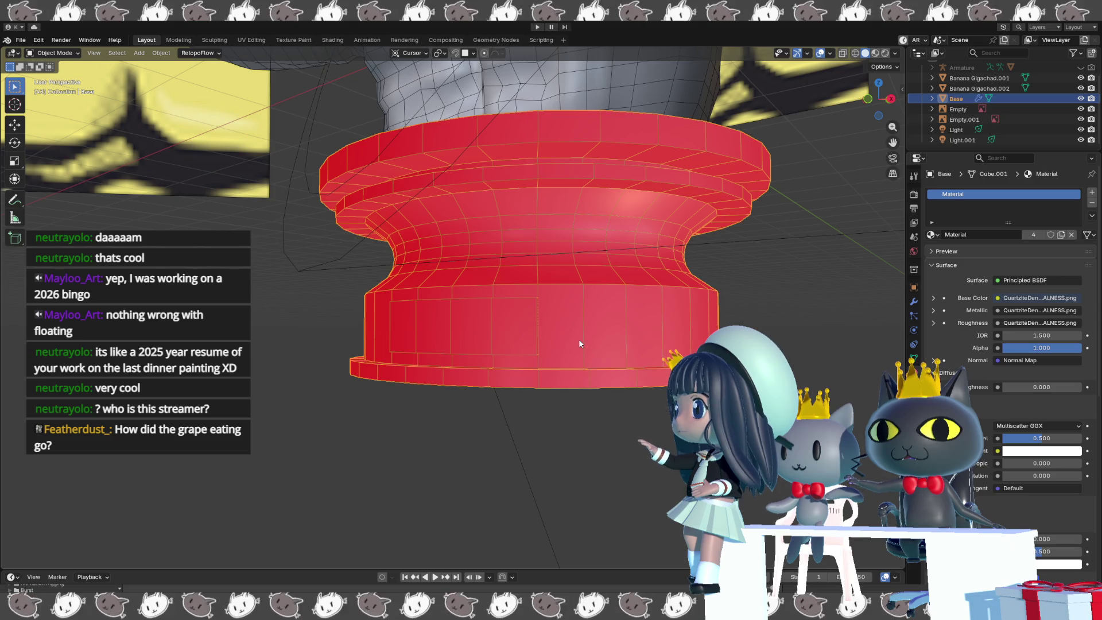
{"action": "key", "text": "Tab"}
{"action": "key", "text": "a"}
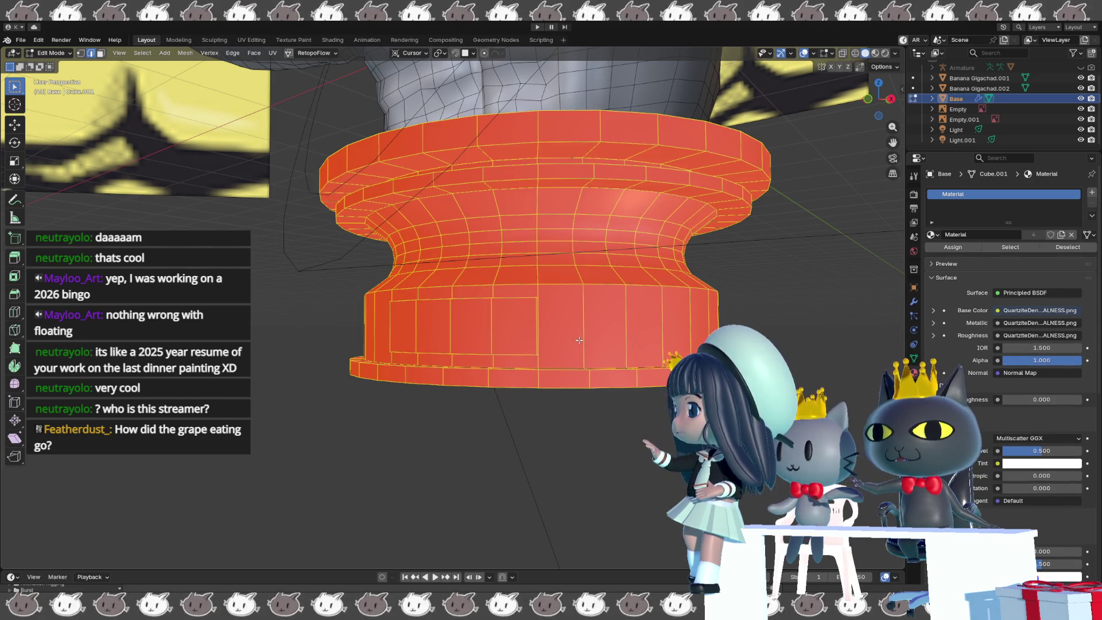
{"action": "key", "text": "alt+n"}
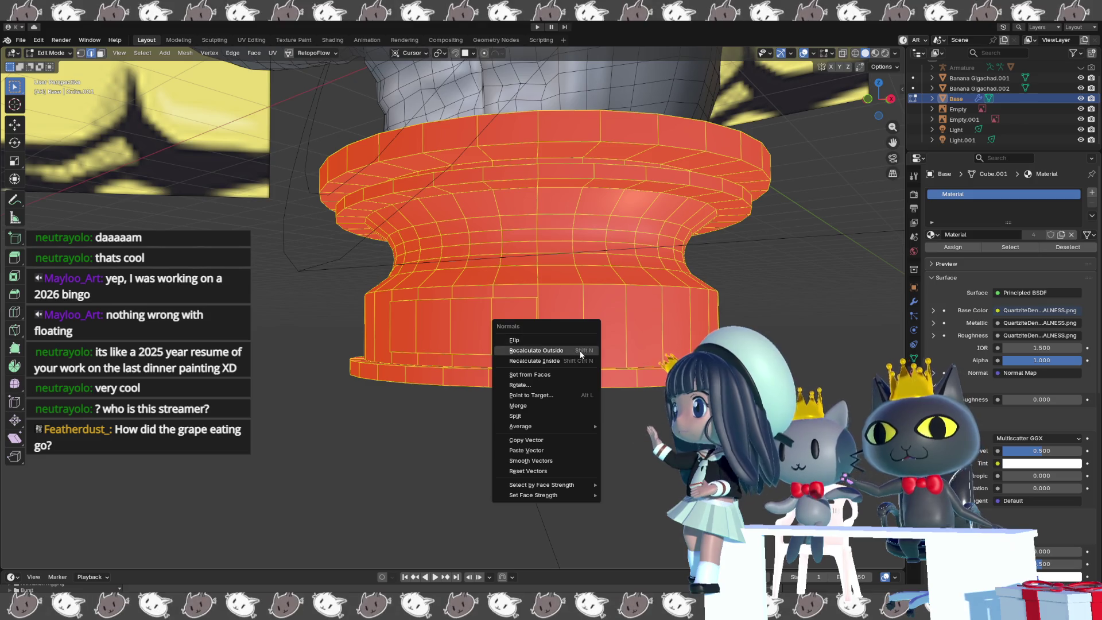
{"action": "left_click", "coordinate": [580, 350]}
{"action": "scroll", "coordinate": [579, 352], "scroll_direction": "up", "scroll_amount": 3}
{"action": "key", "text": "alt+a"}
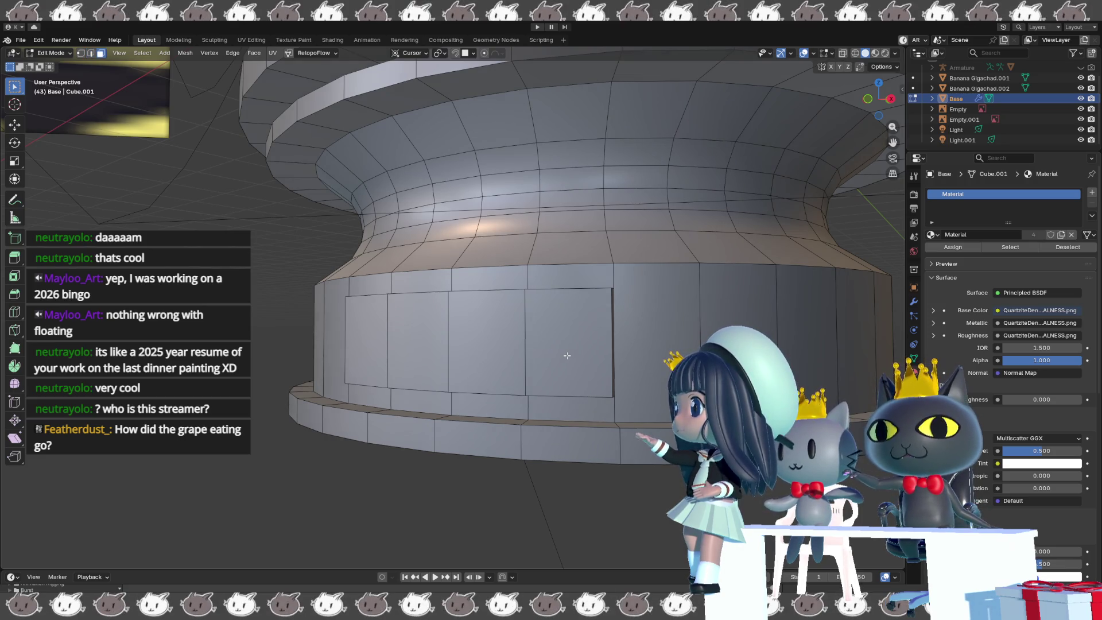
- Select the linked plaque panel faces, switch to edge mode, and bevel the panel edge
{"action": "left_click", "coordinate": [566, 355]}
{"action": "key", "text": "ctrl+l"}
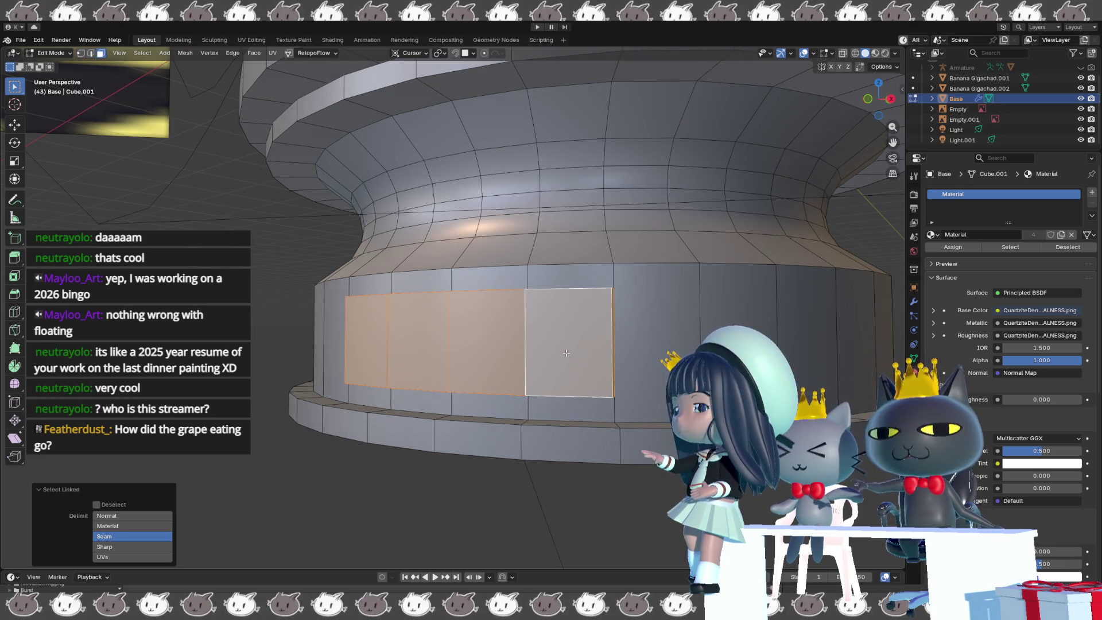
{"action": "middle_click_drag", "start_coordinate": [566, 353], "coordinate": [600, 348]}
{"action": "key", "text": "2"}
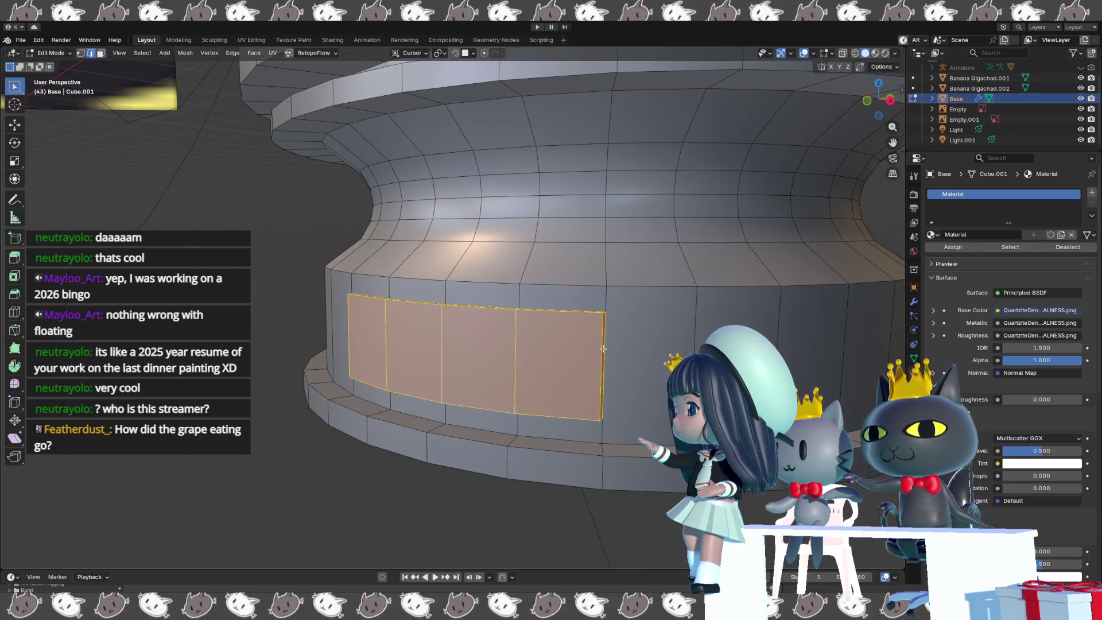
{"action": "left_click", "coordinate": [597, 324]}
{"action": "mouse_move", "coordinate": [597, 325]}
{"action": "middle_mouse_down"}
{"action": "mouse_move", "coordinate": [600, 393]}
{"action": "mouse_move", "coordinate": [614, 374]}
{"action": "mouse_move", "coordinate": [470, 353]}
{"action": "middle_mouse_up"}
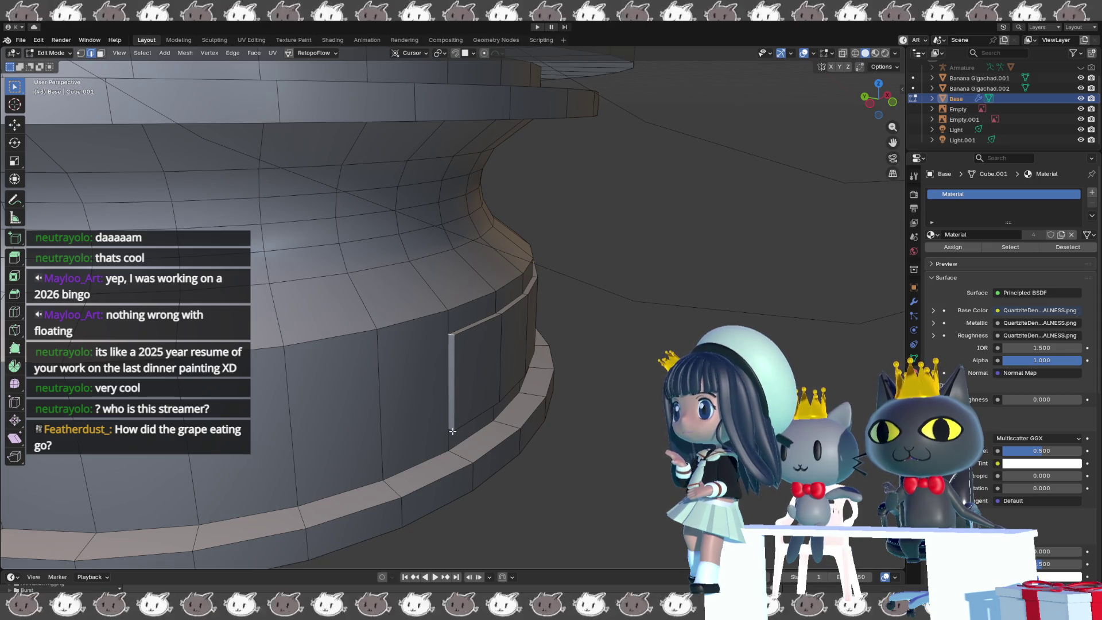
{"action": "middle_click_drag", "start_coordinate": [452, 431], "coordinate": [352, 446]}
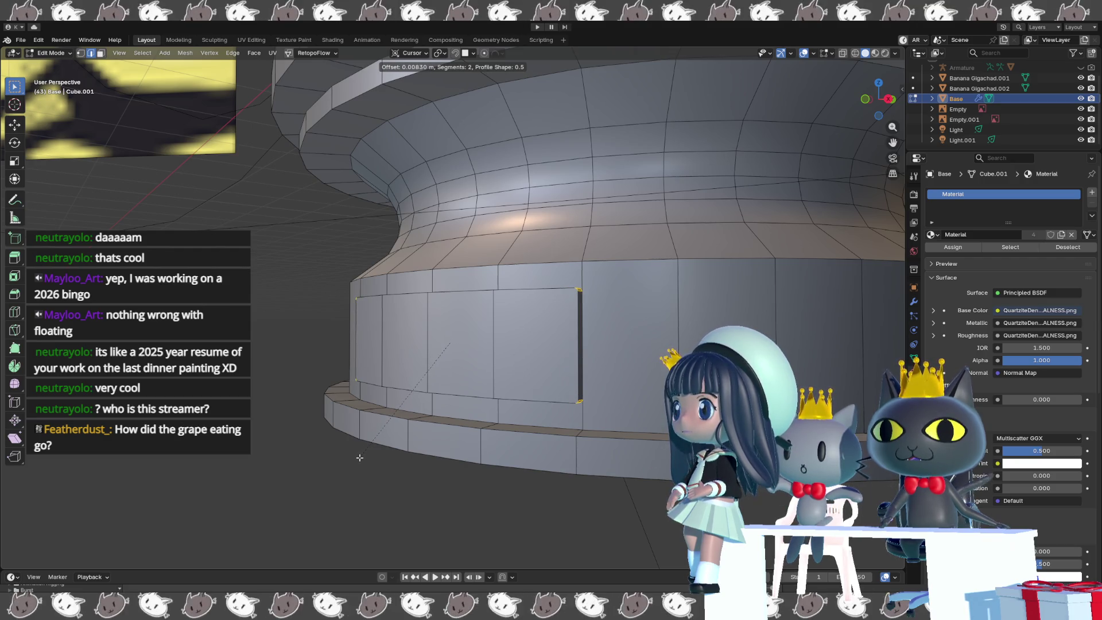
{"action": "left_click", "coordinate": [362, 457]}
{"action": "mouse_move", "coordinate": [362, 458]}
{"action": "middle_mouse_down"}
{"action": "mouse_move", "coordinate": [446, 458]}
{"action": "mouse_move", "coordinate": [431, 459]}
{"action": "middle_mouse_up"}
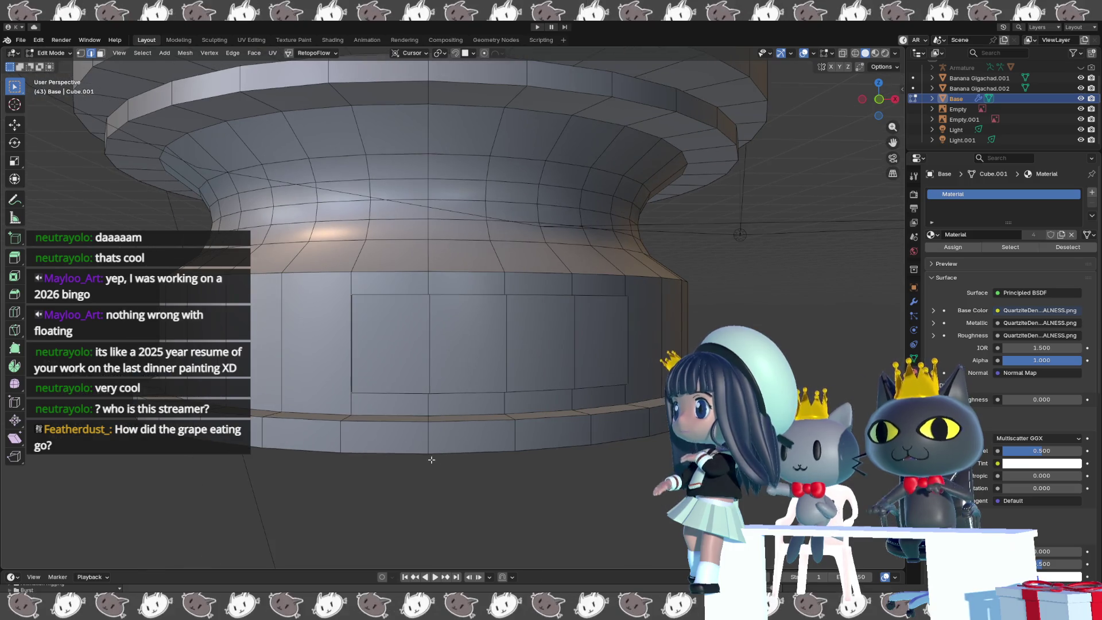
- Round the plaque outline's corners with a 0.0352 m, 4-segment bevel, then select an inner vertical edge
{"action": "key", "text": "ctrl+b"}
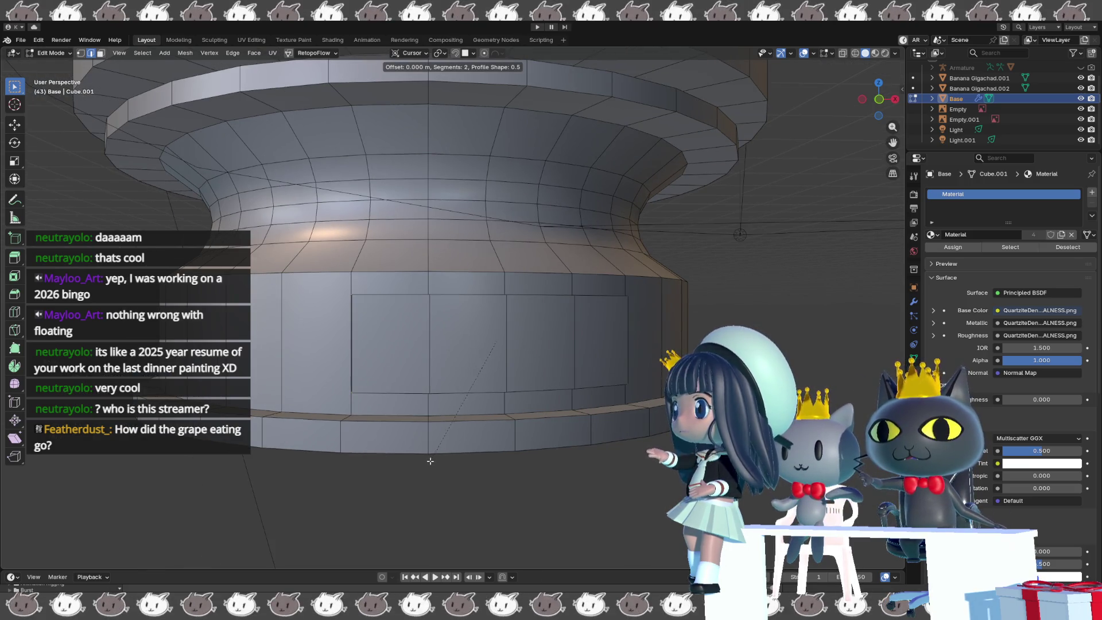
{"action": "scroll", "coordinate": [420, 464], "scroll_direction": "up", "scroll_amount": 1}
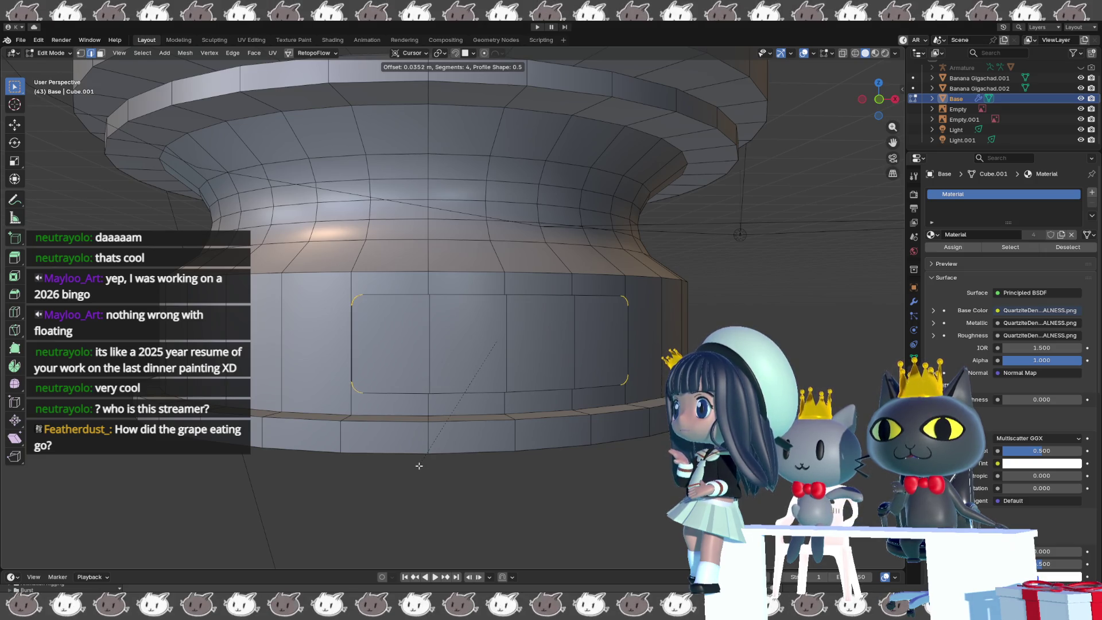
{"action": "left_click", "coordinate": [418, 465]}
{"action": "mouse_move", "coordinate": [536, 348]}
{"action": "middle_mouse_down"}
{"action": "mouse_move", "coordinate": [607, 347]}
{"action": "mouse_move", "coordinate": [505, 327]}
{"action": "middle_mouse_up"}
{"action": "left_click", "coordinate": [509, 356]}
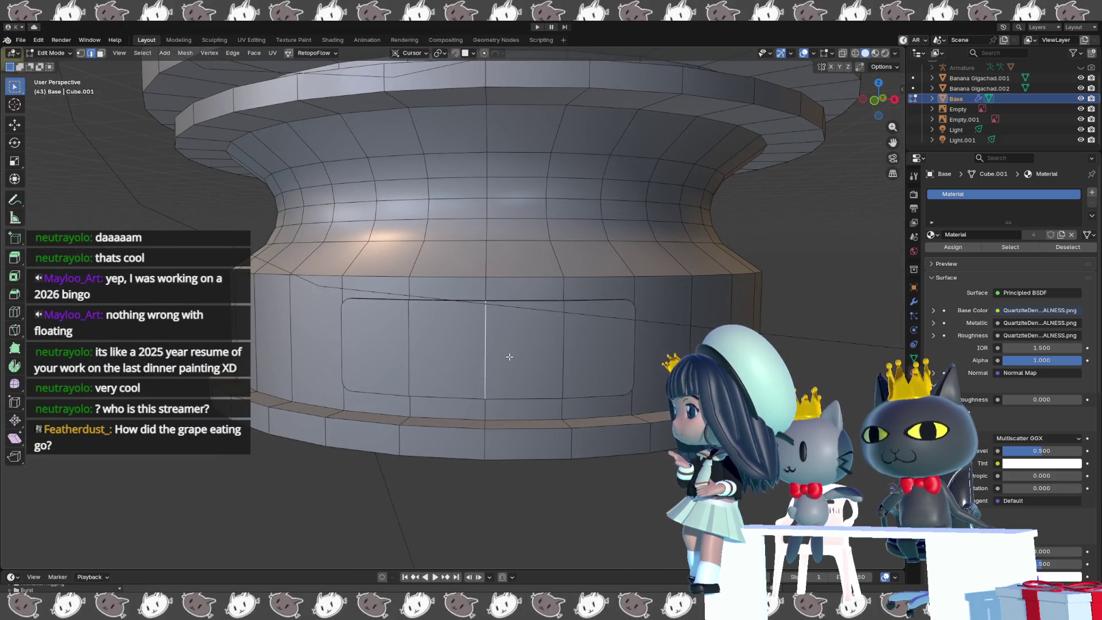
- Add a cylinder (2 m depth, N-Gon caps) to the Base mesh and frame it below the bust
{"action": "key", "text": "g"}
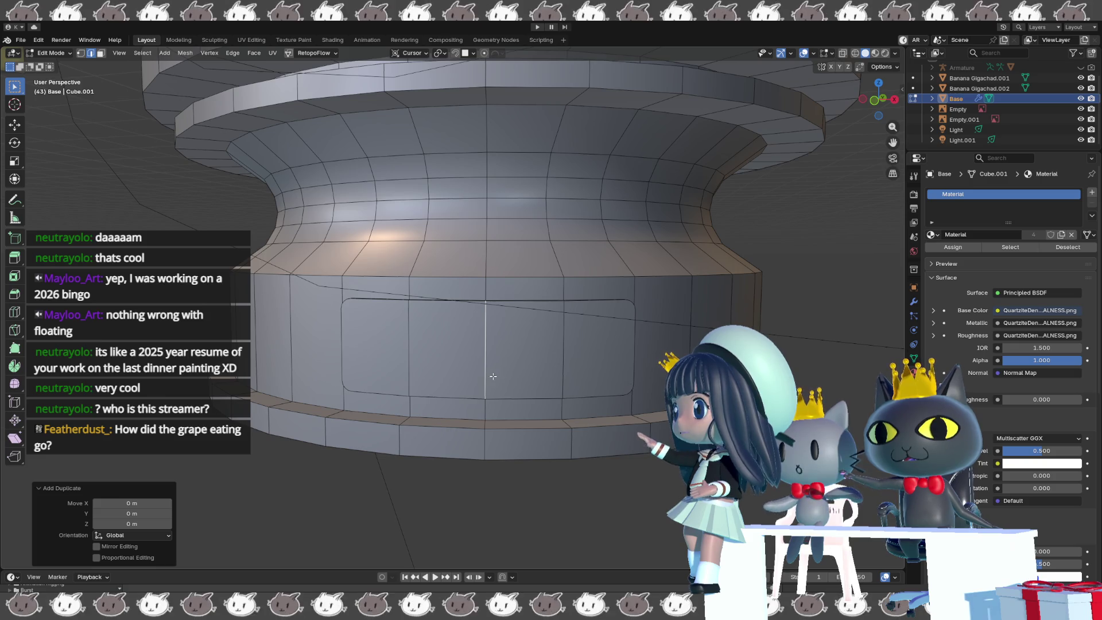
{"action": "key", "text": "shift+a"}
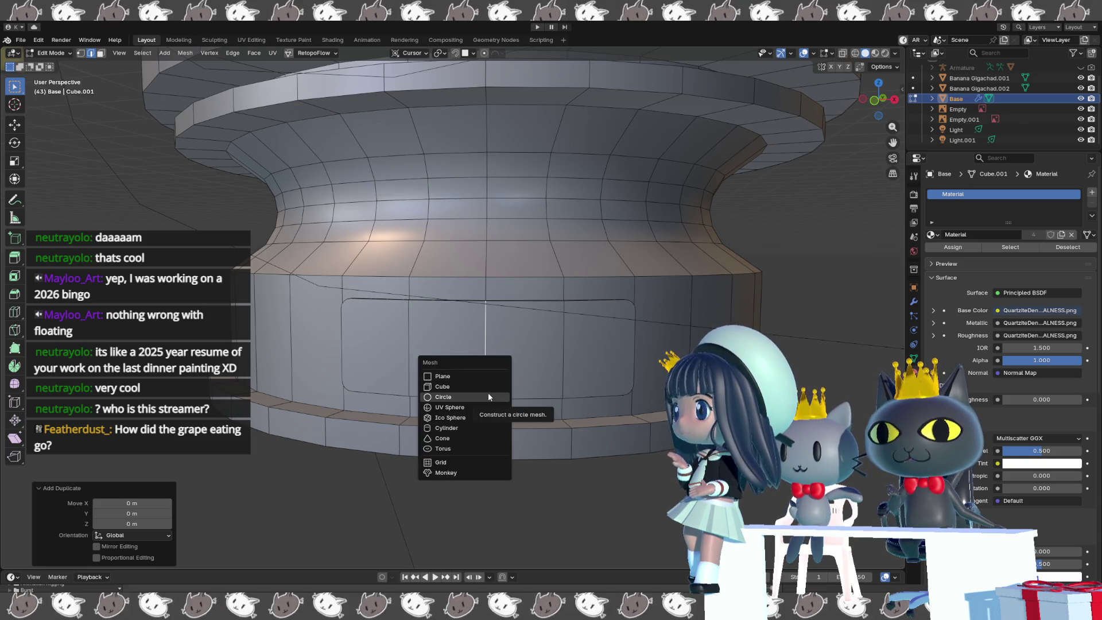
{"action": "left_click", "coordinate": [479, 433]}
{"action": "mouse_move", "coordinate": [436, 428]}
{"action": "middle_mouse_down"}
{"action": "mouse_move", "coordinate": [433, 413]}
{"action": "mouse_move", "coordinate": [430, 425]}
{"action": "middle_mouse_up"}
{"action": "scroll", "coordinate": [430, 425], "scroll_direction": "down", "scroll_amount": 3}
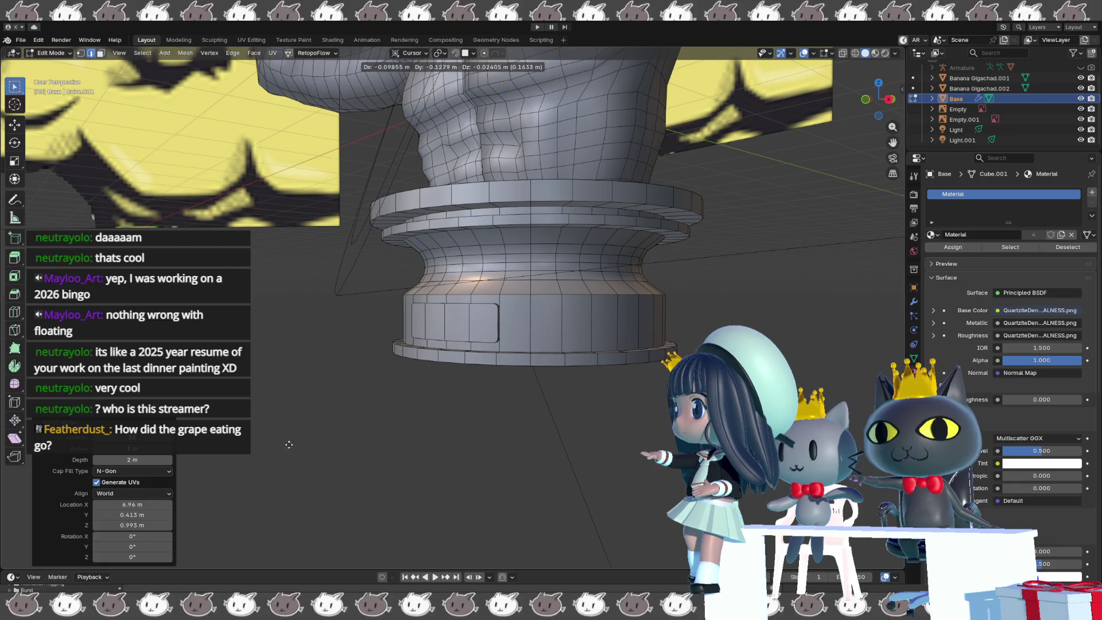
{"action": "mouse_move", "coordinate": [467, 296]}
{"action": "middle_mouse_down"}
{"action": "mouse_move", "coordinate": [505, 332]}
{"action": "mouse_move", "coordinate": [468, 318]}
{"action": "middle_mouse_up"}
{"action": "scroll", "coordinate": [500, 331], "scroll_direction": "down", "scroll_amount": 3}
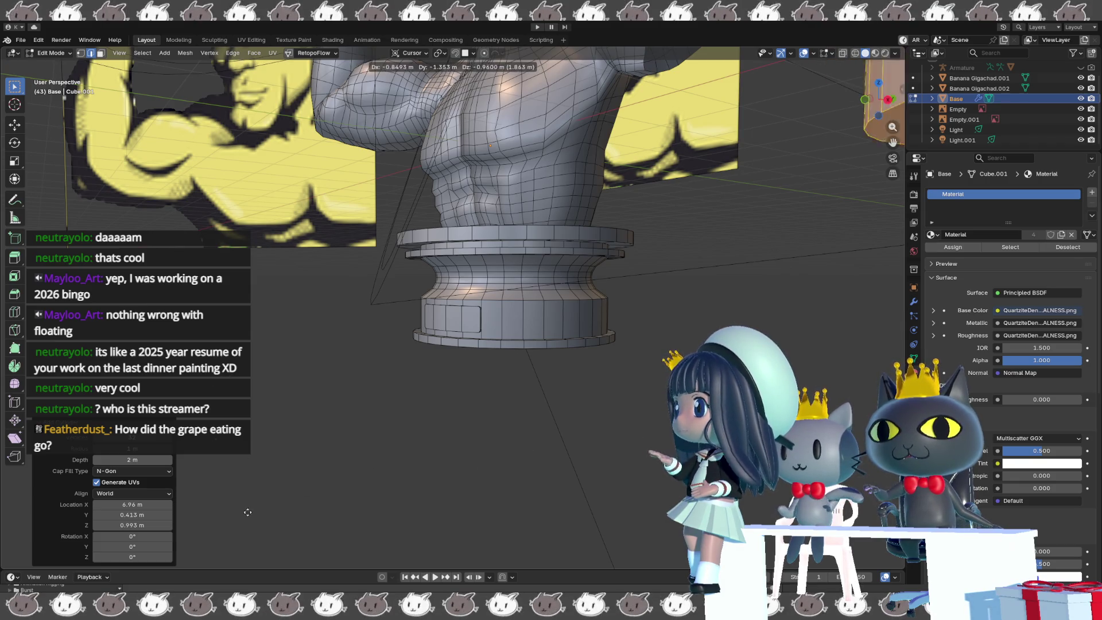
{"action": "scroll", "coordinate": [478, 391], "scroll_direction": "down", "scroll_amount": 5}
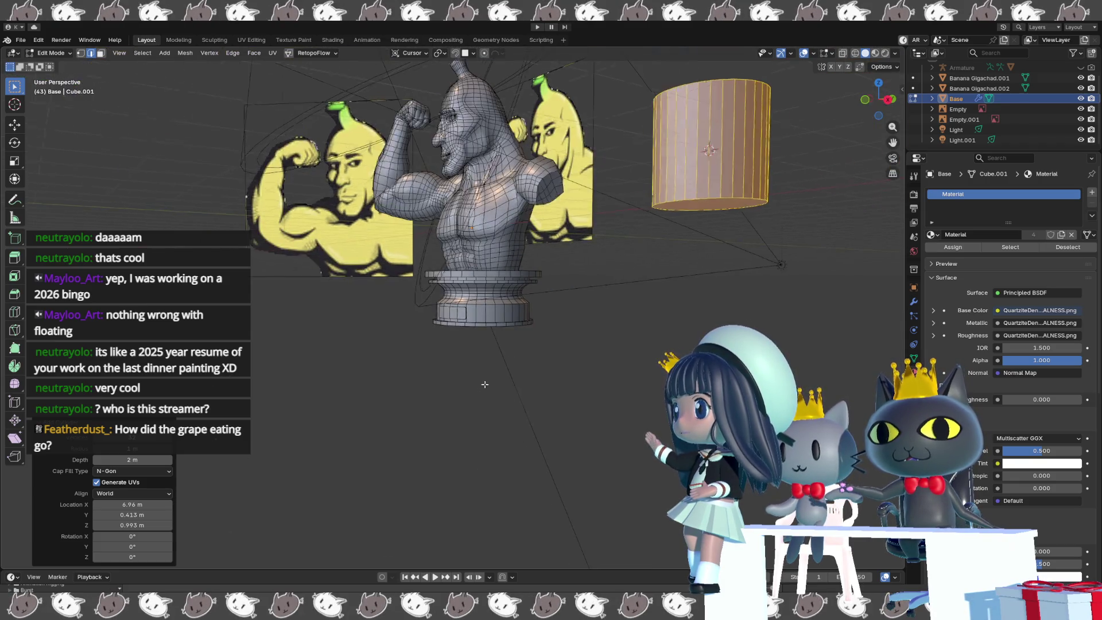
{"action": "middle_click_drag", "start_coordinate": [485, 386], "coordinate": [535, 381]}
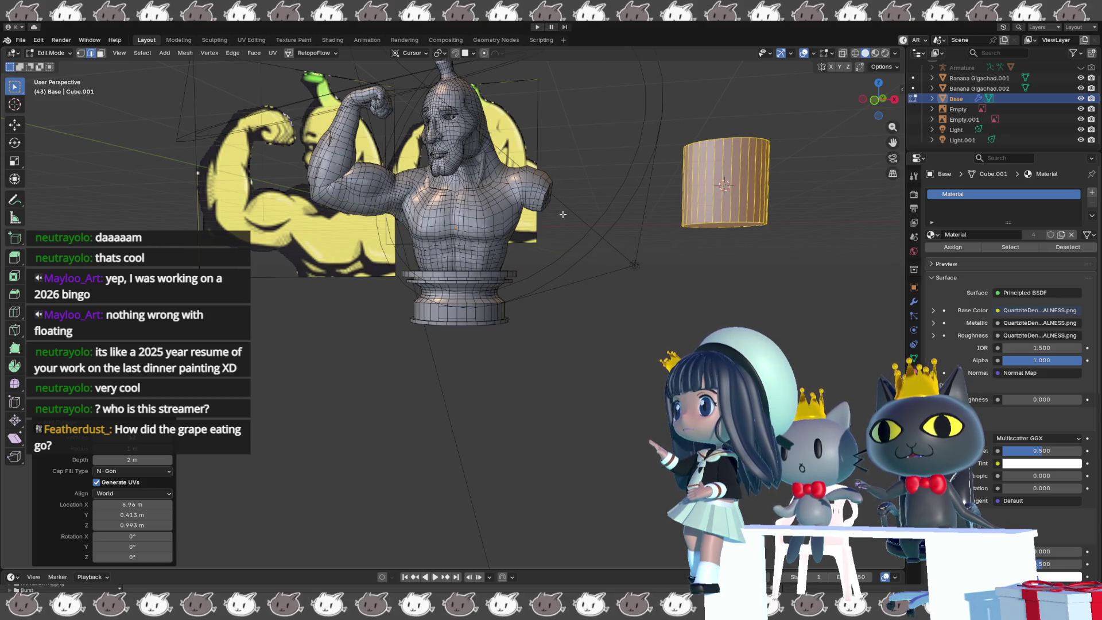
{"action": "scroll", "coordinate": [631, 195], "scroll_direction": "up", "scroll_amount": 1}
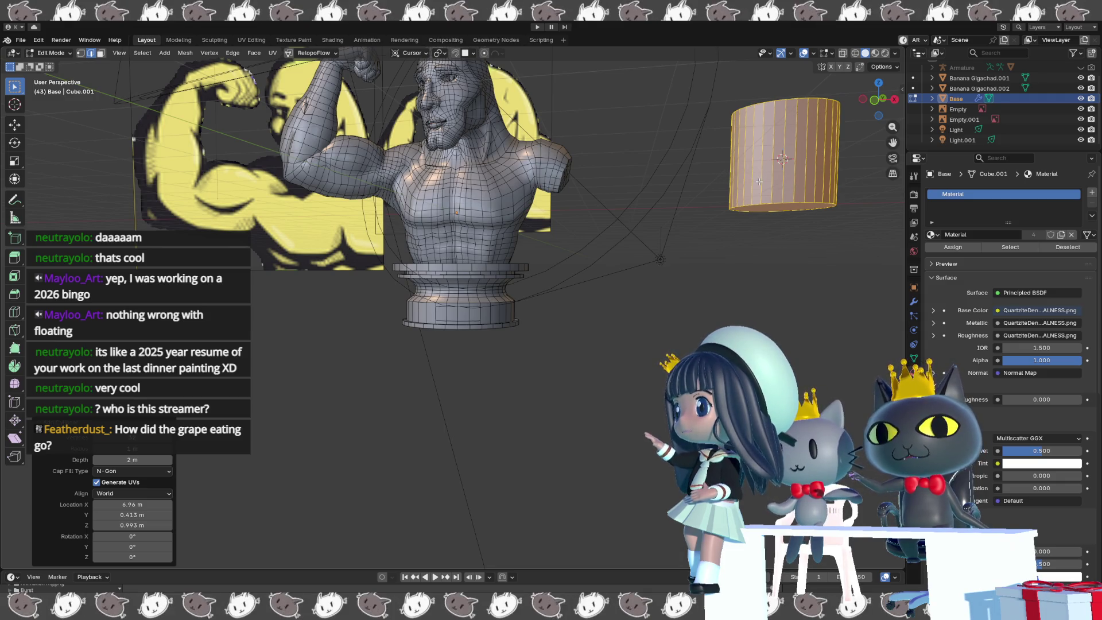
- Place the cylinder beneath the bust and snap the 3D cursor back to the world origin
{"action": "key", "text": "g"}
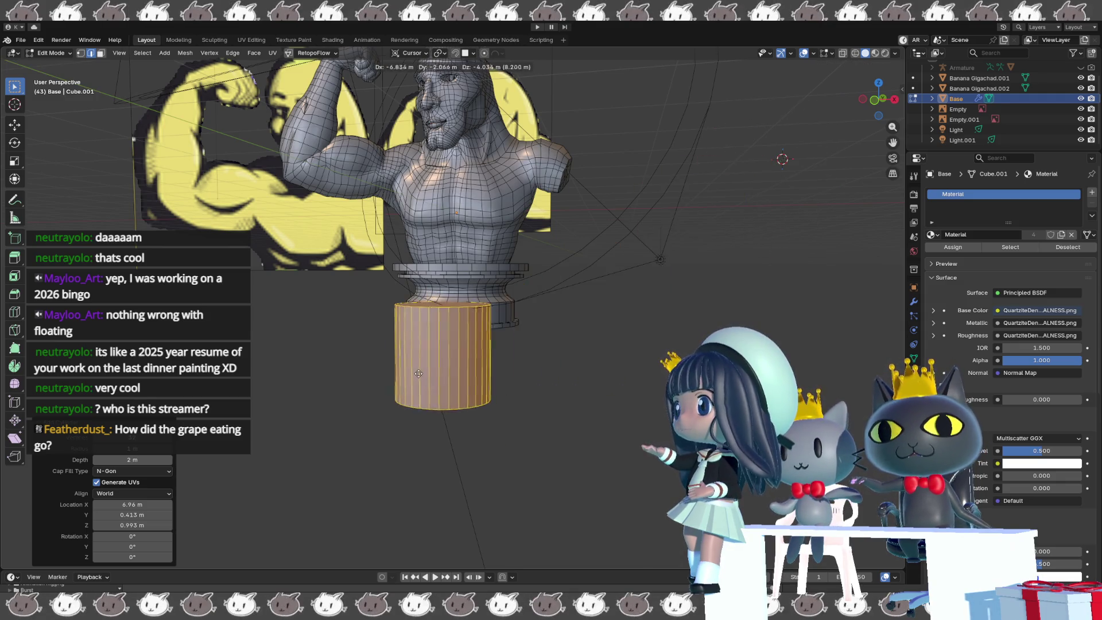
{"action": "left_click", "coordinate": [409, 367]}
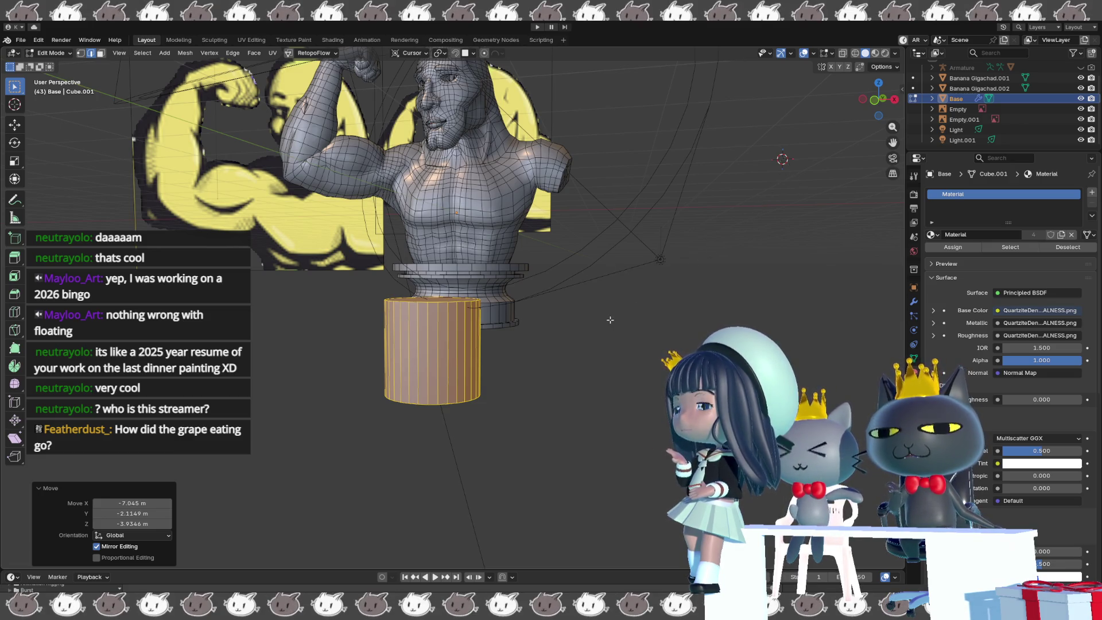
{"action": "key", "text": "shift+s"}
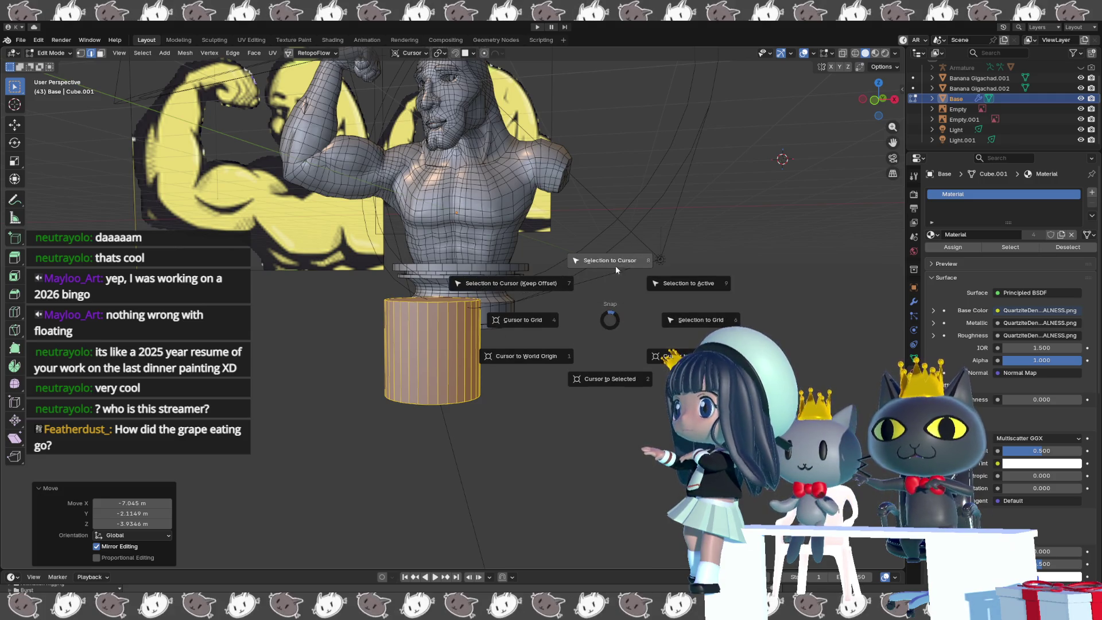
{"action": "left_click", "coordinate": [533, 361]}
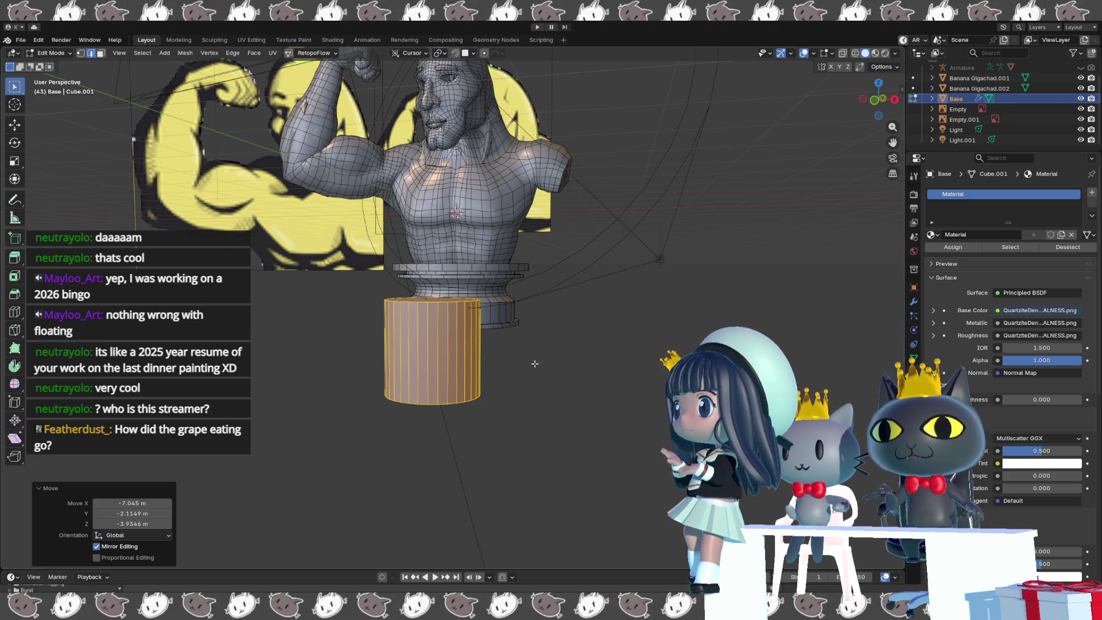
{"action": "scroll", "coordinate": [534, 363], "scroll_direction": "up", "scroll_amount": 5}
{"action": "mouse_move", "coordinate": [487, 364]}
{"action": "middle_mouse_down"}
{"action": "mouse_move", "coordinate": [423, 359]}
{"action": "mouse_move", "coordinate": [382, 376]}
{"action": "middle_mouse_up"}
- Rotate the cylinder 90° on X, undo the rotation, then delete the cylinder
{"action": "type", "text": "rx"}
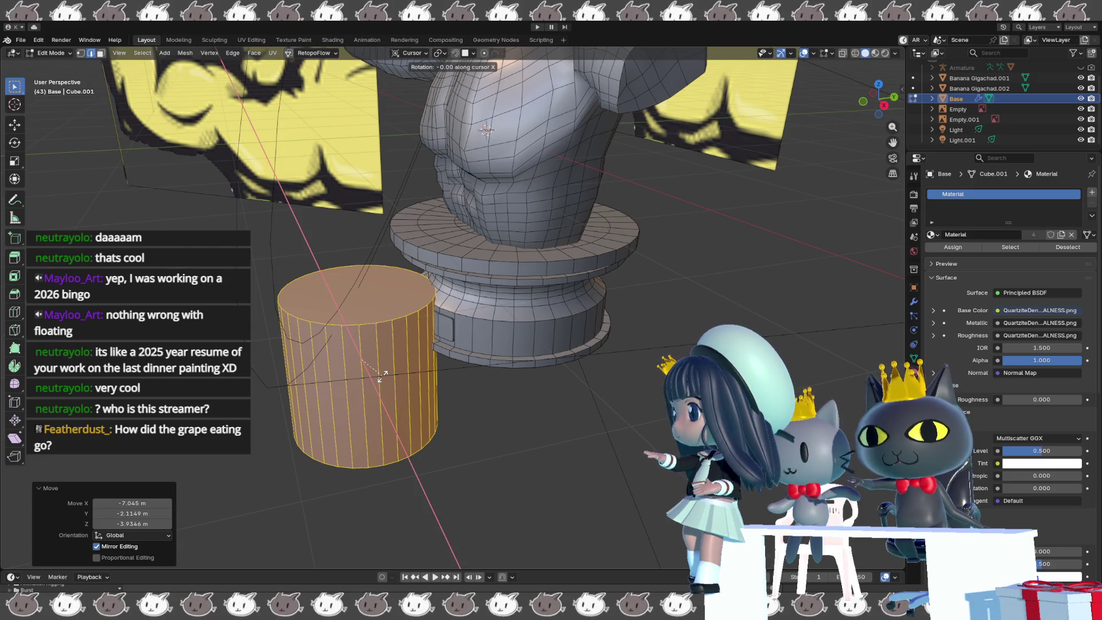
{"action": "type", "text": "90"}
{"action": "key", "text": "Return"}
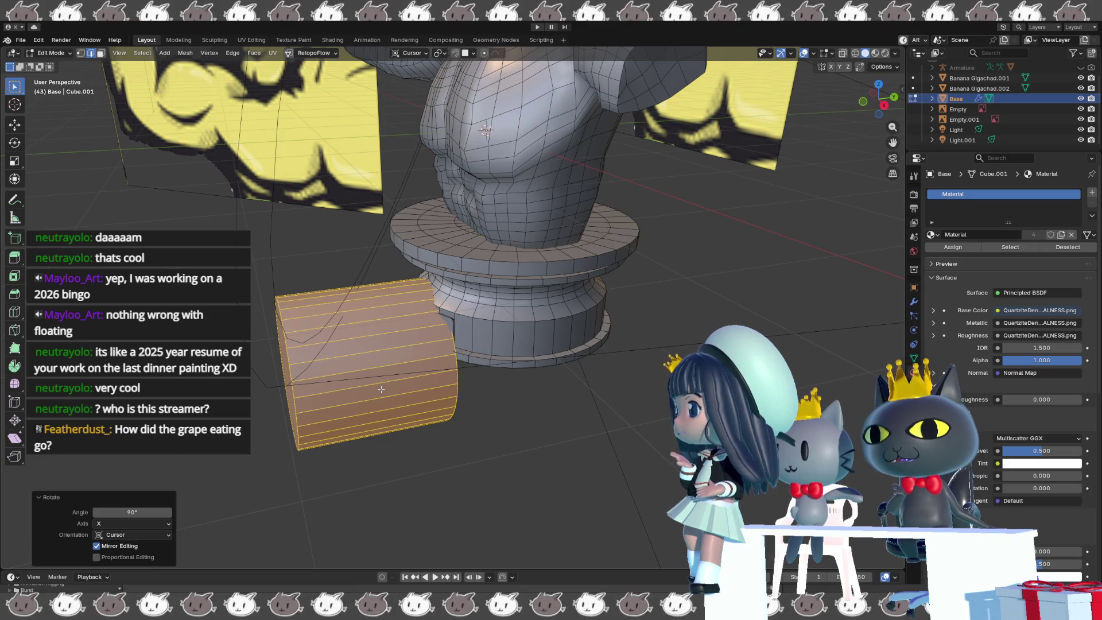
{"action": "key", "text": "ctrl+z"}
{"action": "key", "text": "ctrl+z"}
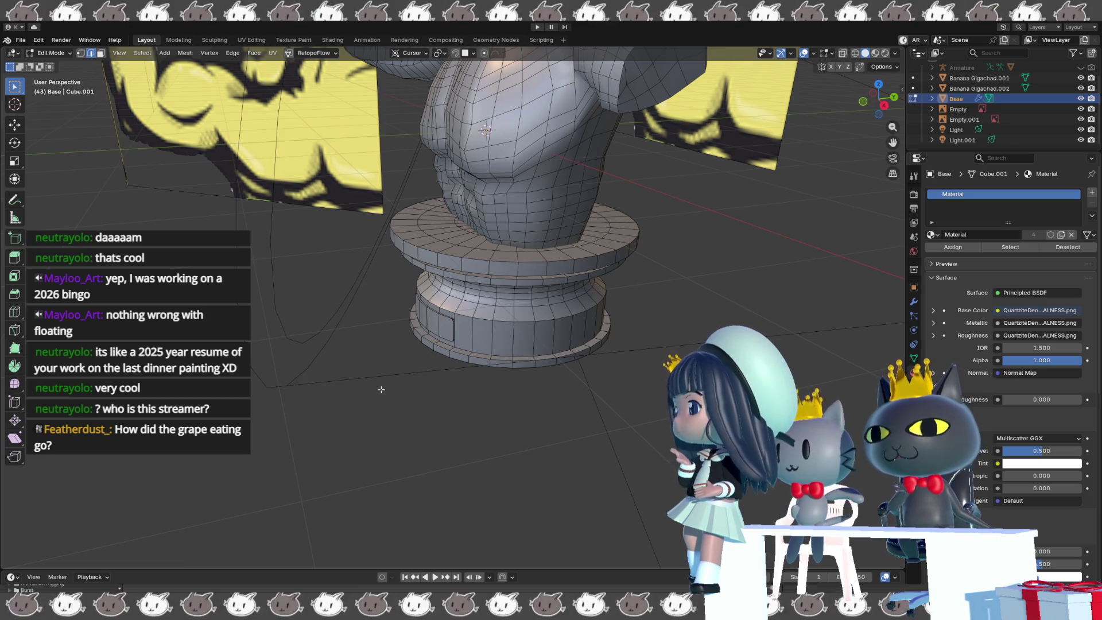
{"action": "key", "text": "ctrl+shift+z"}
{"action": "key", "text": "x"}
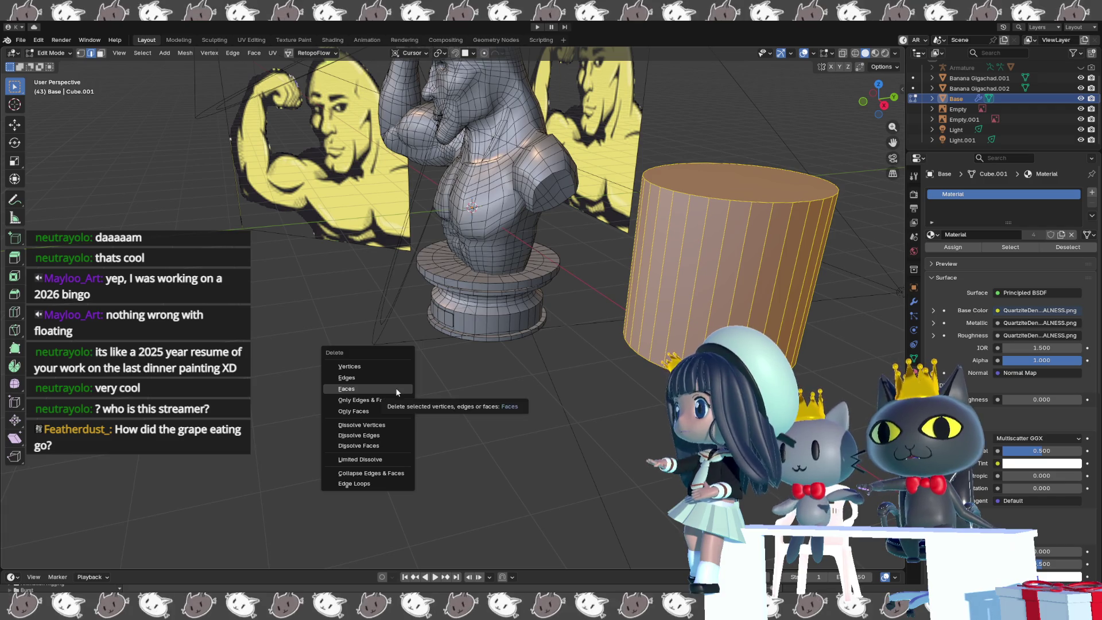
{"action": "left_click", "coordinate": [400, 367]}
- Add a cylinder at the 3D cursor and rotate it 90° on X, then undo it
{"action": "middle_click_drag", "start_coordinate": [401, 368], "coordinate": [445, 360]}
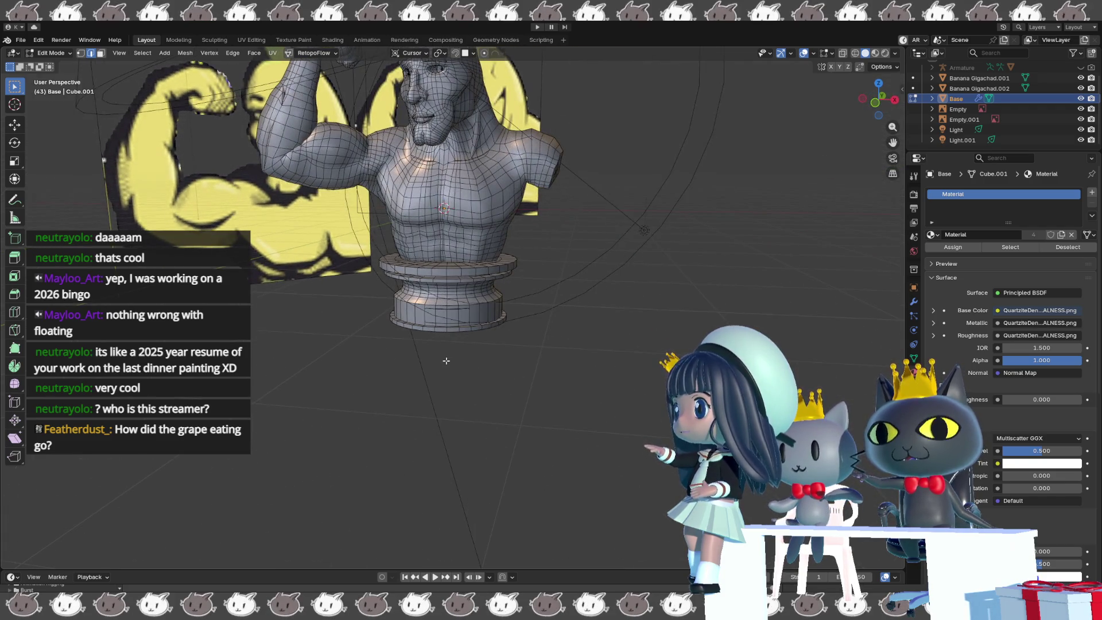
{"action": "scroll", "coordinate": [442, 359], "scroll_direction": "up", "scroll_amount": 2}
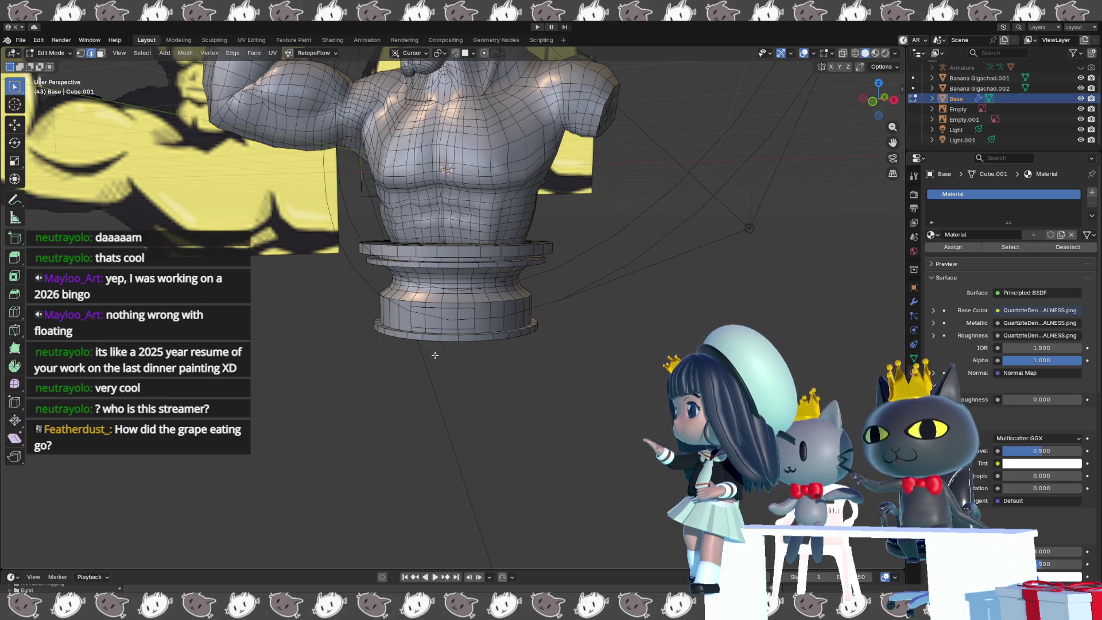
{"action": "key", "text": "shift+a"}
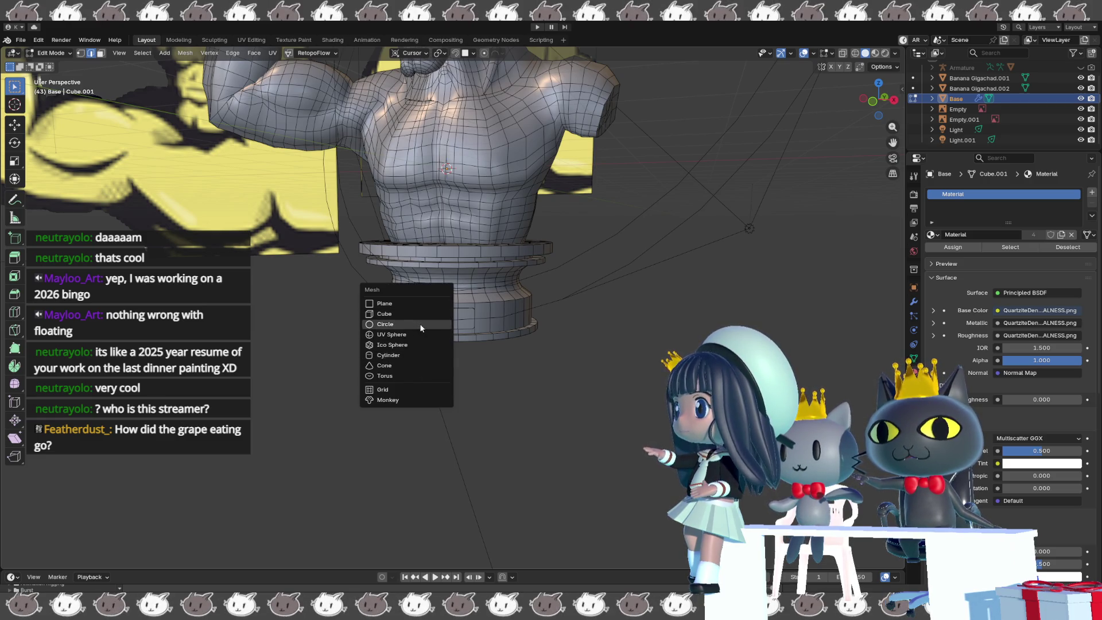
{"action": "left_click", "coordinate": [417, 354]}
{"action": "mouse_move", "coordinate": [426, 353]}
{"action": "middle_mouse_down"}
{"action": "mouse_move", "coordinate": [434, 344]}
{"action": "mouse_move", "coordinate": [422, 329]}
{"action": "mouse_move", "coordinate": [436, 344]}
{"action": "mouse_move", "coordinate": [400, 326]}
{"action": "middle_mouse_up"}
{"action": "key", "text": "r"}
{"action": "key", "text": "x"}
{"action": "key", "text": "9"}
{"action": "key", "text": "0"}
{"action": "key", "text": "Return"}
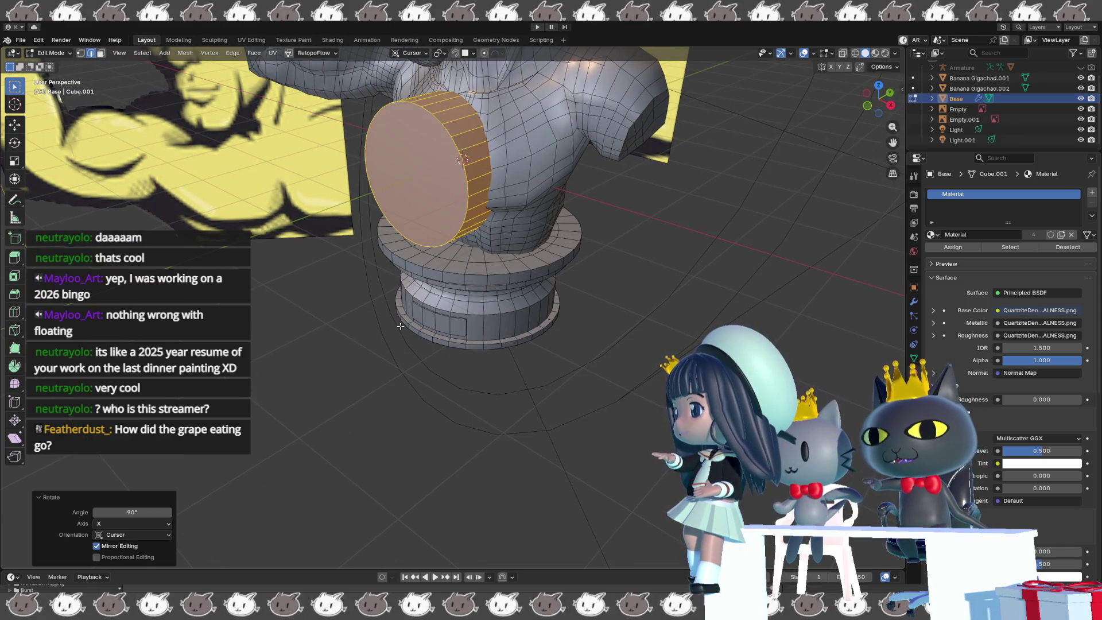
{"action": "key", "text": "ctrl+z"}
{"action": "key", "text": "ctrl+z"}
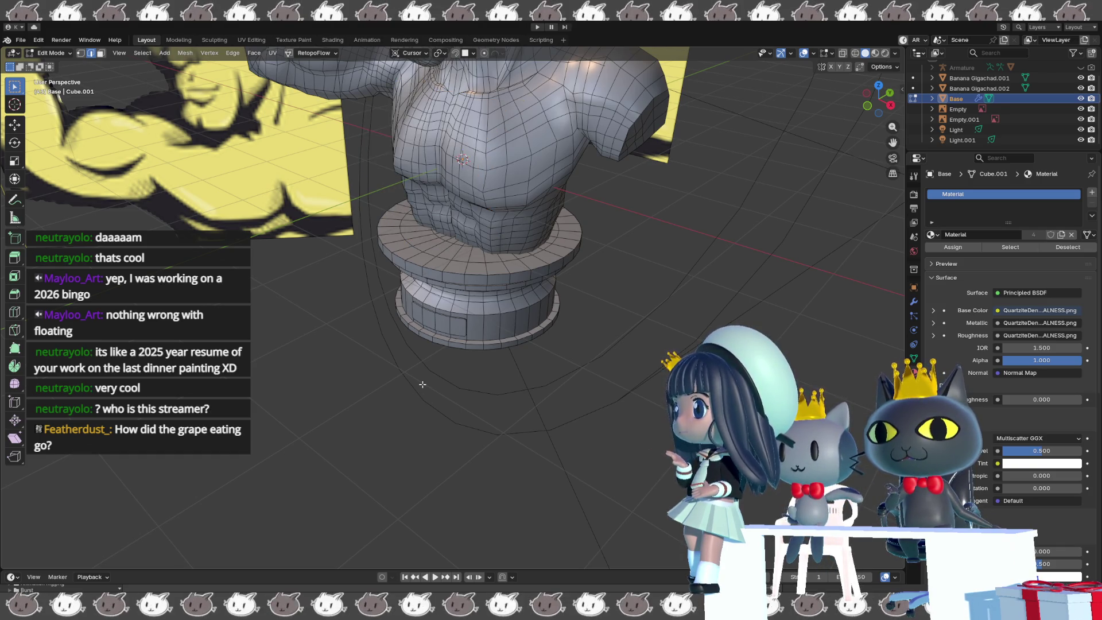
- Add a fresh cylinder with fewer vertices, rotate it 90° and move it beside the pedestal
{"action": "key", "text": "shift+a"}
{"action": "left_click", "coordinate": [421, 386]}
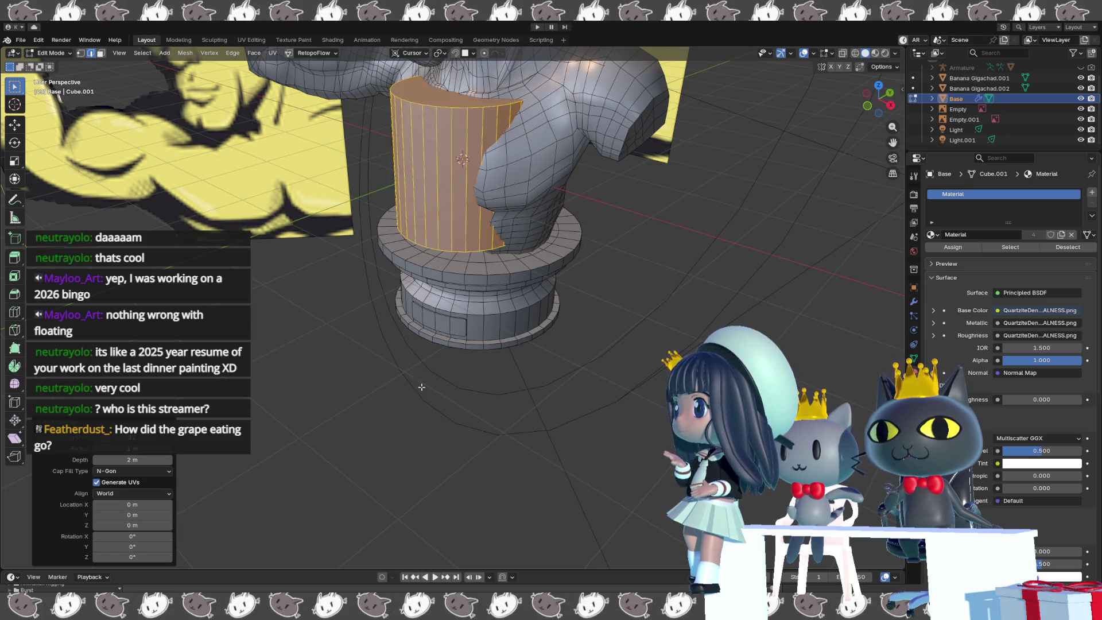
{"action": "mouse_move", "coordinate": [132, 437]}
{"action": "left_mouse_down"}
{"action": "mouse_move", "coordinate": [97, 437]}
{"action": "mouse_move", "coordinate": [118, 438]}
{"action": "left_mouse_up"}
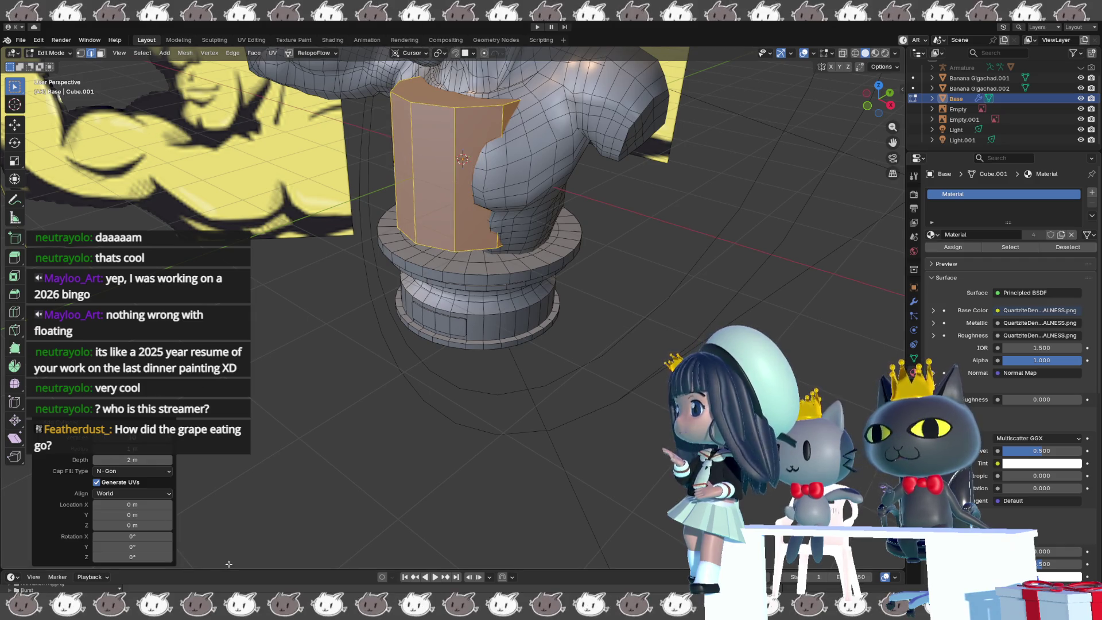
{"action": "key", "text": "r"}
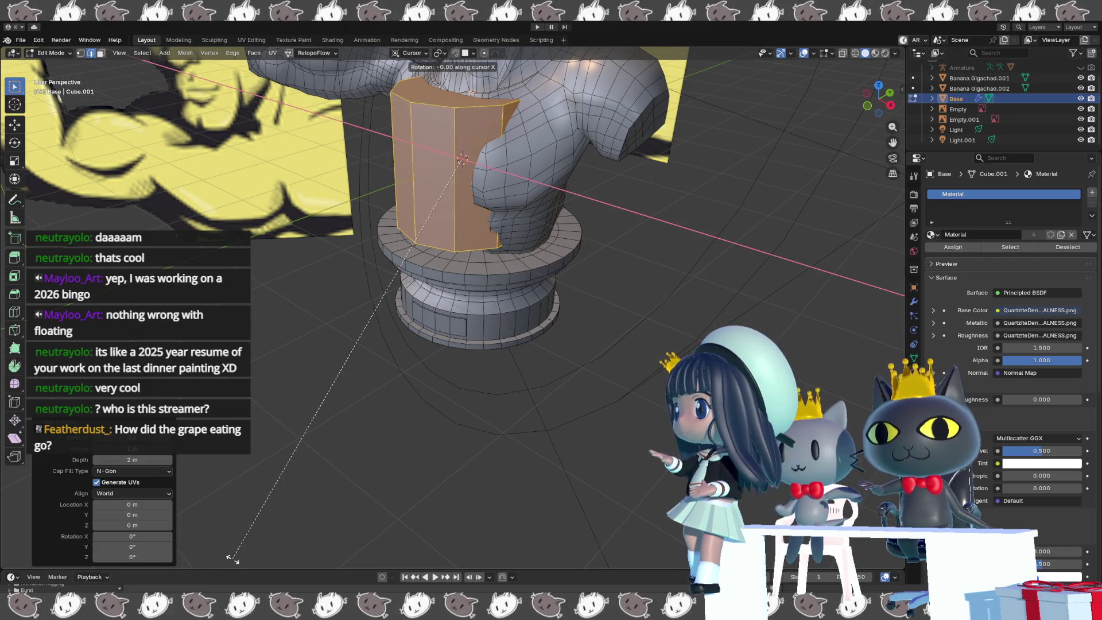
{"action": "type", "text": "90"}
{"action": "key", "text": "Return"}
{"action": "key", "text": "g"}
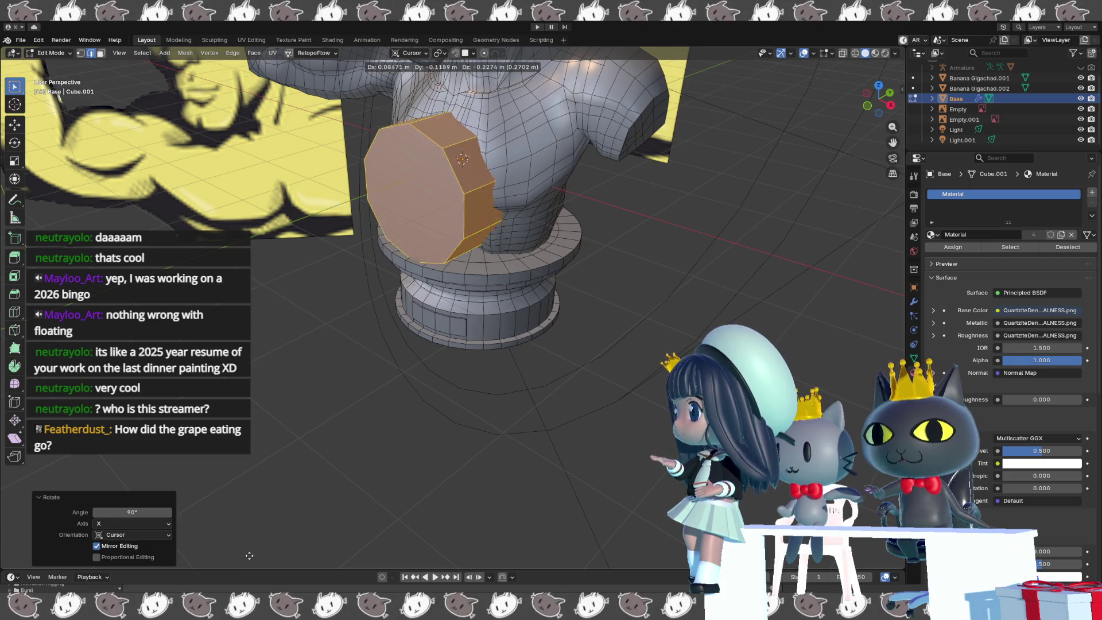
{"action": "key", "text": "Return"}
- In front view, scale the cylinder to about 0.24 and lower it on the pedestal front
{"action": "middle_click_drag", "start_coordinate": [436, 275], "coordinate": [502, 270]}
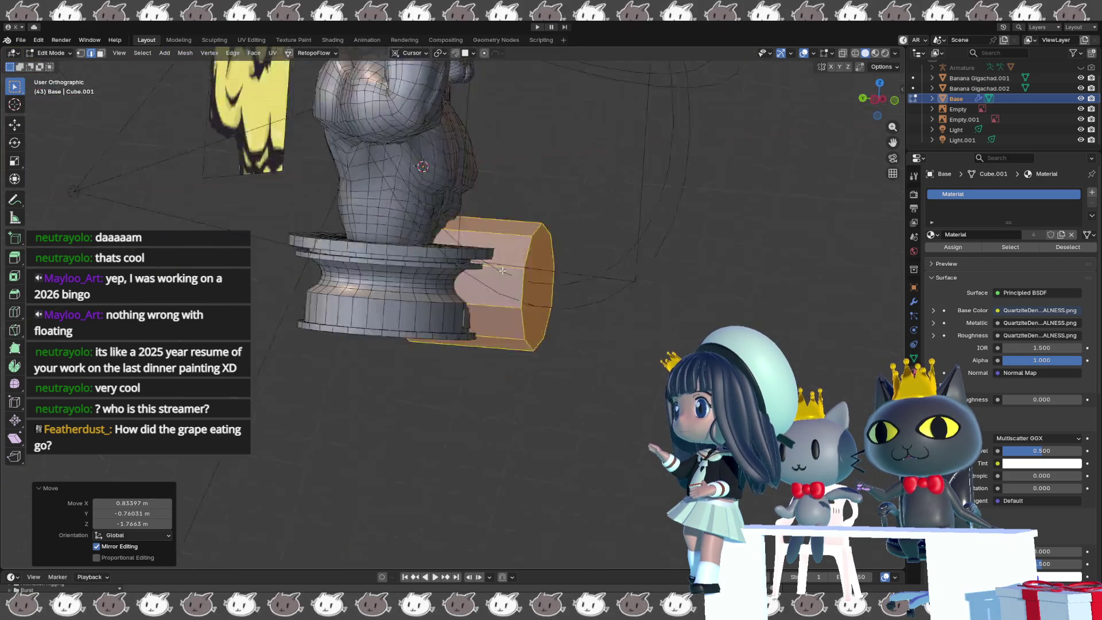
{"action": "key", "text": "KP_1"}
{"action": "scroll", "coordinate": [502, 270], "scroll_direction": "up", "scroll_amount": 4}
{"action": "key", "text": "s"}
{"action": "left_click", "coordinate": [503, 310]}
{"action": "key", "text": "g"}
{"action": "left_click", "coordinate": [546, 365]}
{"action": "scroll", "coordinate": [547, 364], "scroll_direction": "up", "scroll_amount": 1}
- Turn the disc 14.7° and shrink it to a smaller size
{"action": "mouse_move", "coordinate": [547, 365]}
{"action": "middle_mouse_down"}
{"action": "mouse_move", "coordinate": [497, 335]}
{"action": "mouse_move", "coordinate": [492, 363]}
{"action": "middle_mouse_up"}
{"action": "key", "text": "r"}
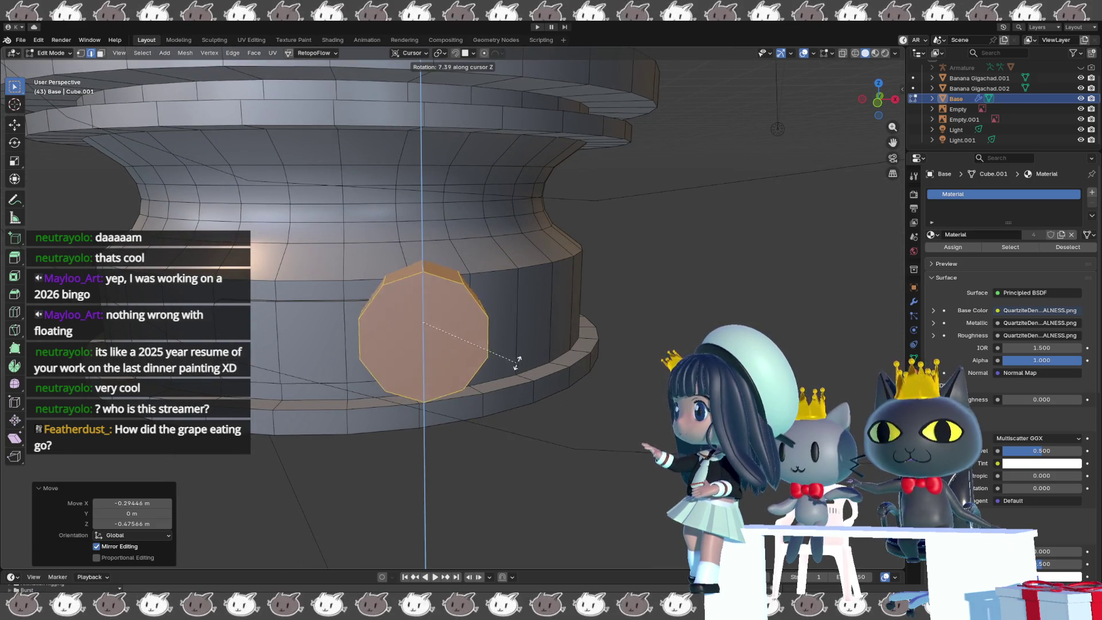
{"action": "left_click", "coordinate": [516, 360]}
{"action": "key", "text": "s"}
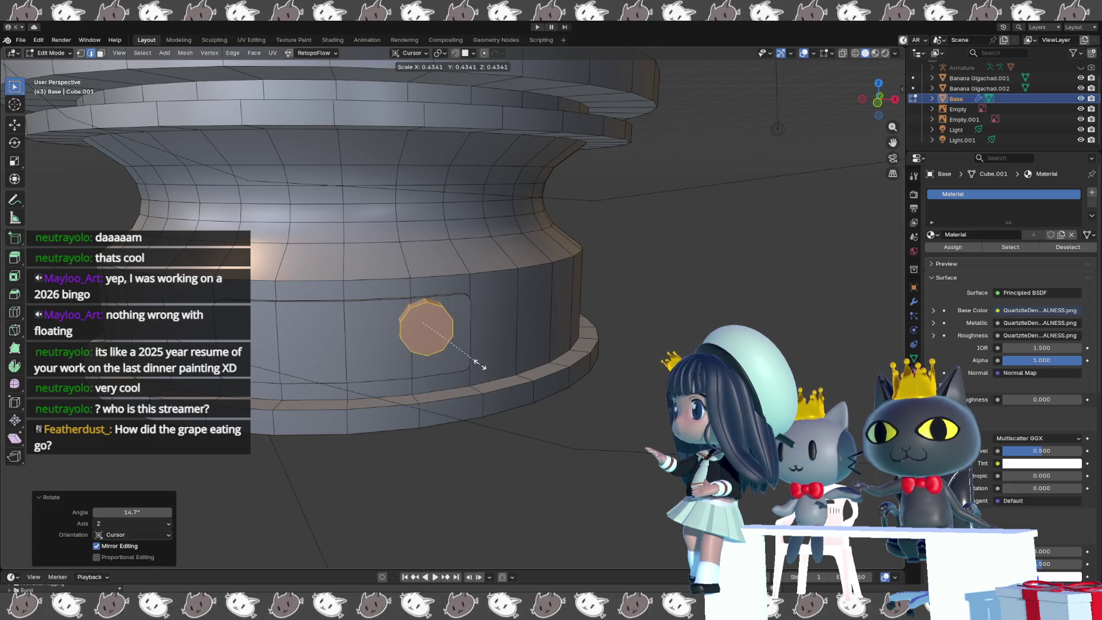
{"action": "left_click", "coordinate": [448, 343]}
{"action": "mouse_move", "coordinate": [448, 343]}
{"action": "middle_mouse_down"}
{"action": "mouse_move", "coordinate": [447, 331]}
{"action": "mouse_move", "coordinate": [459, 344]}
{"action": "middle_mouse_up"}
{"action": "scroll", "coordinate": [459, 344], "scroll_direction": "up", "scroll_amount": 4}
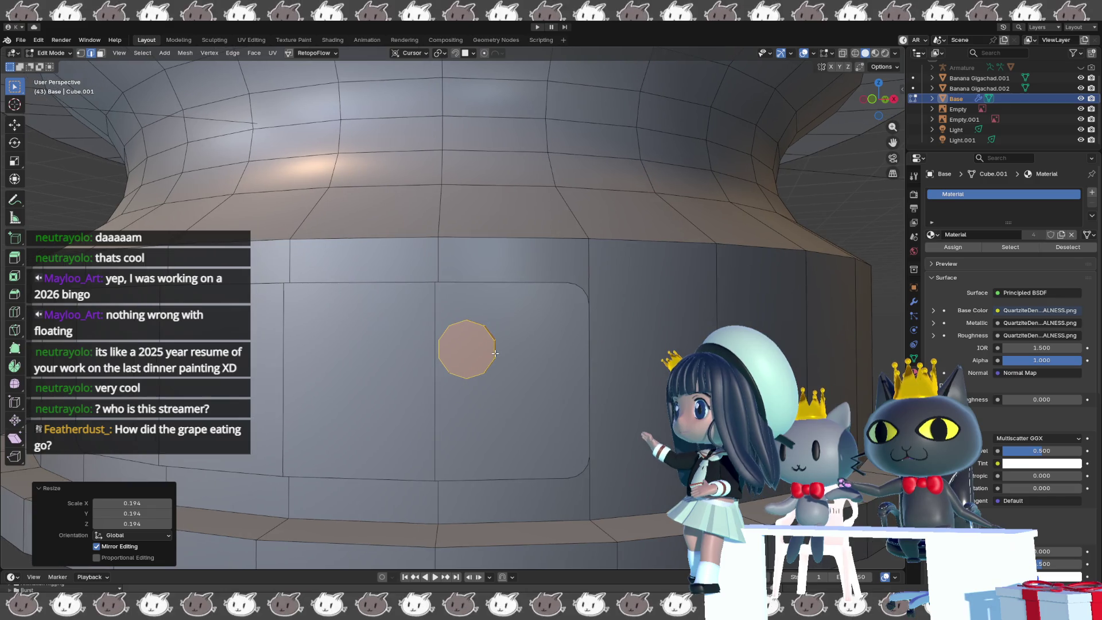
- Move the disc toward the plaque's upper corner and turn it 7.51° around Z
{"action": "key", "text": "g"}
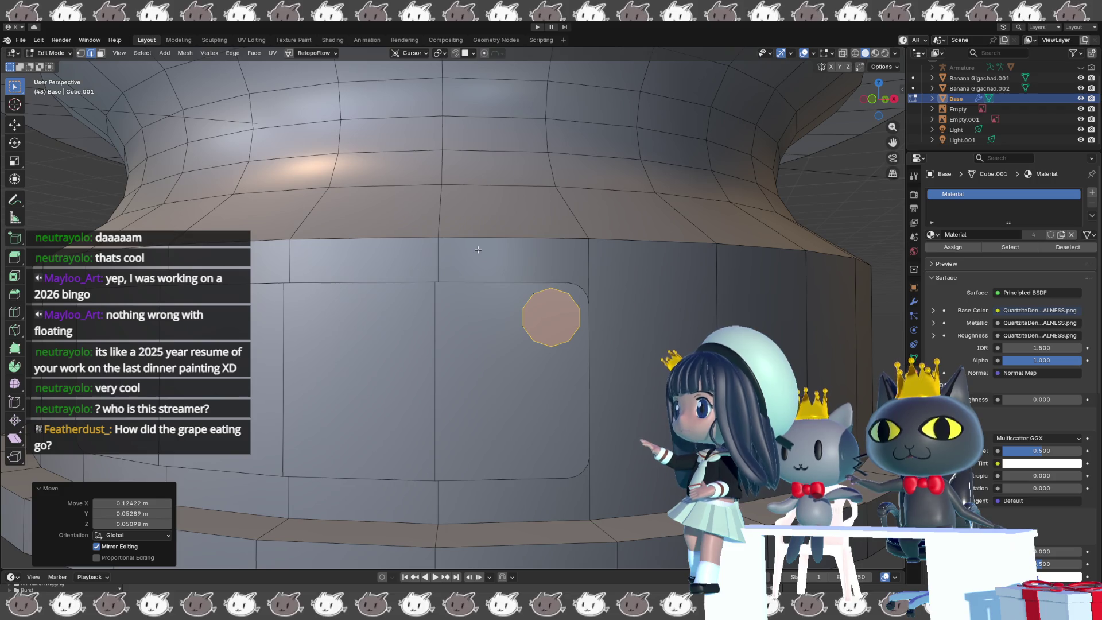
{"action": "middle_click_drag", "start_coordinate": [478, 250], "coordinate": [485, 252]}
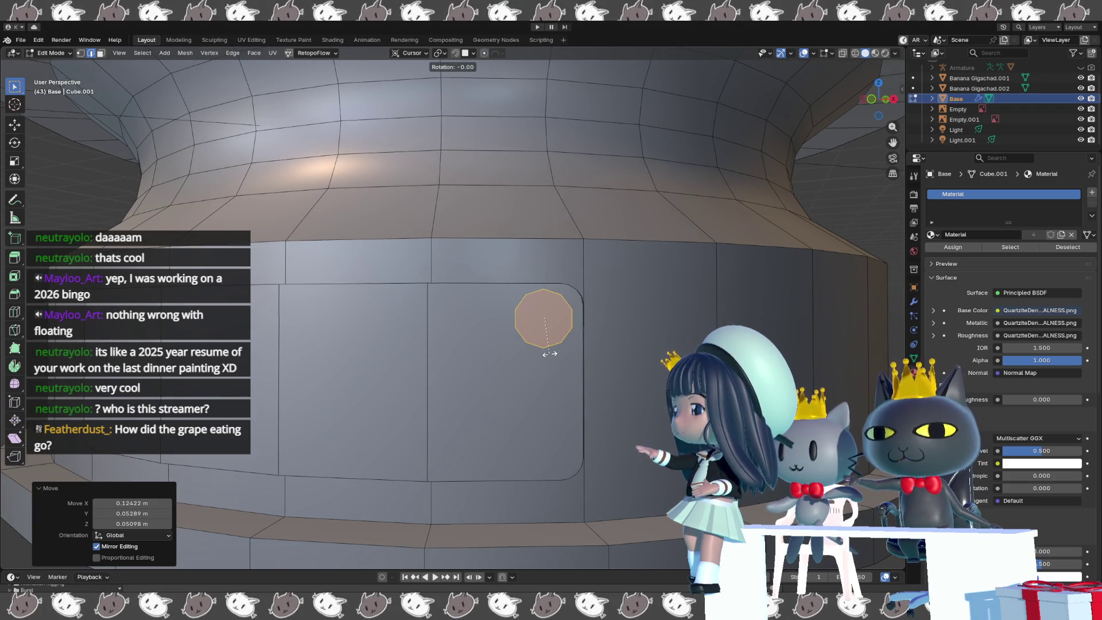
{"action": "key", "text": "z"}
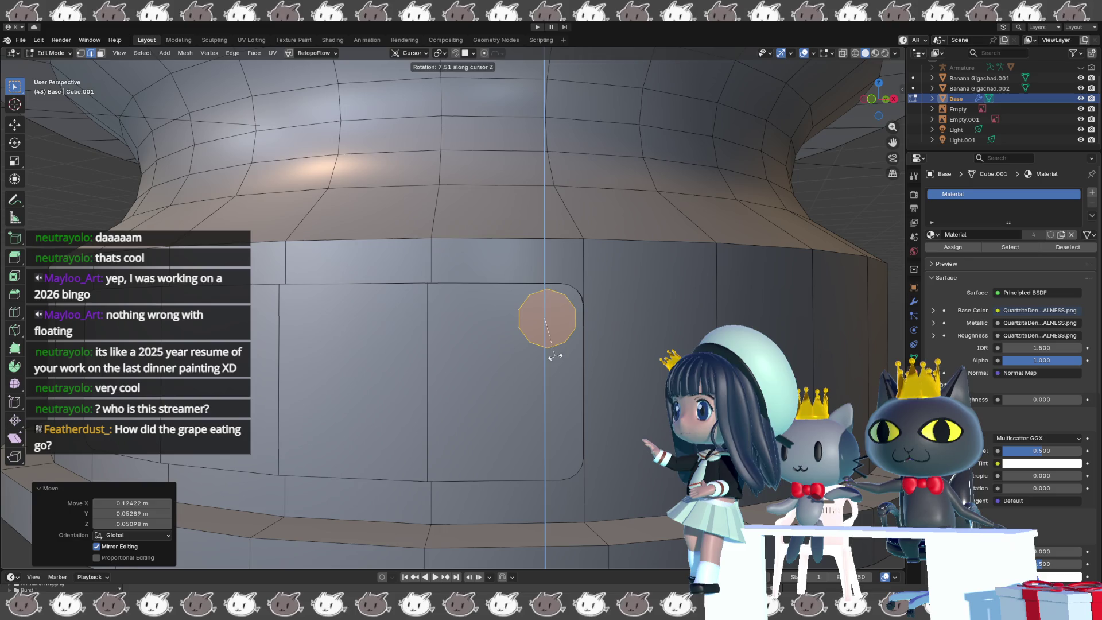
{"action": "left_click", "coordinate": [553, 356]}
{"action": "middle_click_drag", "start_coordinate": [554, 357], "coordinate": [544, 362]}
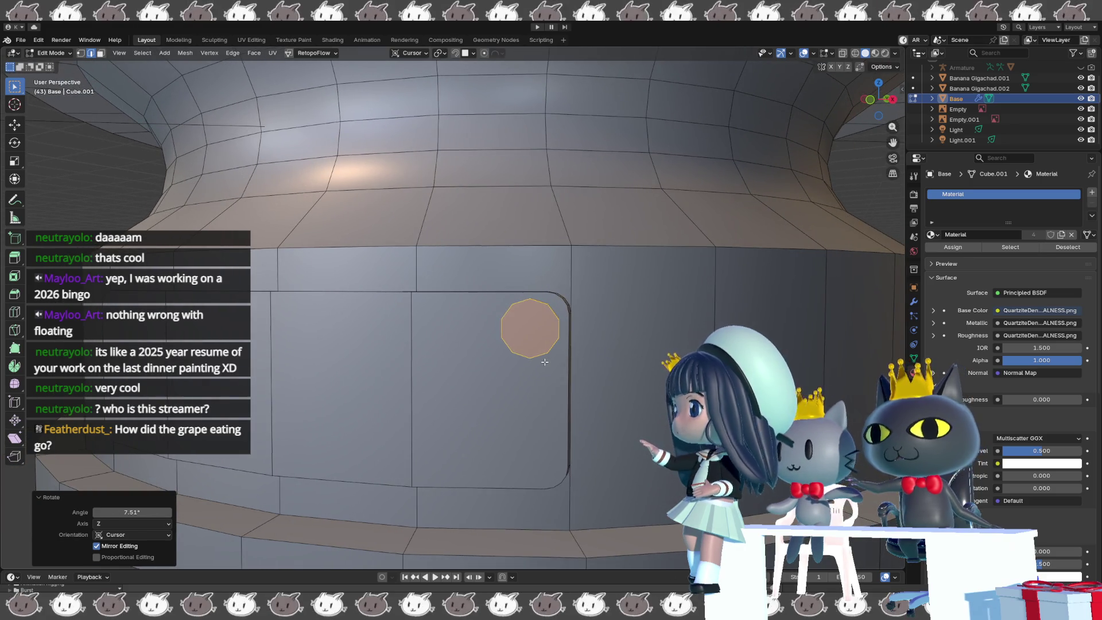
{"action": "left_click", "coordinate": [545, 360]}
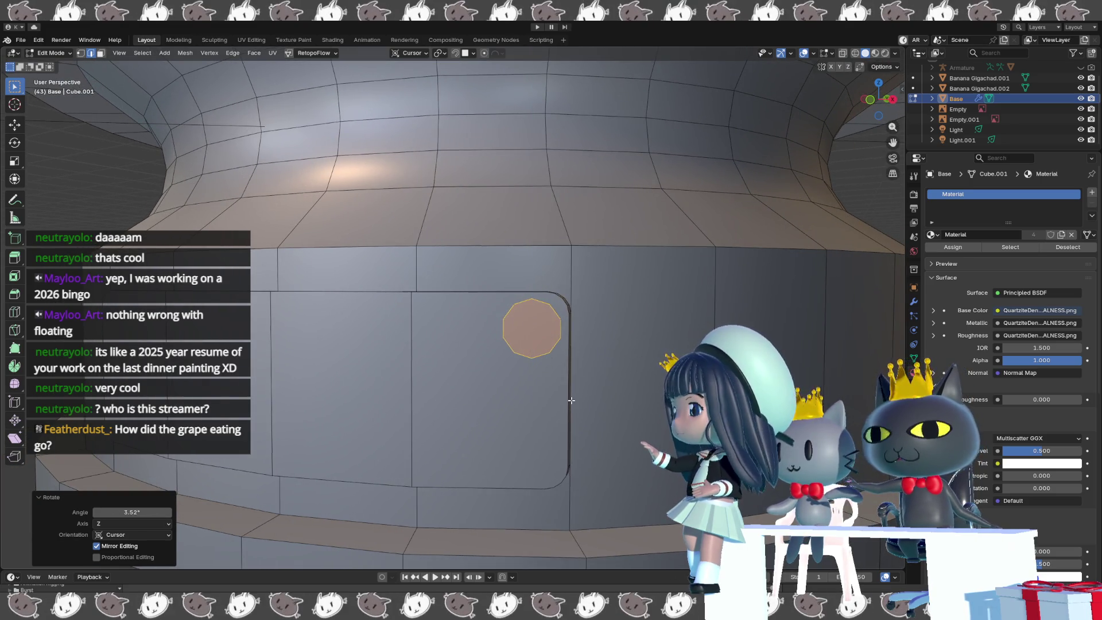
- Switch to face selection and shrink the disc to 0.654 scale
{"action": "key", "text": "alt+a"}
{"action": "key", "text": "3"}
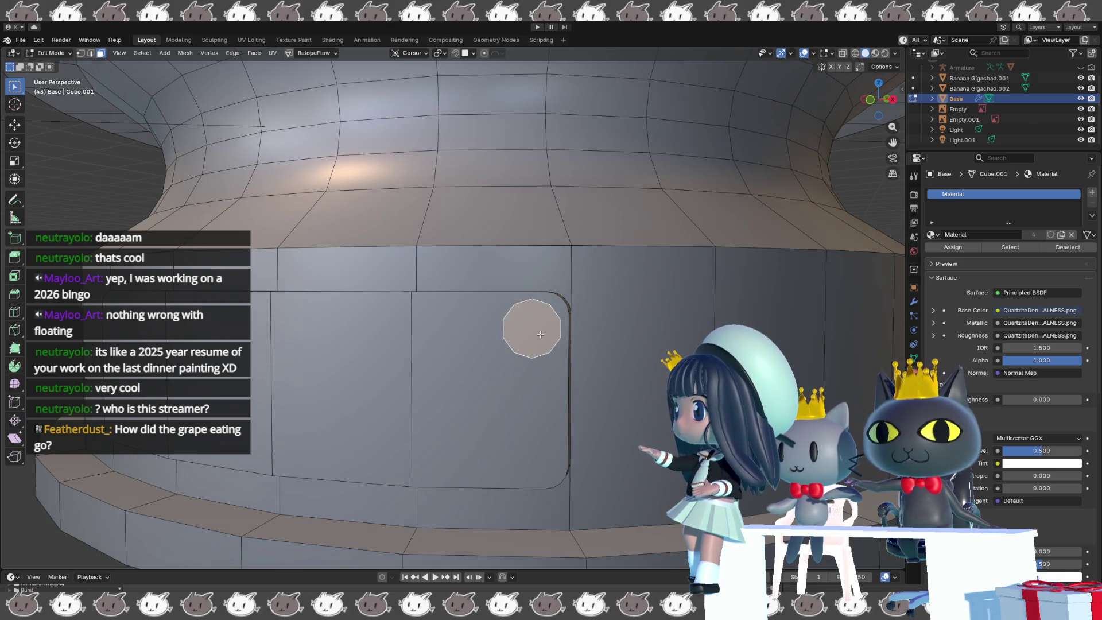
{"action": "key", "text": "s"}
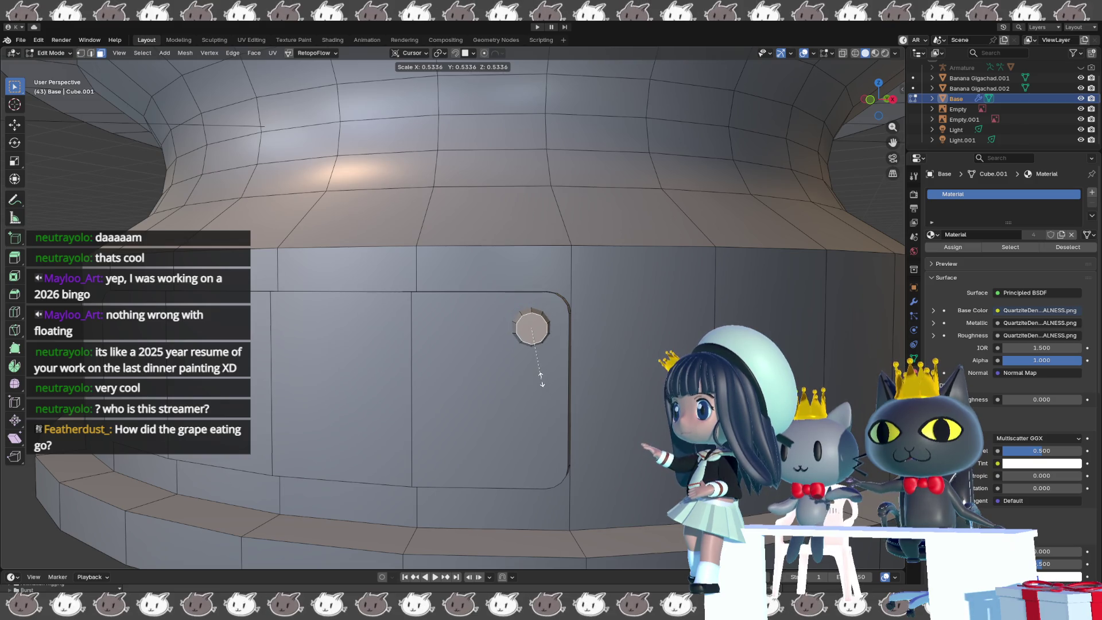
{"action": "left_click", "coordinate": [546, 390]}
{"action": "mouse_move", "coordinate": [546, 389]}
{"action": "middle_mouse_down"}
{"action": "mouse_move", "coordinate": [381, 376]}
{"action": "mouse_move", "coordinate": [459, 327]}
{"action": "middle_mouse_up"}
- Slide the bolt's edge loop along its side, abandoning a rotate and scale of the front face
{"action": "key", "text": "g"}
{"action": "key", "text": "g"}
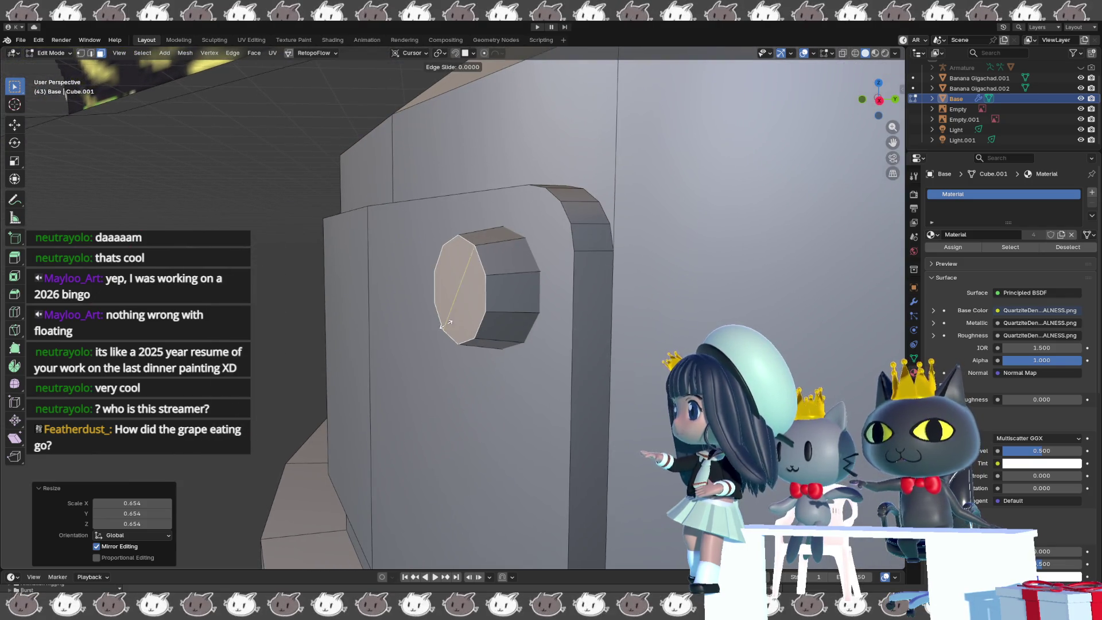
{"action": "left_click", "coordinate": [472, 328]}
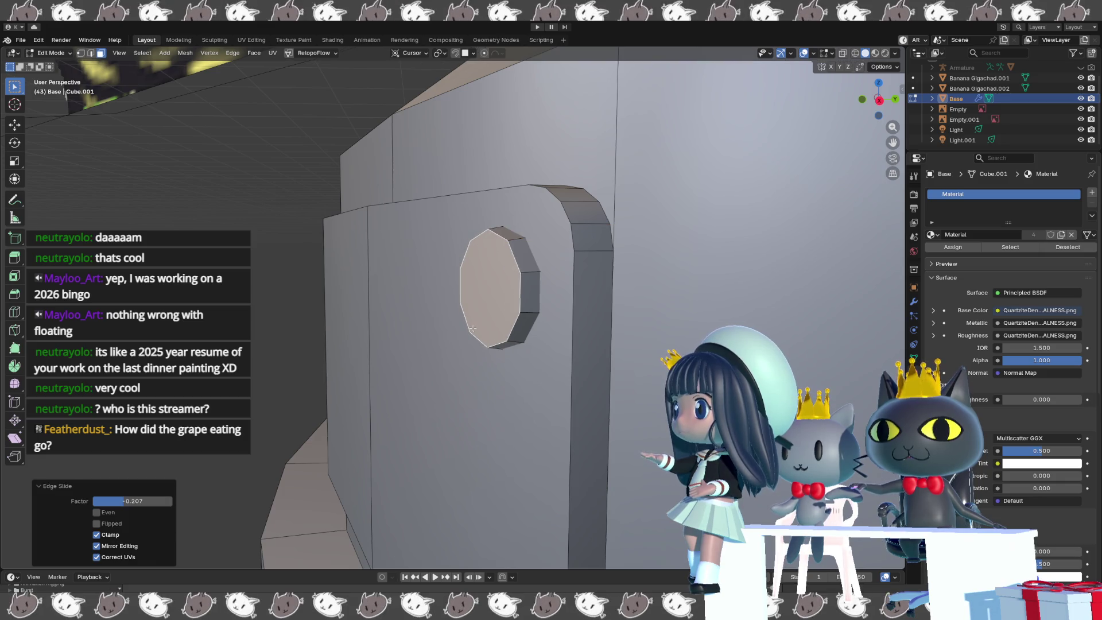
{"action": "key", "text": "r"}
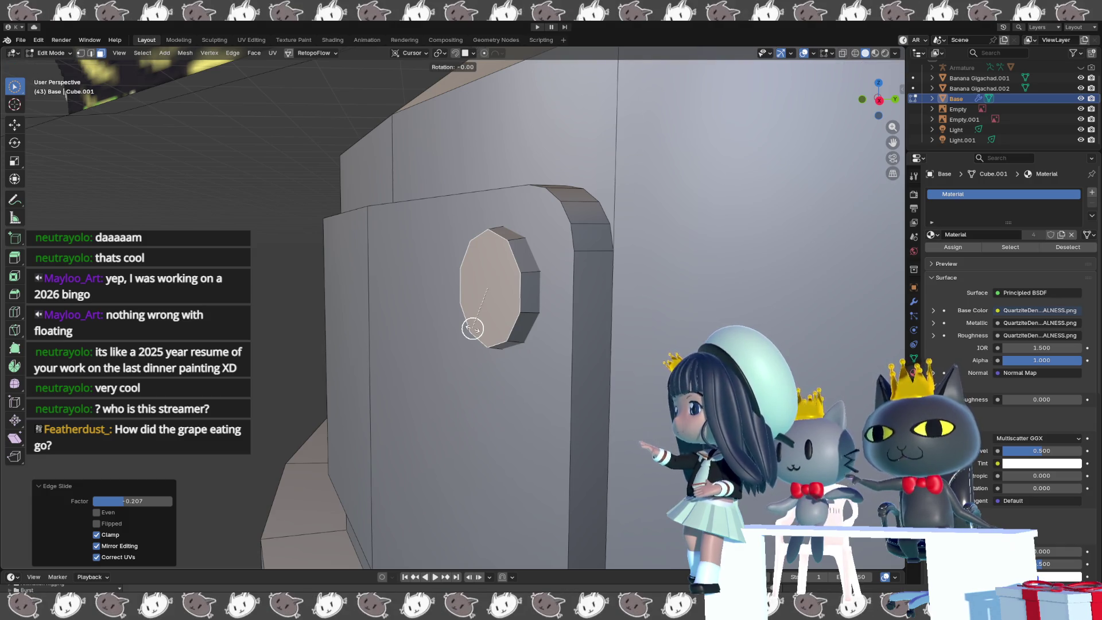
{"action": "key", "text": "Escape"}
{"action": "key", "text": "s"}
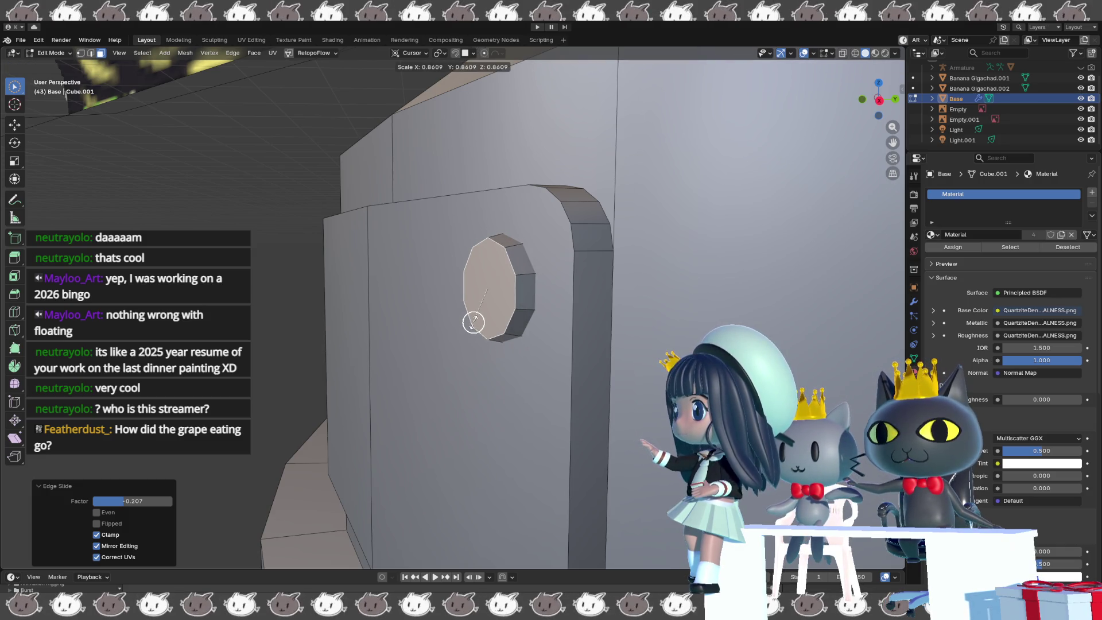
{"action": "key", "text": "Escape"}
- Use circle select to leave only the bolt's front face selected
{"action": "key", "text": "c"}
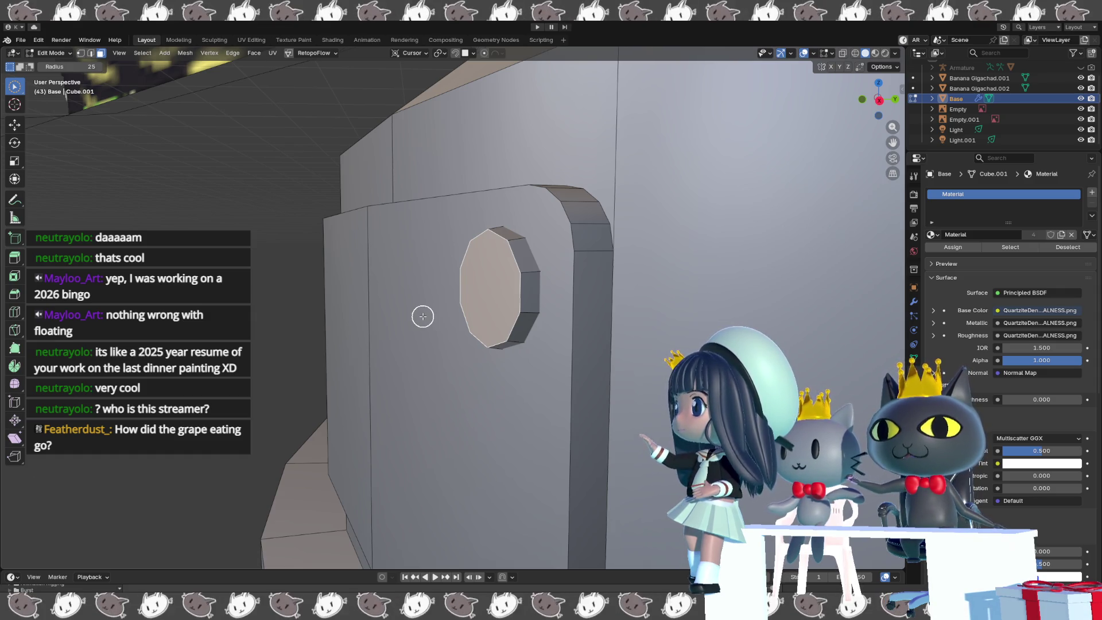
{"action": "left_click", "coordinate": [437, 276]}
{"action": "left_click", "coordinate": [528, 293], "text": "shift"}
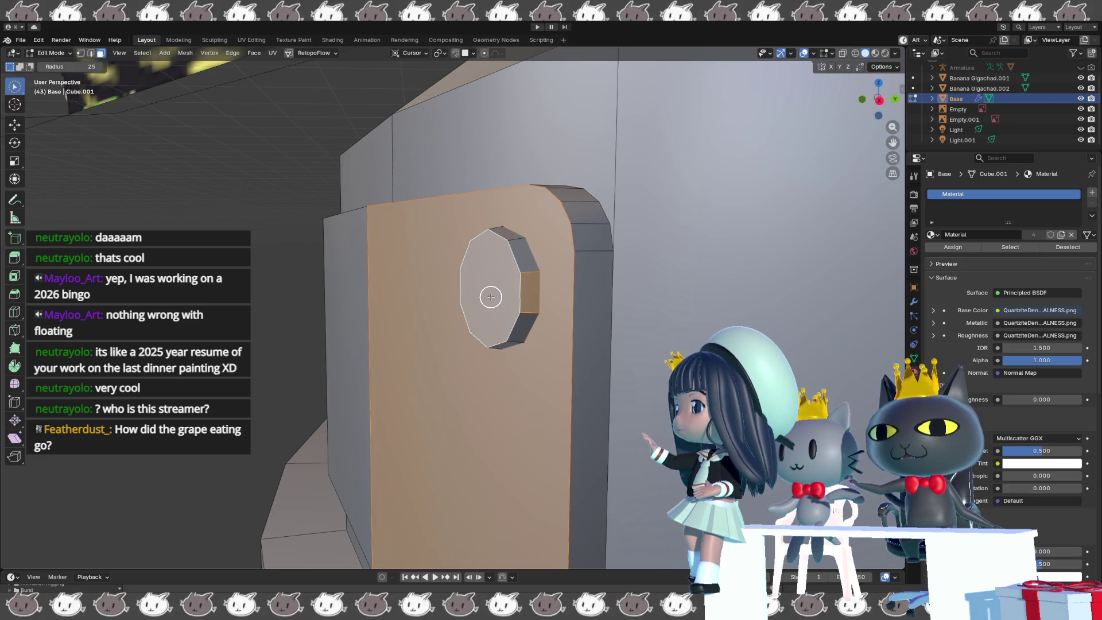
{"action": "left_click", "coordinate": [489, 297]}
{"action": "right_click", "coordinate": [488, 296]}
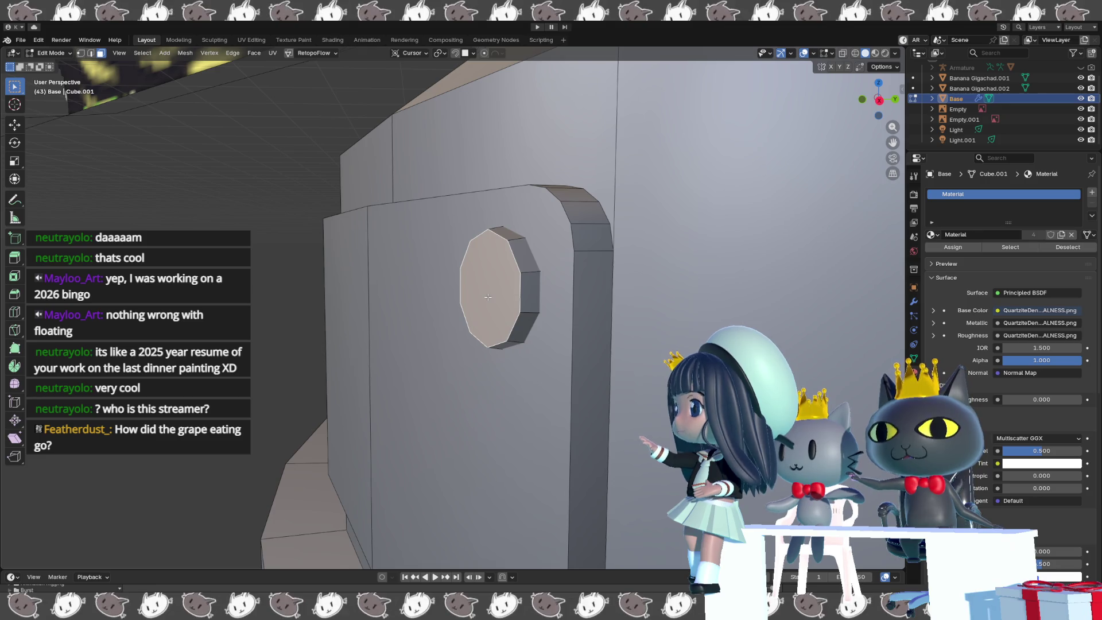
- Scale the bolt's front face to 0.482 to form an inset centre face
{"action": "key", "text": "s"}
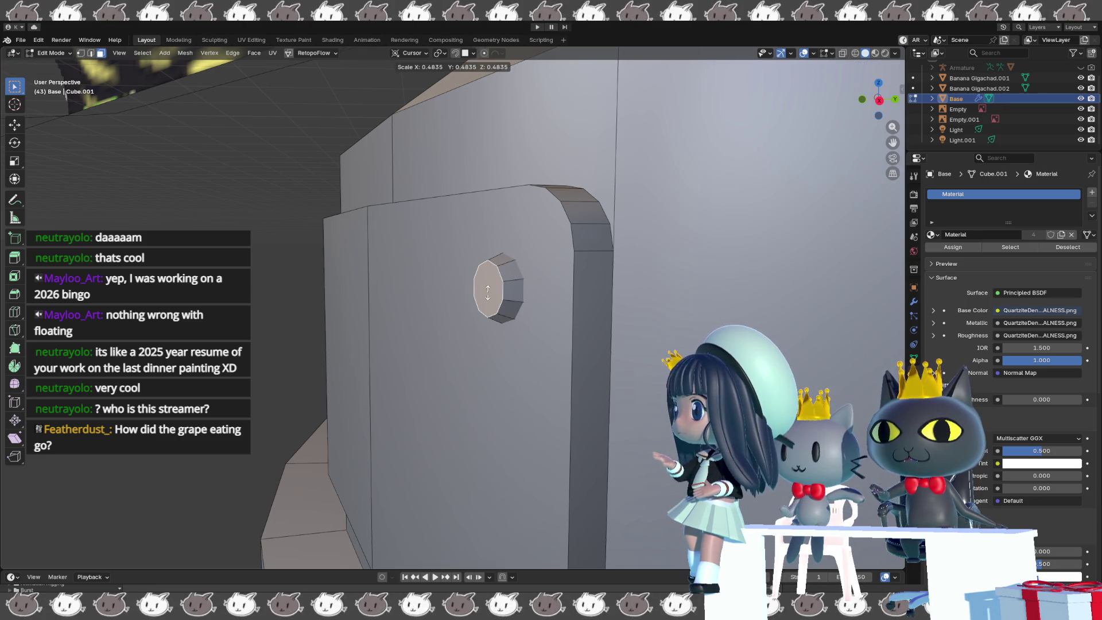
{"action": "key", "text": "Escape"}
{"action": "key", "text": "Escape"}
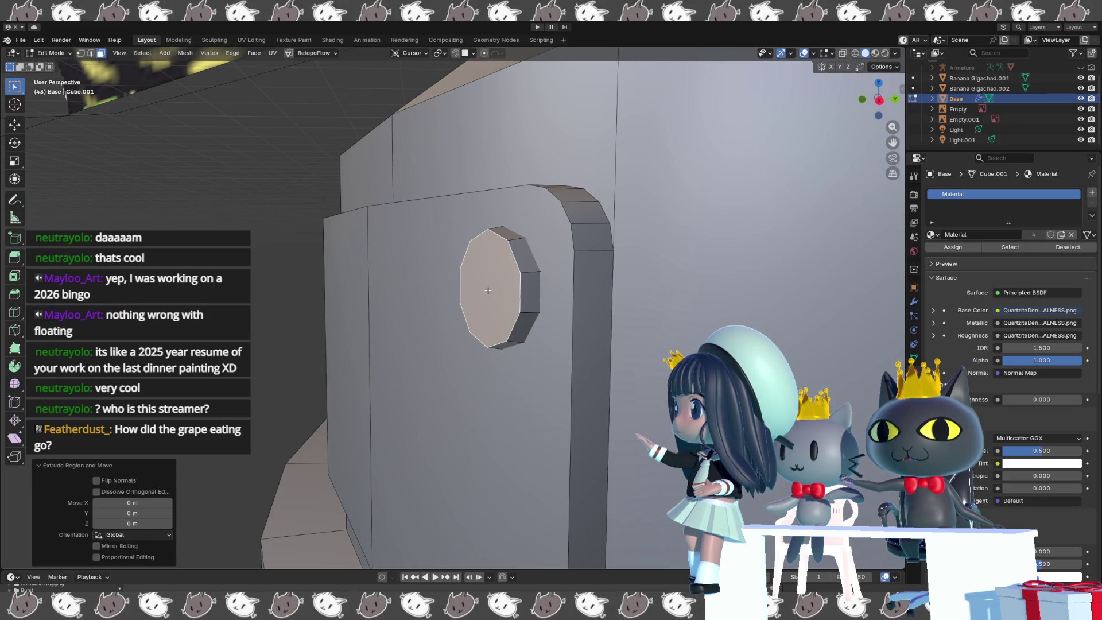
{"action": "key", "text": "s"}
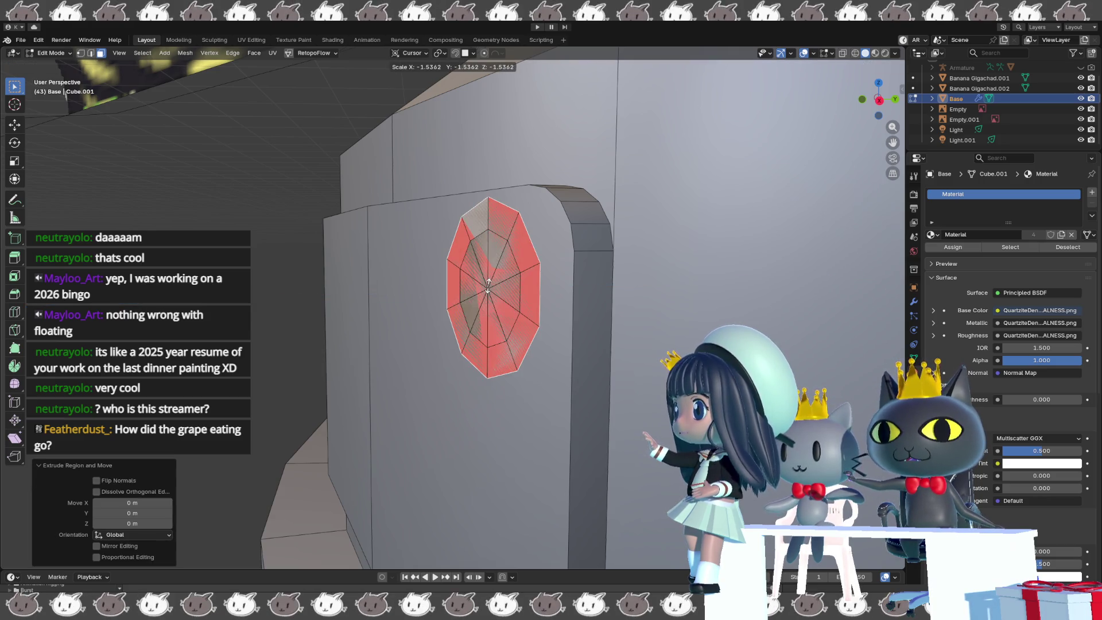
{"action": "left_click", "coordinate": [486, 289]}
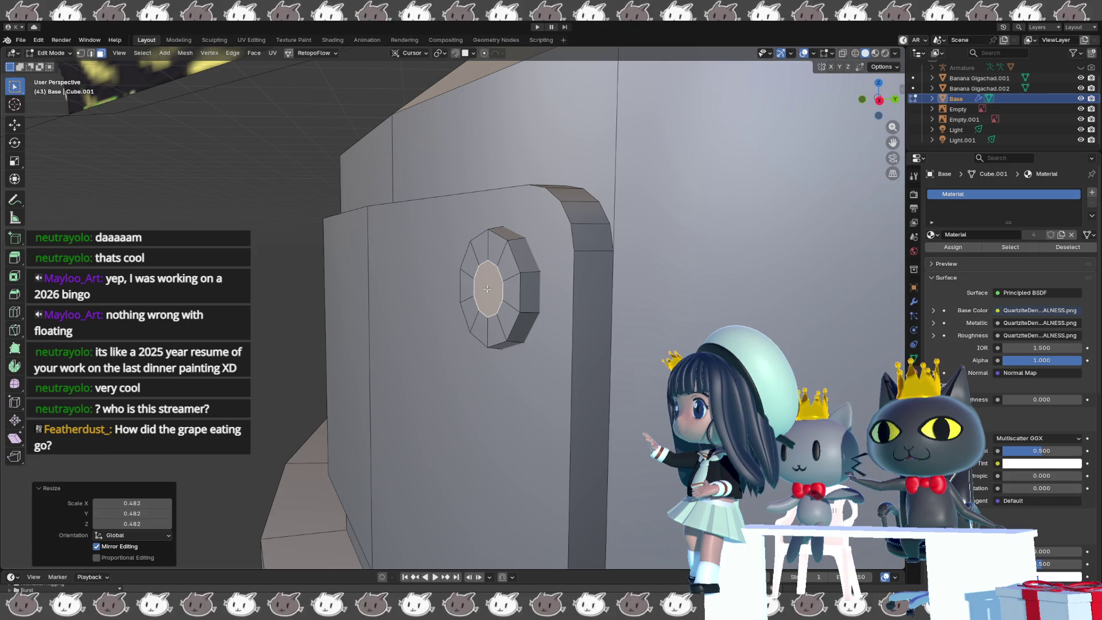
{"action": "key", "text": "g"}
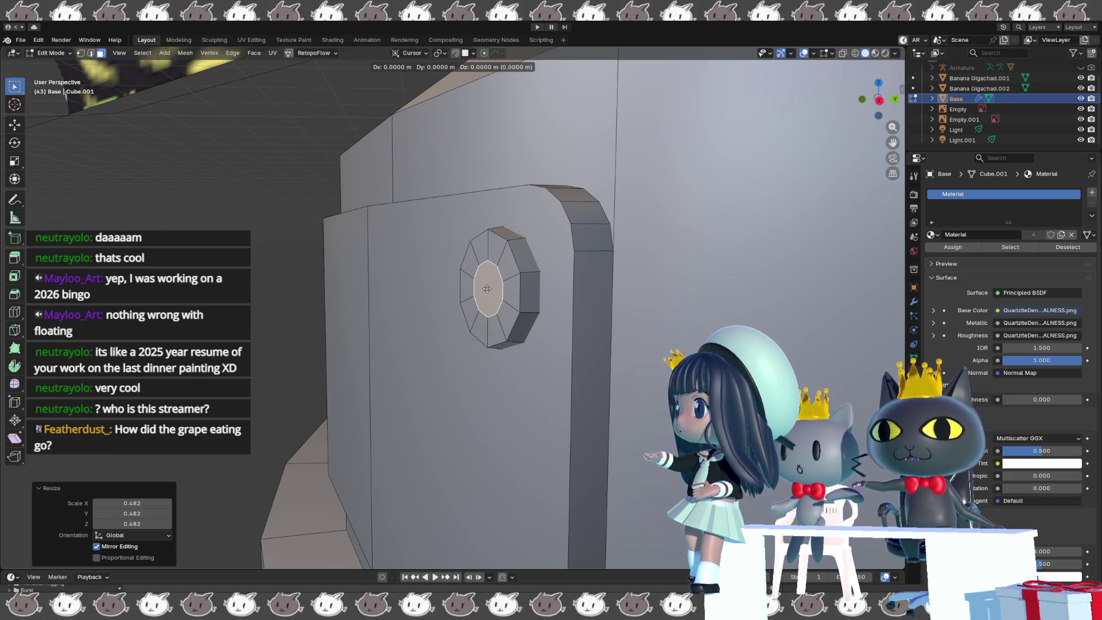
{"action": "key", "text": "Escape"}
- With Normal orientation, push the centre face out 0.006 m and enlarge it to 1.215
{"action": "left_click", "coordinate": [410, 52]}
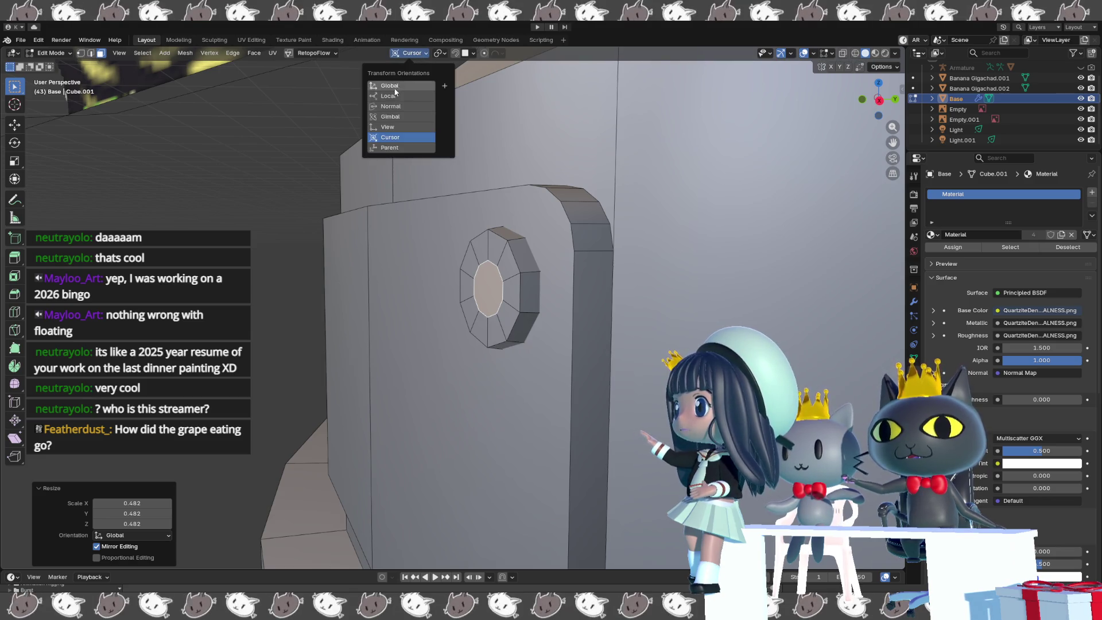
{"action": "left_click", "coordinate": [400, 107]}
{"action": "key", "text": "g"}
{"action": "key", "text": "y"}
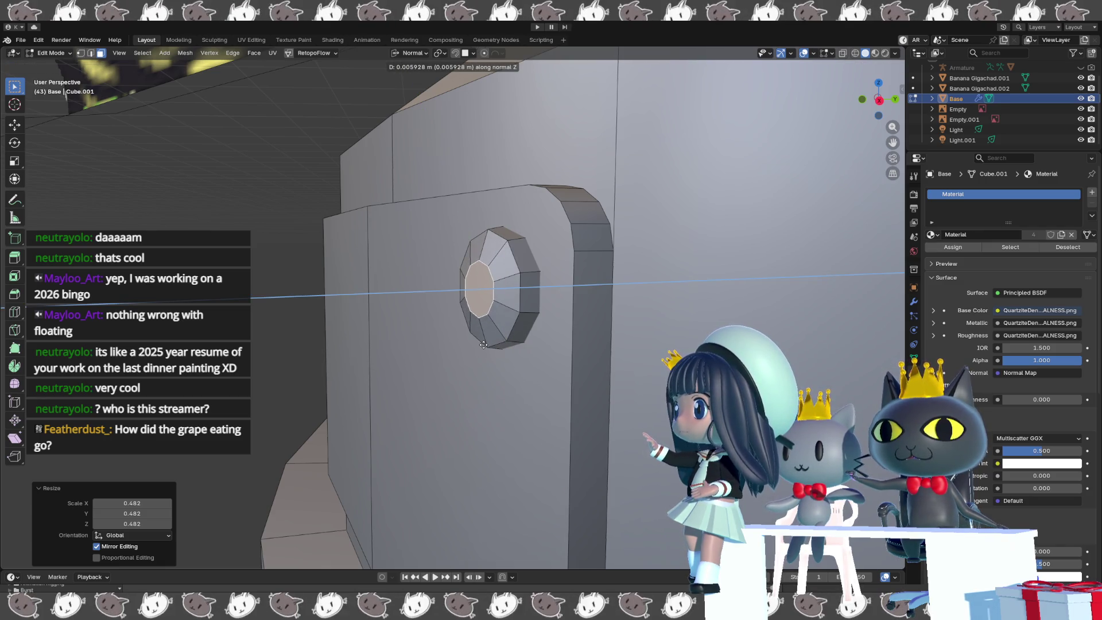
{"action": "left_click", "coordinate": [483, 344]}
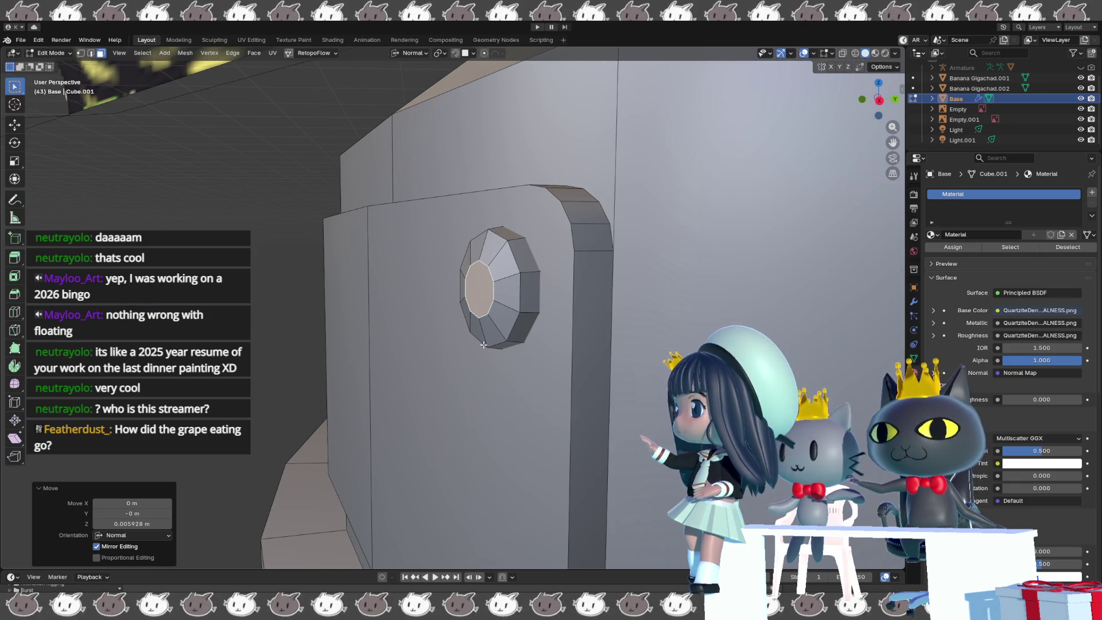
{"action": "key", "text": "s"}
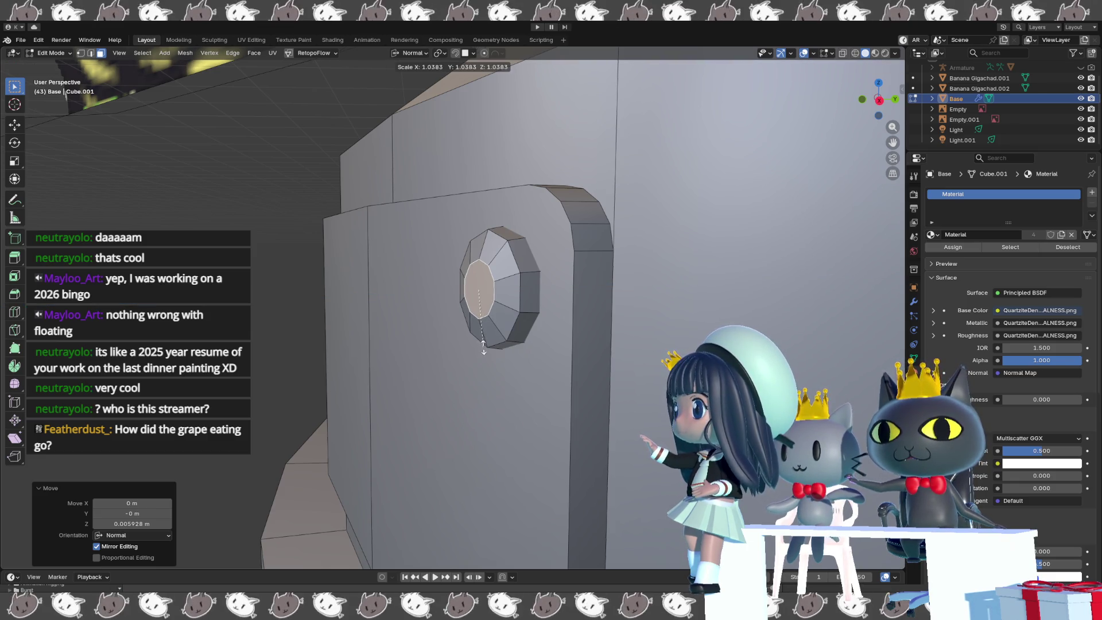
{"action": "mouse_move", "coordinate": [484, 356]}
{"action": "middle_mouse_down"}
{"action": "mouse_move", "coordinate": [621, 355]}
{"action": "mouse_move", "coordinate": [475, 299]}
{"action": "mouse_move", "coordinate": [519, 289]}
{"action": "middle_mouse_up"}
{"action": "key", "text": "l"}
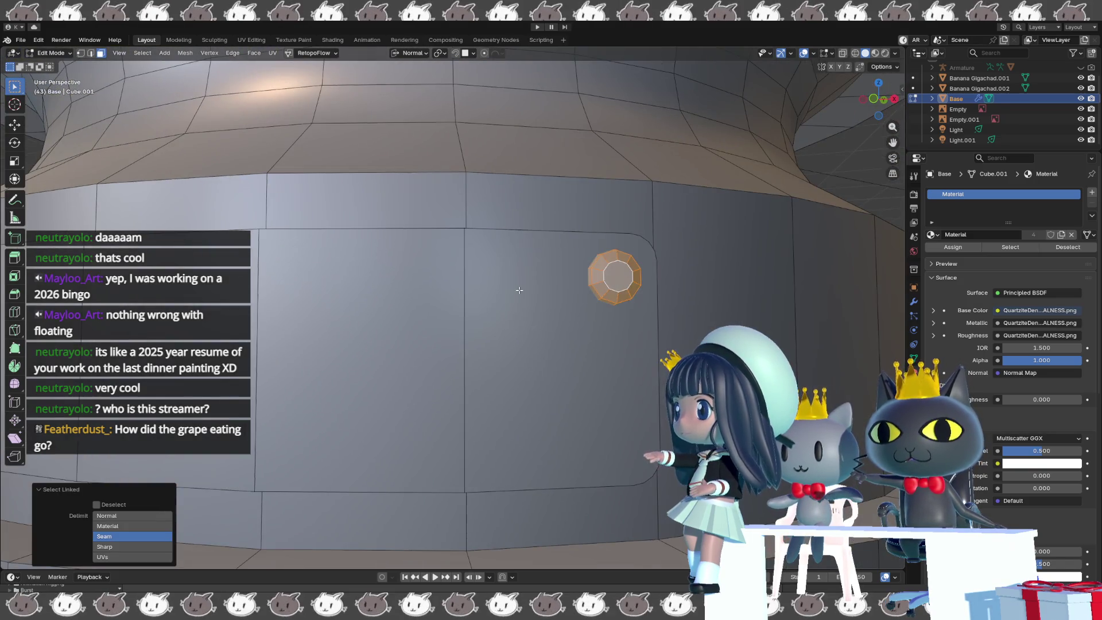
- Duplicate the bolt head, set Global transform orientation and drop the copy lower on the plaque
{"action": "key", "text": "shift+v"}
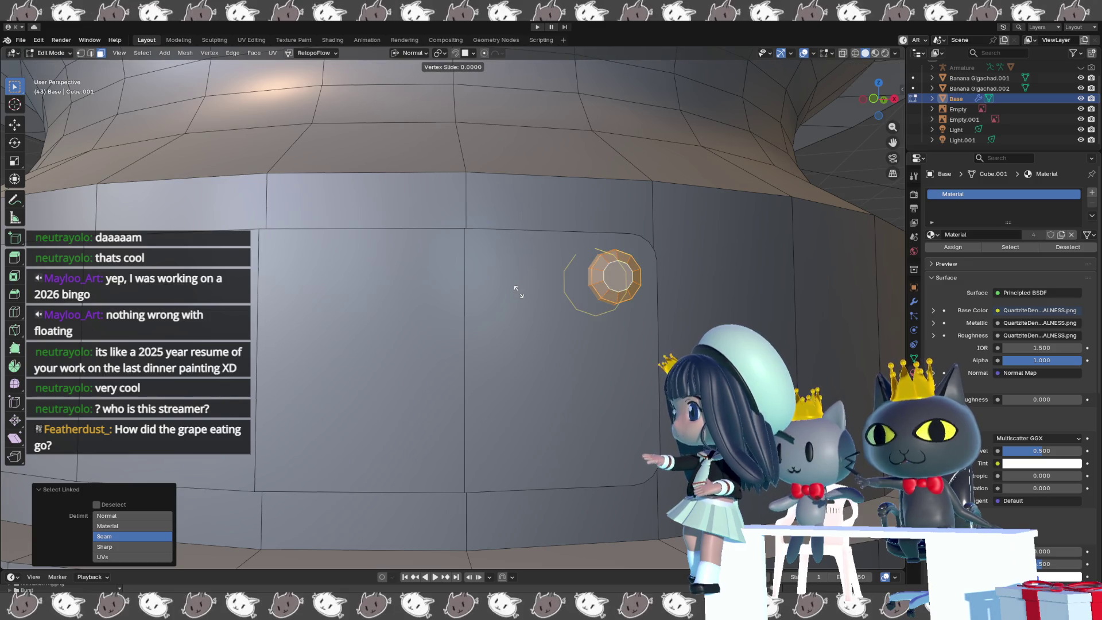
{"action": "right_click", "coordinate": [527, 370]}
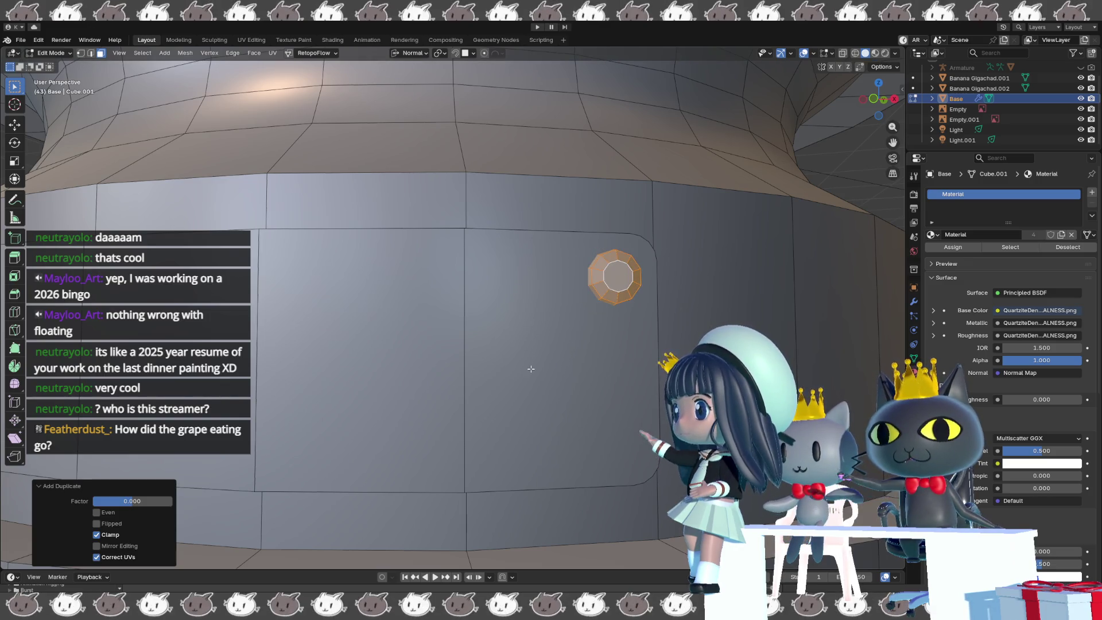
{"action": "right_click", "coordinate": [531, 400]}
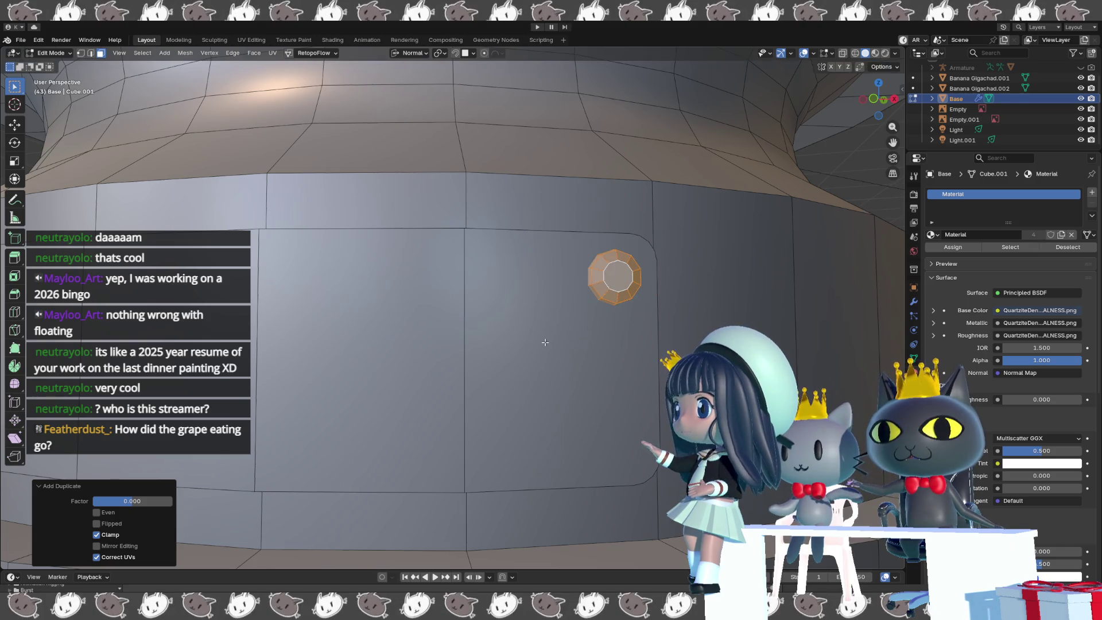
{"action": "left_click", "coordinate": [411, 53]}
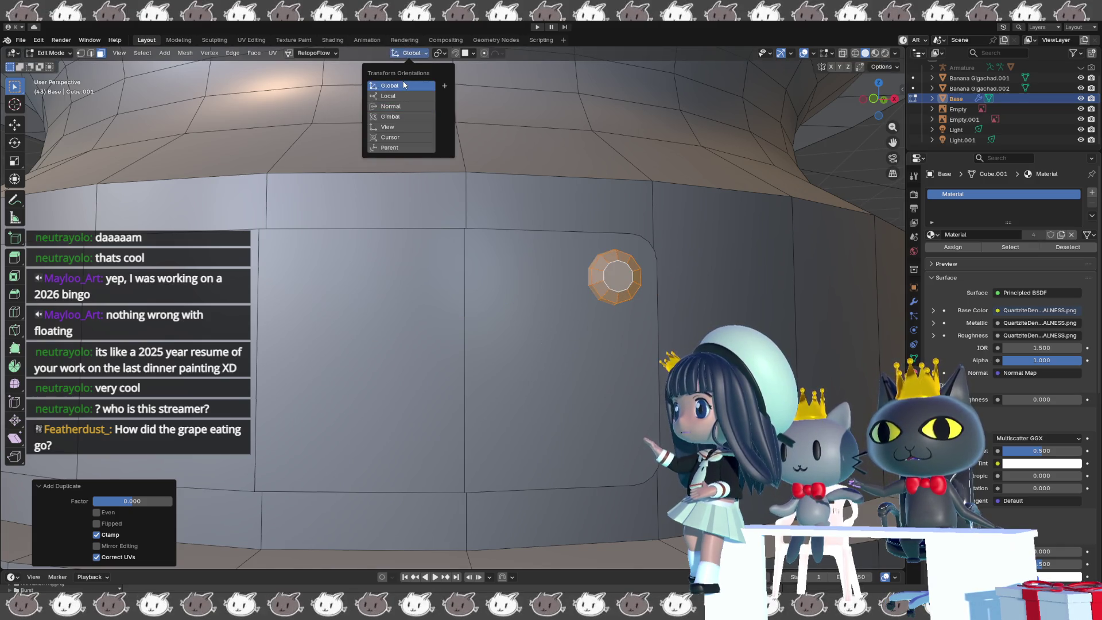
{"action": "left_click", "coordinate": [403, 85]}
{"action": "key", "text": "g"}
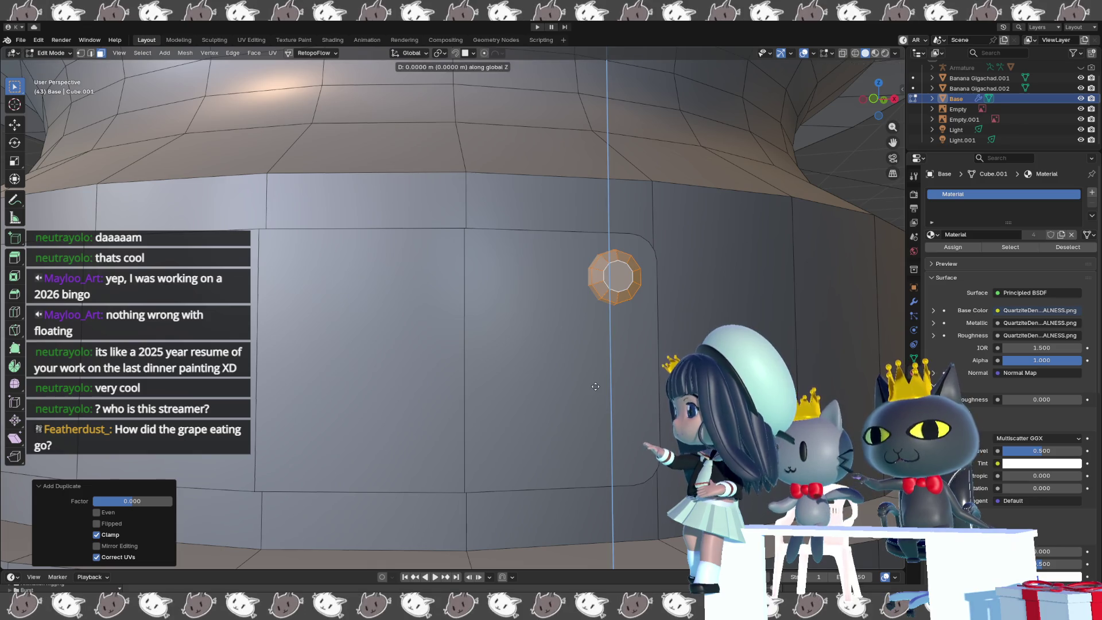
{"action": "left_click", "coordinate": [600, 549]}
{"action": "middle_click_drag", "start_coordinate": [600, 549], "coordinate": [571, 527]}
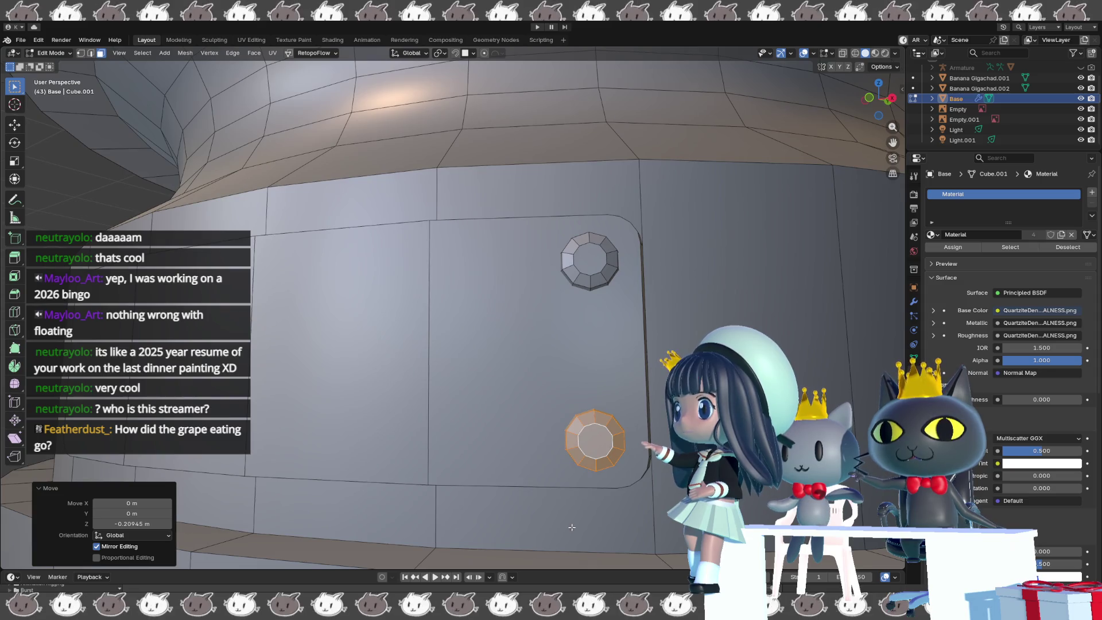
{"action": "left_click", "coordinate": [403, 54]}
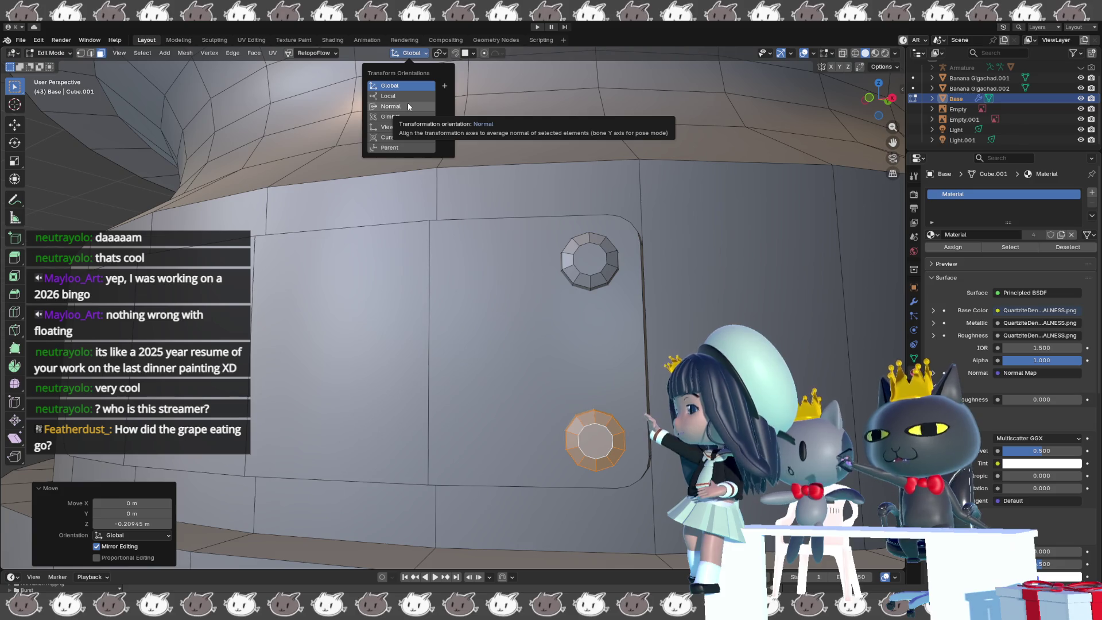
{"action": "right_click", "coordinate": [407, 104]}
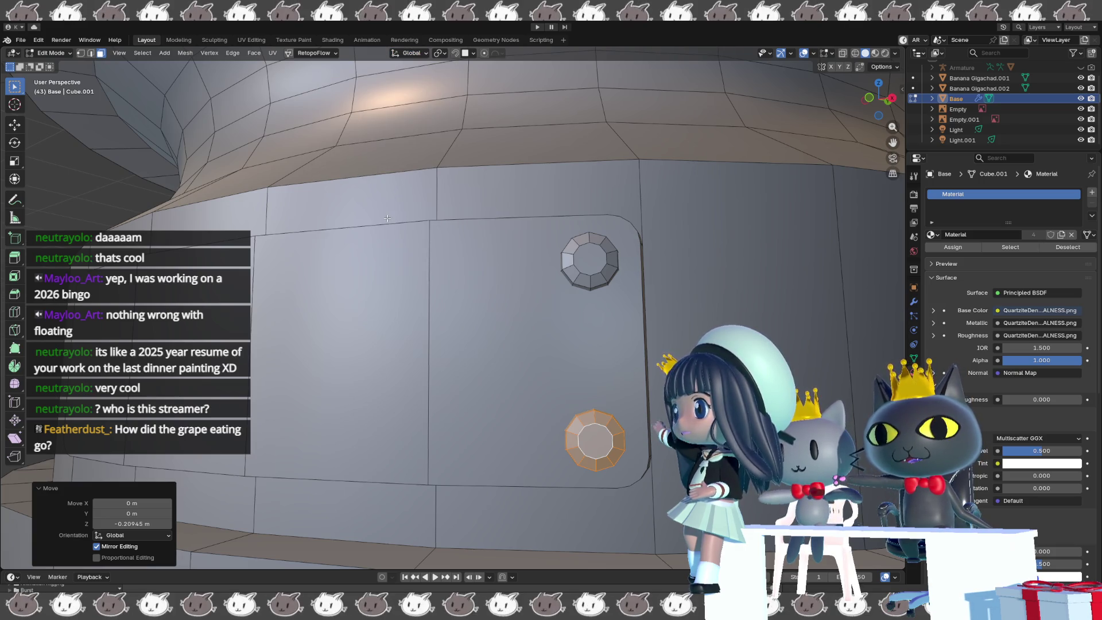
{"action": "scroll", "coordinate": [405, 266], "scroll_direction": "down", "scroll_amount": 3}
{"action": "mouse_move", "coordinate": [405, 267]}
{"action": "middle_mouse_down"}
{"action": "mouse_move", "coordinate": [480, 273]}
{"action": "mouse_move", "coordinate": [475, 296]}
{"action": "middle_mouse_up"}
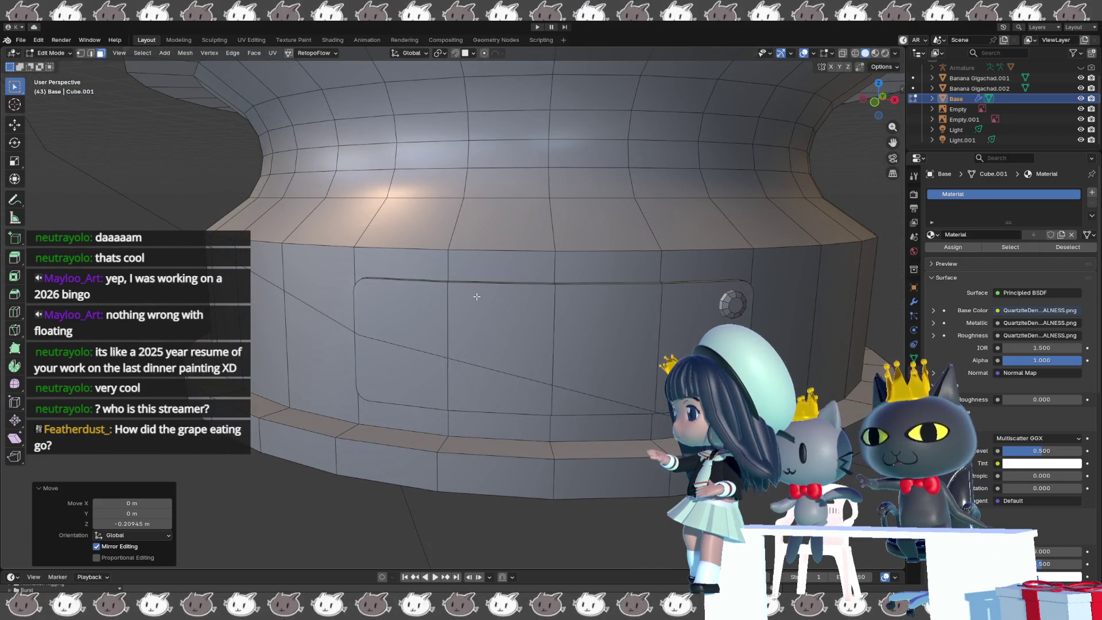
- Swing the bolt around Z to the plaque's left side and shift it toward the corner
{"action": "key", "text": "g"}
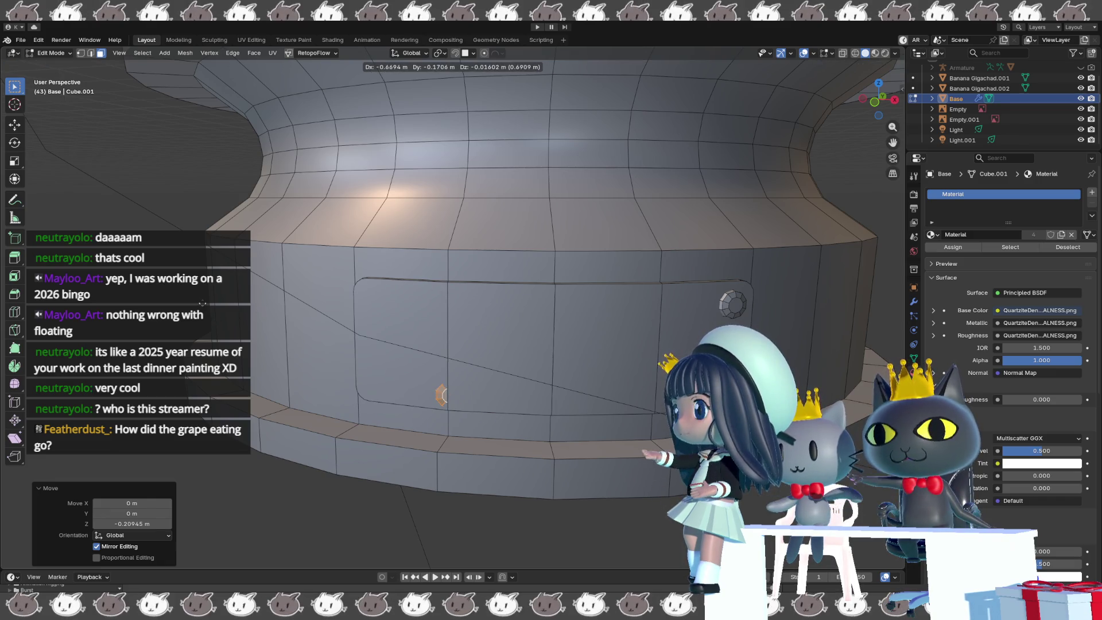
{"action": "key", "text": "Escape"}
{"action": "key", "text": "x"}
{"action": "key", "text": "Return"}
{"action": "key", "text": "r"}
{"action": "key", "text": "z"}
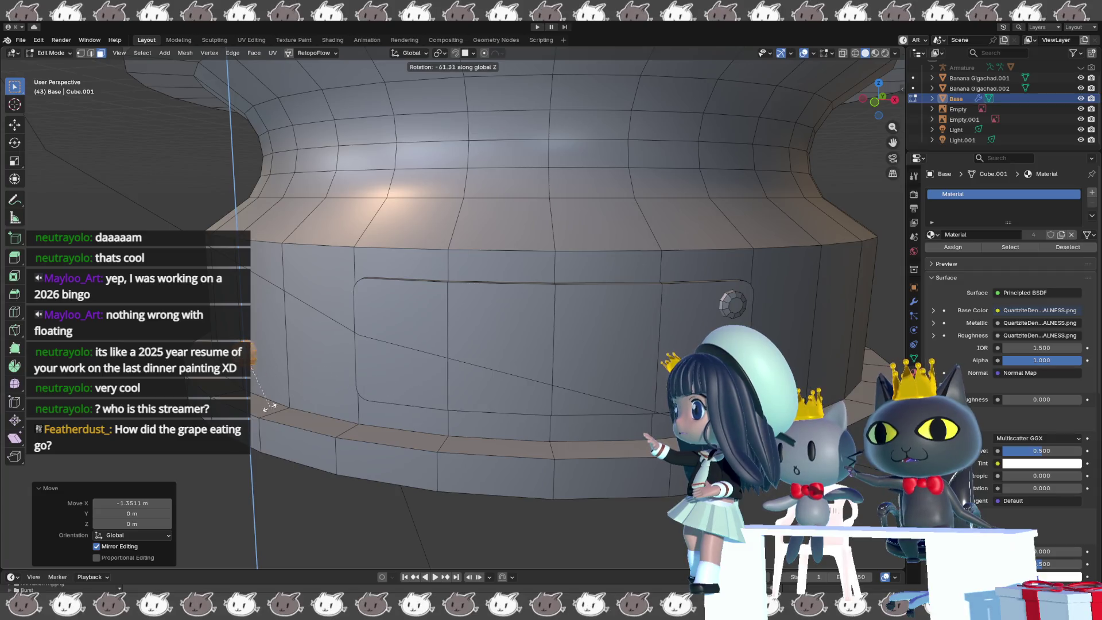
{"action": "key", "text": "Return"}
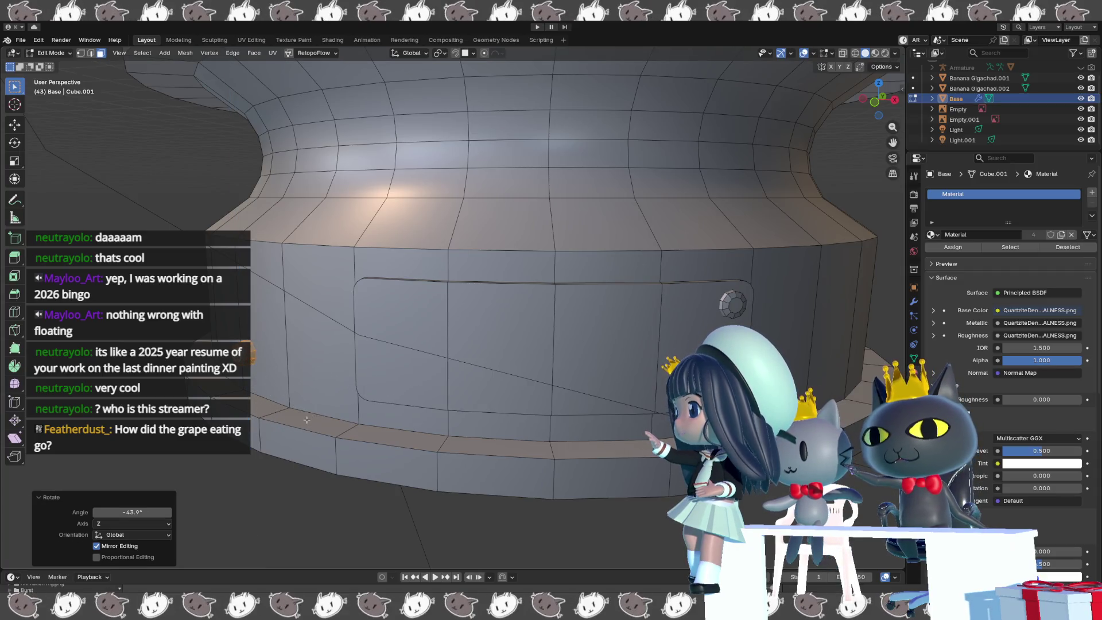
{"action": "key", "text": "g"}
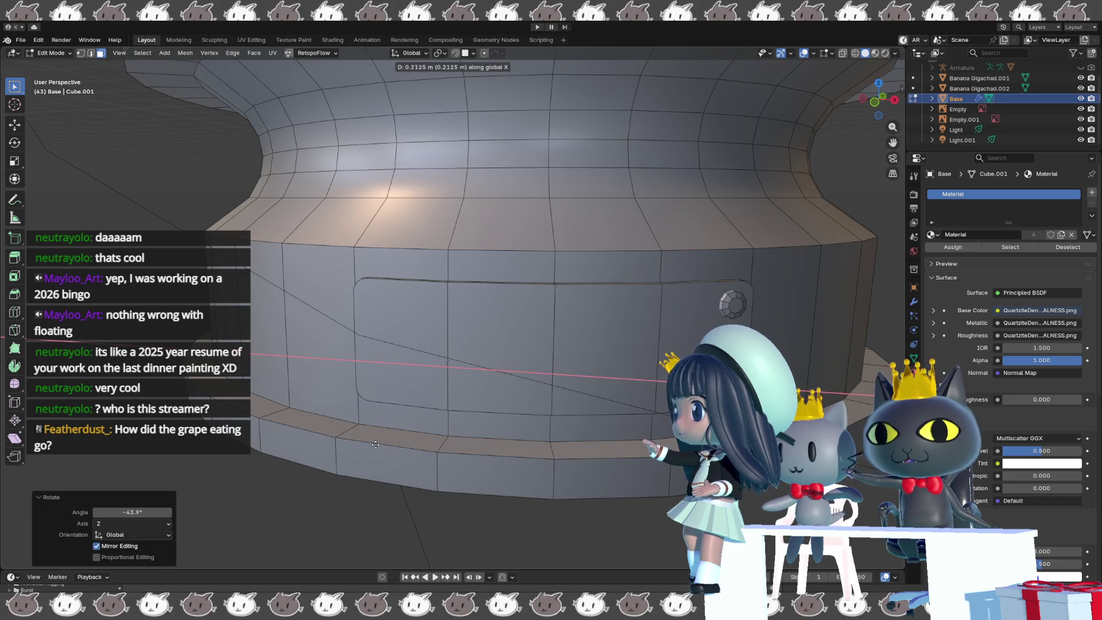
{"action": "left_click", "coordinate": [425, 446]}
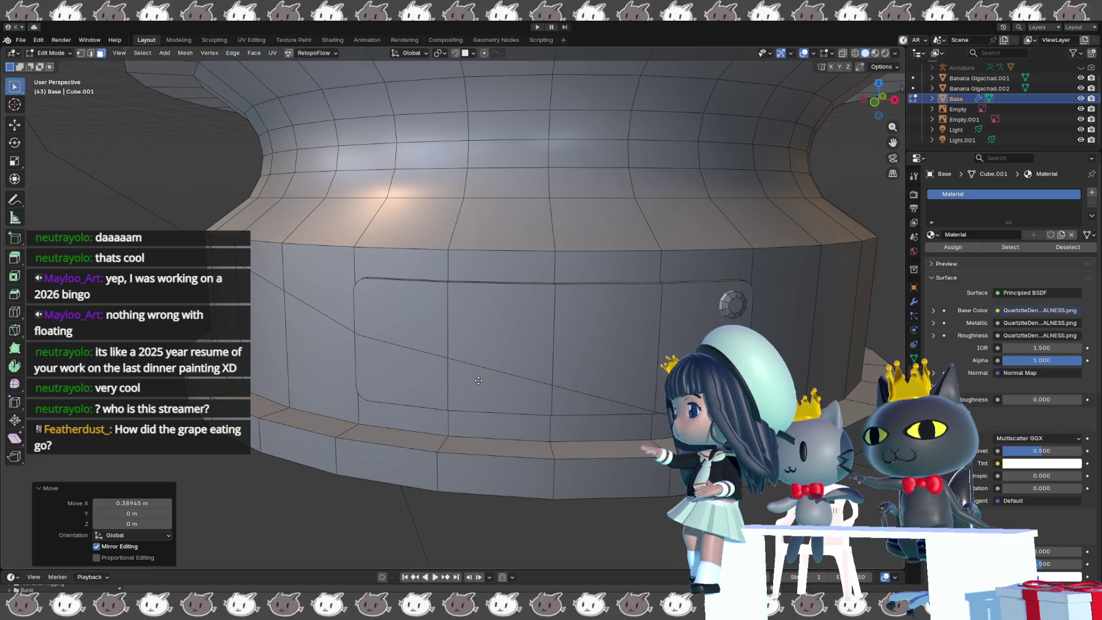
- Seat the bolt against the plaque surface along Y and slide it toward the corner
{"action": "key", "text": "g"}
{"action": "key", "text": "y"}
{"action": "left_click", "coordinate": [463, 412]}
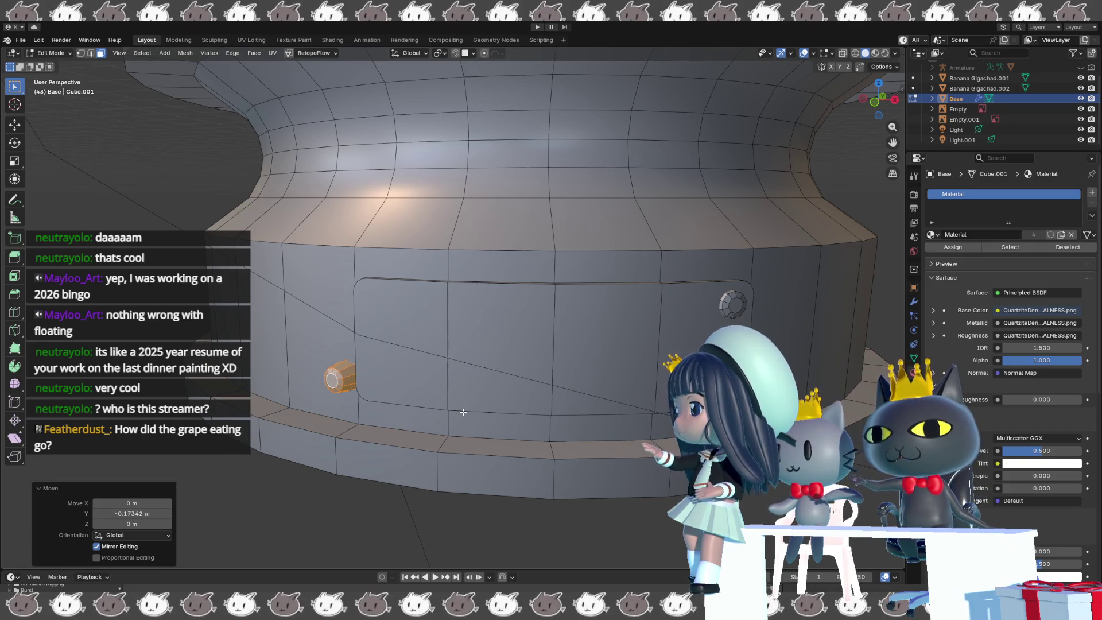
{"action": "key", "text": "x"}
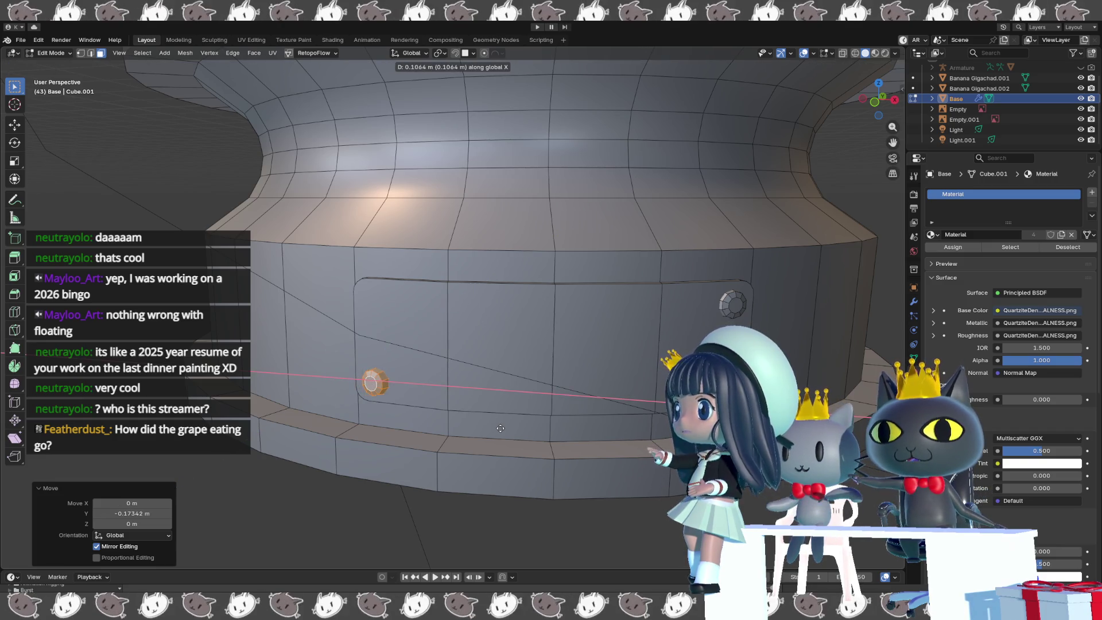
{"action": "scroll", "coordinate": [484, 424], "scroll_direction": "up", "scroll_amount": 5}
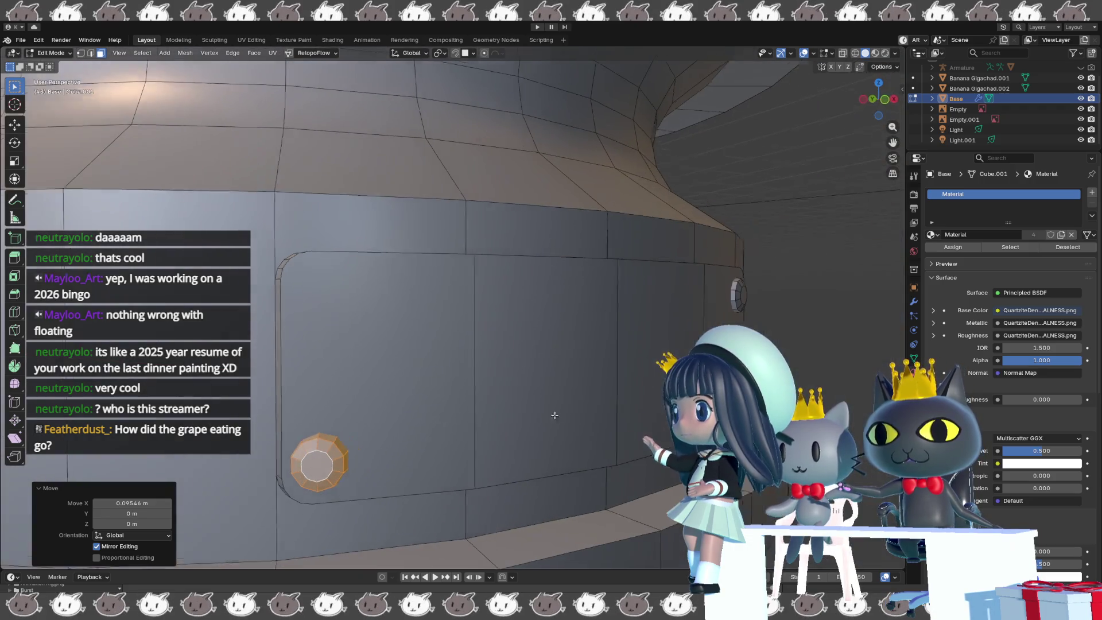
{"action": "middle_click_drag", "start_coordinate": [501, 412], "coordinate": [507, 436]}
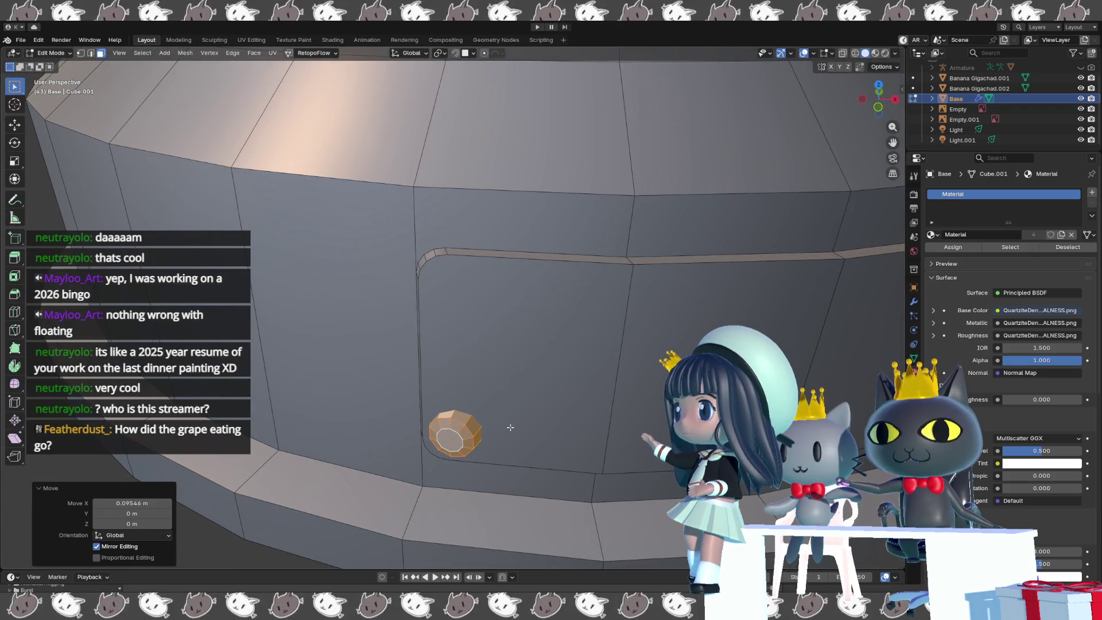
- Rotate the bolt around Z to follow the plaque's curve and nudge it onto the surface
{"action": "key", "text": "r"}
{"action": "key", "text": "z"}
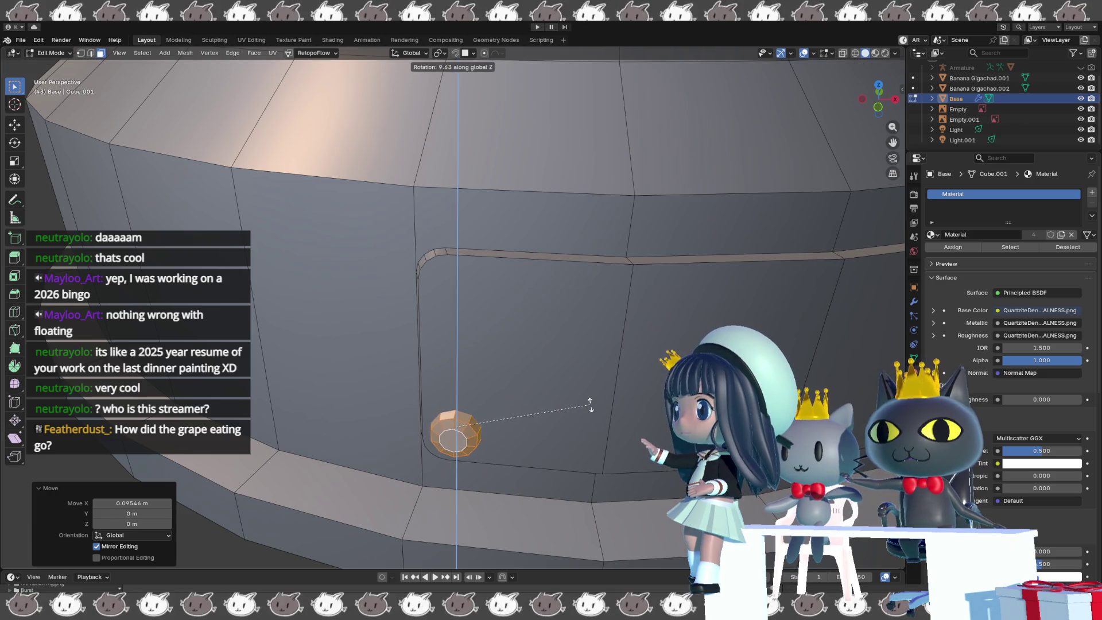
{"action": "left_click", "coordinate": [600, 396]}
{"action": "mouse_move", "coordinate": [580, 405]}
{"action": "middle_mouse_down"}
{"action": "mouse_move", "coordinate": [577, 451]}
{"action": "mouse_move", "coordinate": [605, 453]}
{"action": "middle_mouse_up"}
{"action": "scroll", "coordinate": [577, 451], "scroll_direction": "up", "scroll_amount": 3}
{"action": "scroll", "coordinate": [578, 453], "scroll_direction": "down", "scroll_amount": 3}
{"action": "key", "text": "r"}
{"action": "key", "text": "z"}
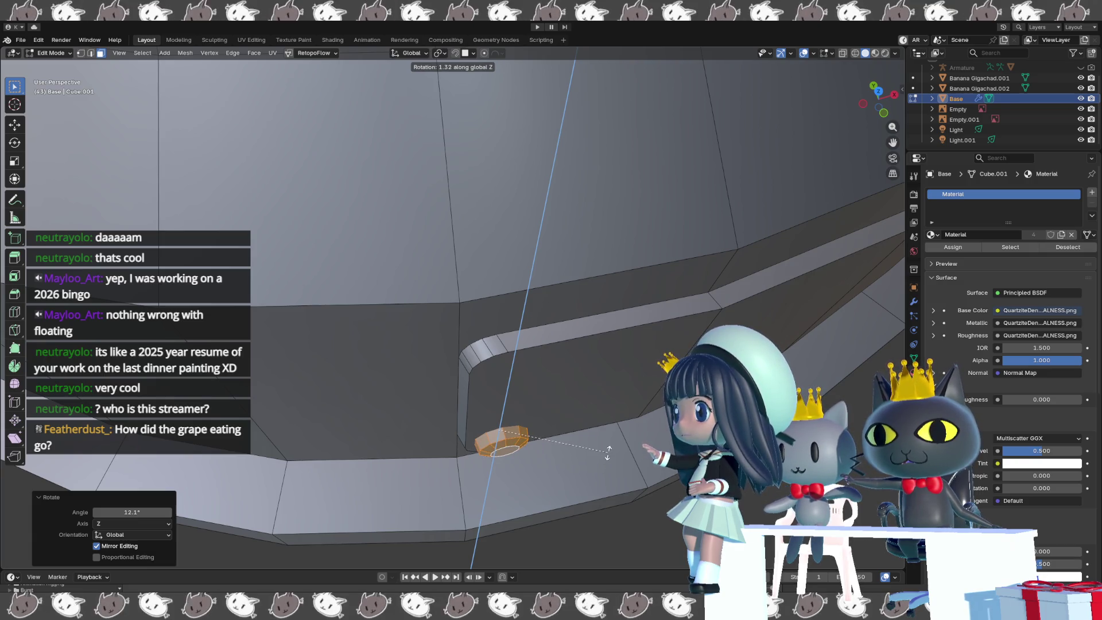
{"action": "left_click", "coordinate": [600, 454]}
{"action": "key", "text": "g"}
{"action": "key", "text": "y"}
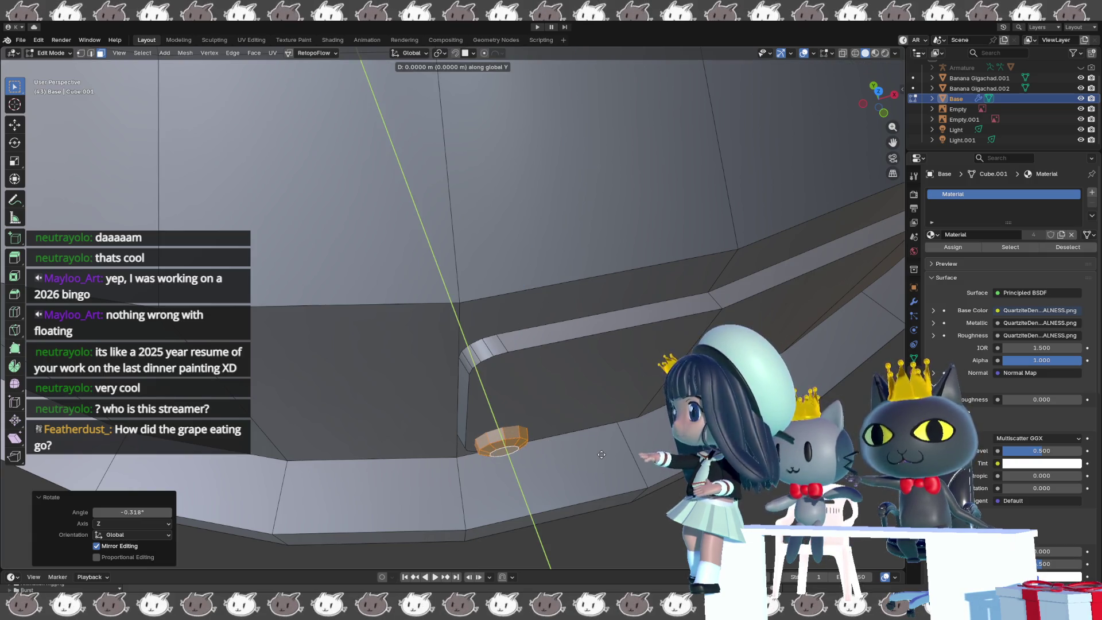
{"action": "left_click", "coordinate": [602, 450]}
- Raise the bolt copy 0.21682 m along Z to the upper-left corner and check it in front view
{"action": "mouse_move", "coordinate": [602, 450]}
{"action": "middle_mouse_down"}
{"action": "mouse_move", "coordinate": [559, 395]}
{"action": "mouse_move", "coordinate": [592, 357]}
{"action": "middle_mouse_up"}
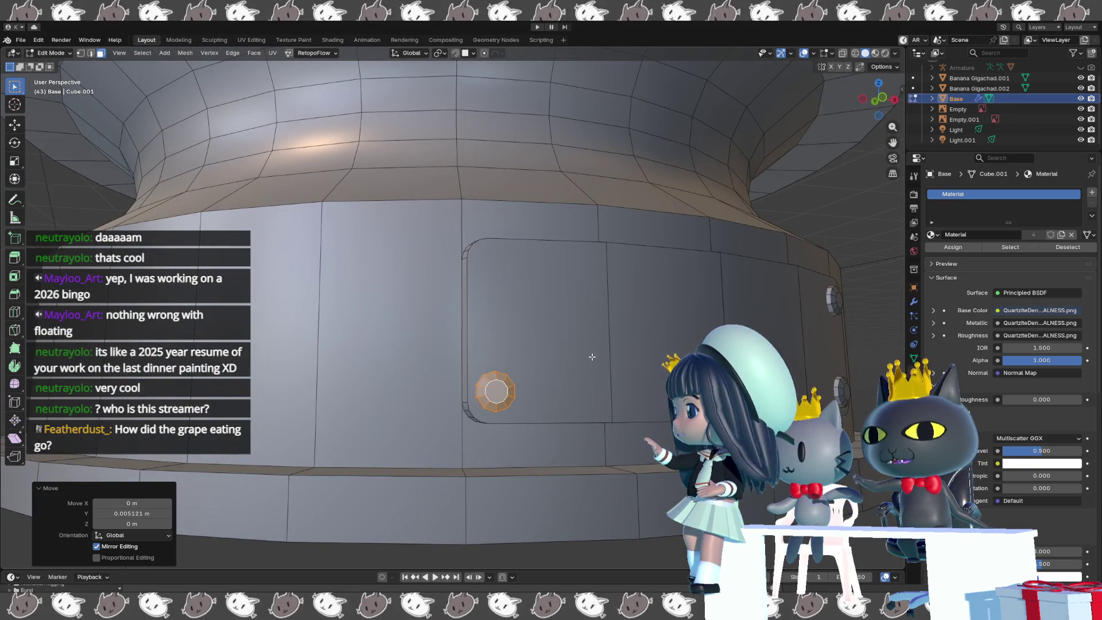
{"action": "key", "text": "g"}
{"action": "key", "text": "z"}
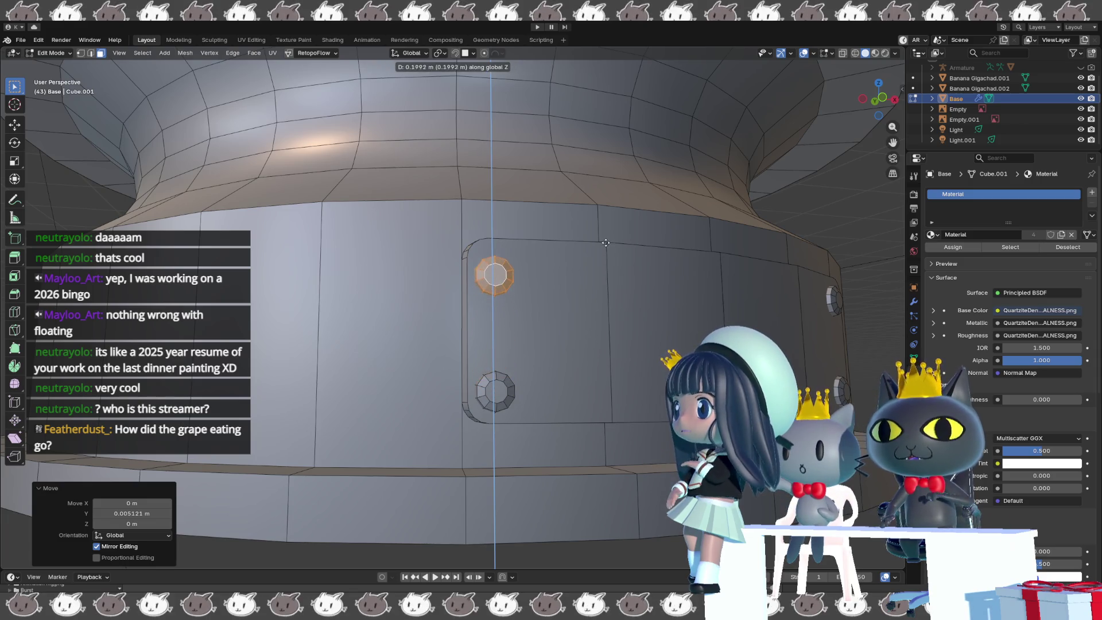
{"action": "left_click", "coordinate": [611, 232]}
{"action": "mouse_move", "coordinate": [610, 231]}
{"action": "middle_mouse_down"}
{"action": "mouse_move", "coordinate": [598, 327]}
{"action": "mouse_move", "coordinate": [576, 346]}
{"action": "mouse_move", "coordinate": [595, 345]}
{"action": "mouse_move", "coordinate": [638, 260]}
{"action": "middle_mouse_up"}
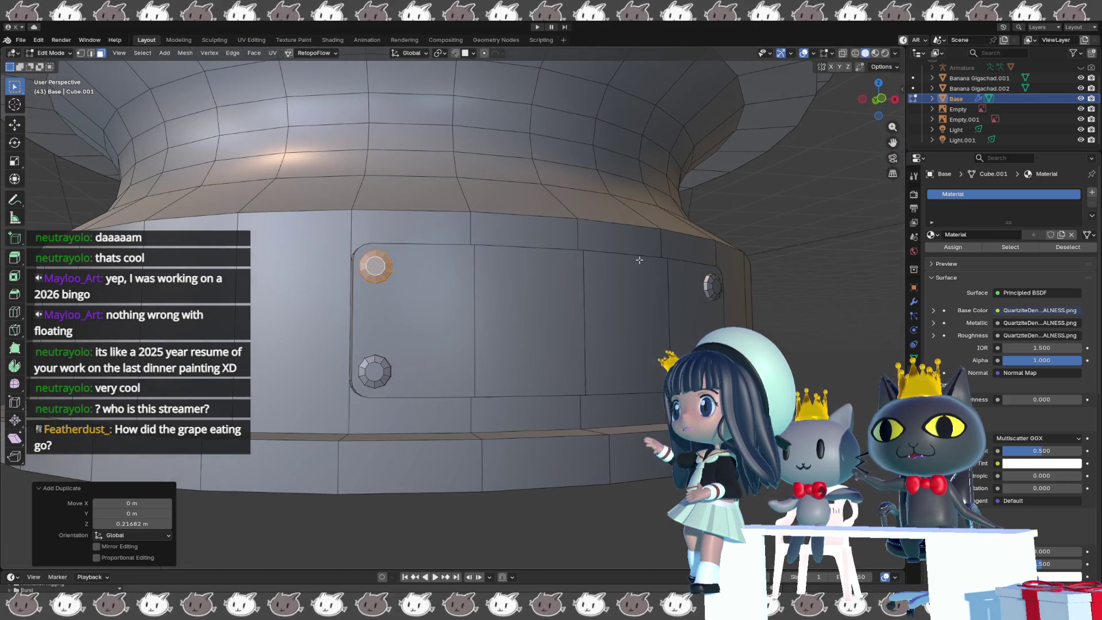
{"action": "key", "text": "KP_1"}
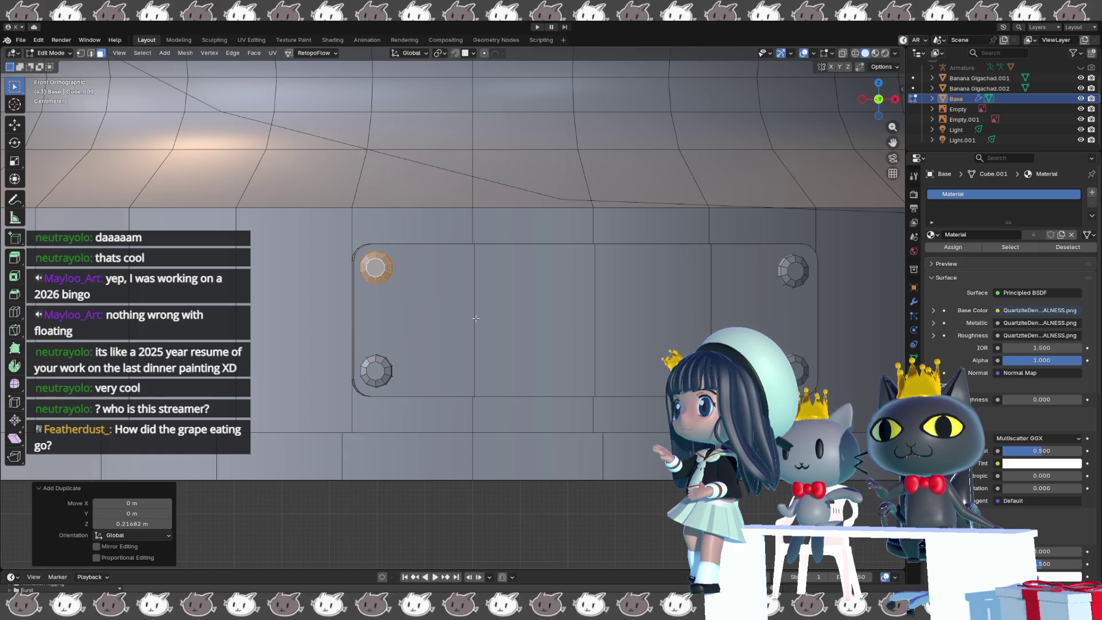
{"action": "mouse_move", "coordinate": [475, 318]}
{"action": "middle_mouse_down"}
{"action": "mouse_move", "coordinate": [534, 370]}
{"action": "mouse_move", "coordinate": [558, 368]}
{"action": "mouse_move", "coordinate": [513, 367]}
{"action": "mouse_move", "coordinate": [603, 387]}
{"action": "mouse_move", "coordinate": [524, 339]}
{"action": "middle_mouse_up"}
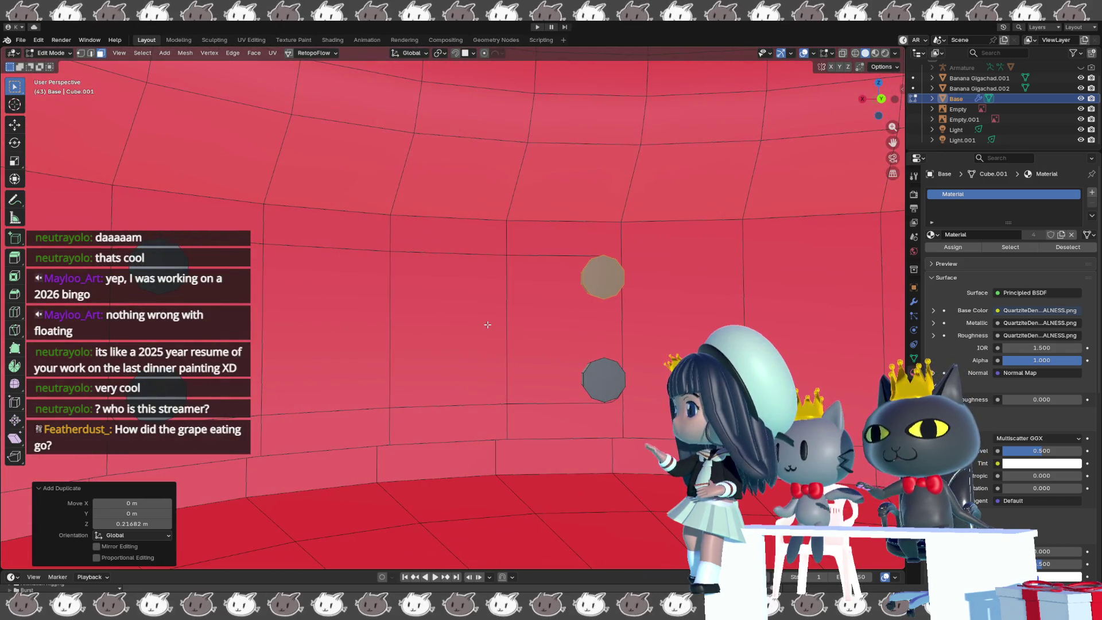
- Delete the front cap faces of the upper and lower bolts, leaving open rings
{"action": "key", "text": "Tab"}
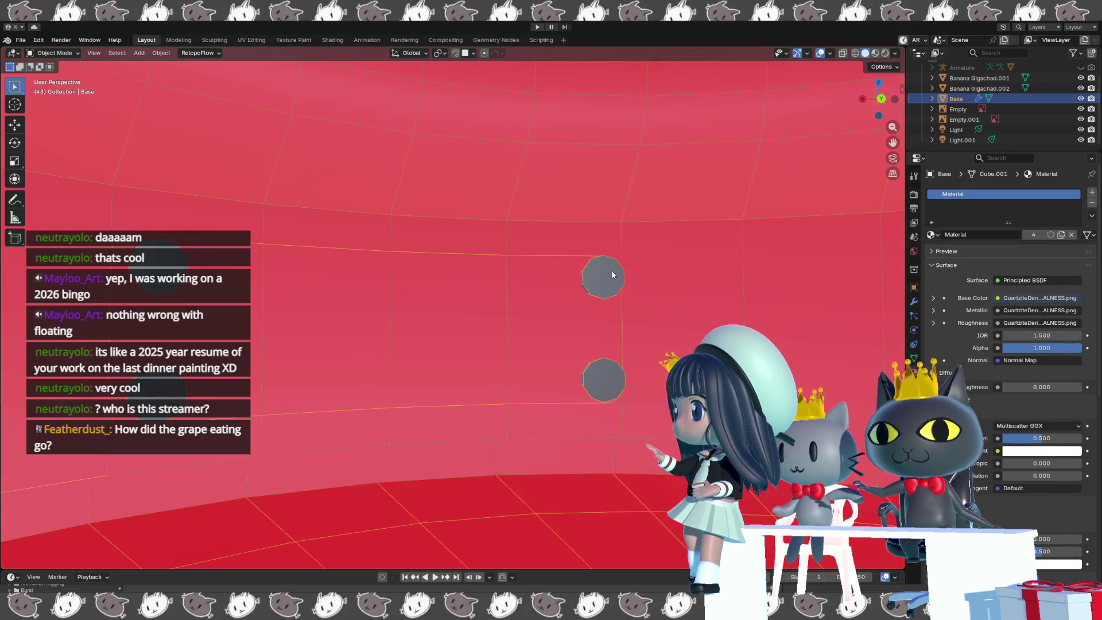
{"action": "key", "text": "Tab"}
{"action": "left_click", "coordinate": [608, 273]}
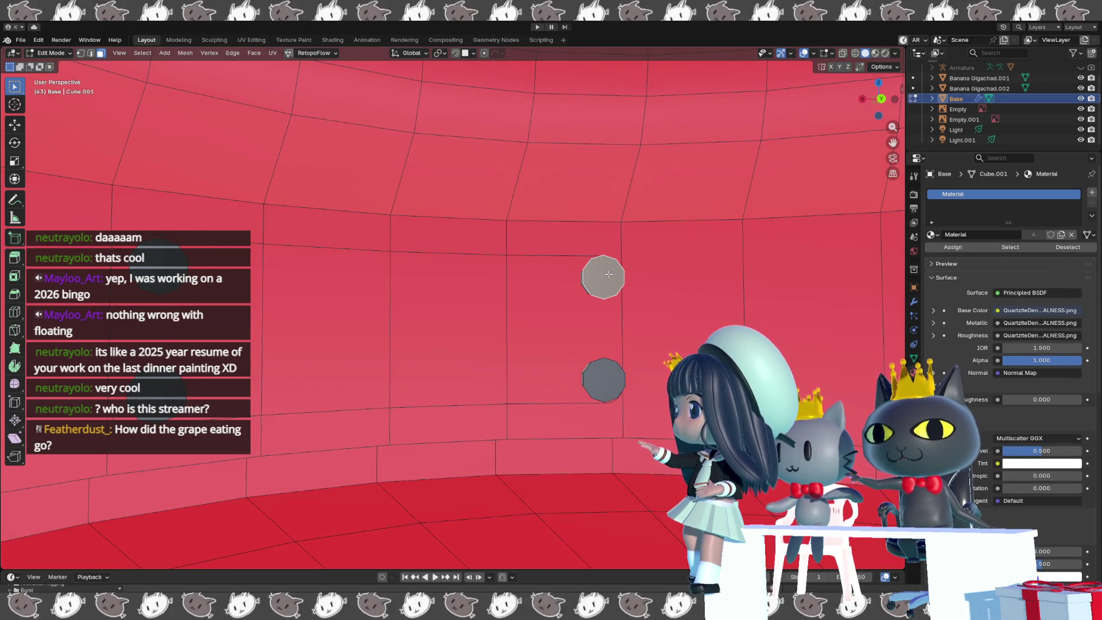
{"action": "key", "text": "x"}
{"action": "left_click", "coordinate": [608, 297]}
{"action": "left_click", "coordinate": [609, 362]}
{"action": "key", "text": "x"}
{"action": "left_click", "coordinate": [609, 363]}
{"action": "key", "text": "x"}
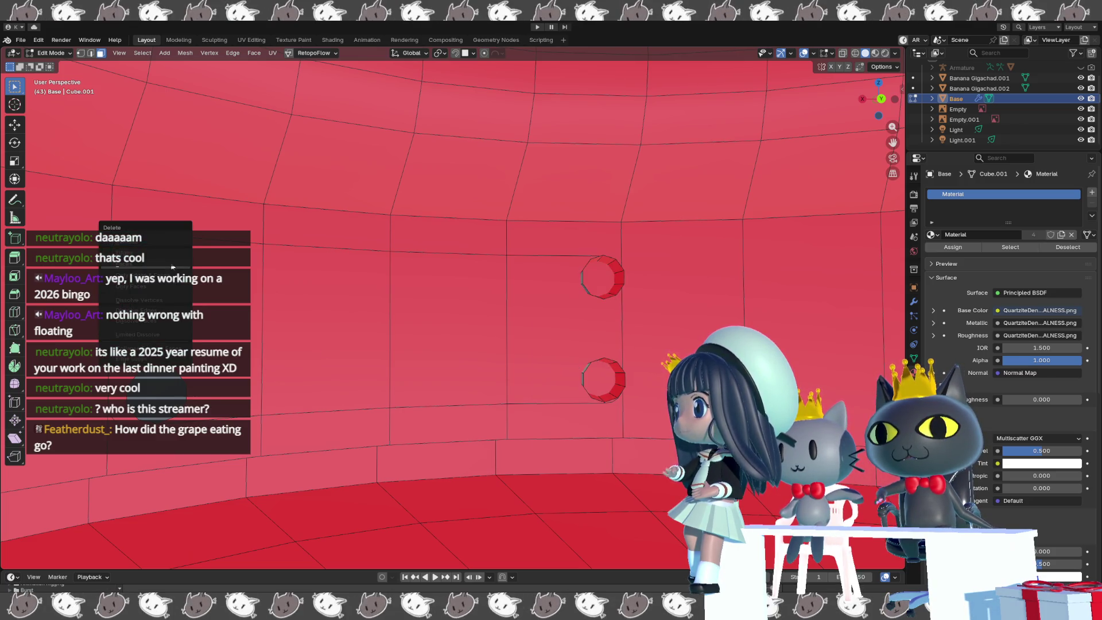
{"action": "left_click", "coordinate": [175, 267]}
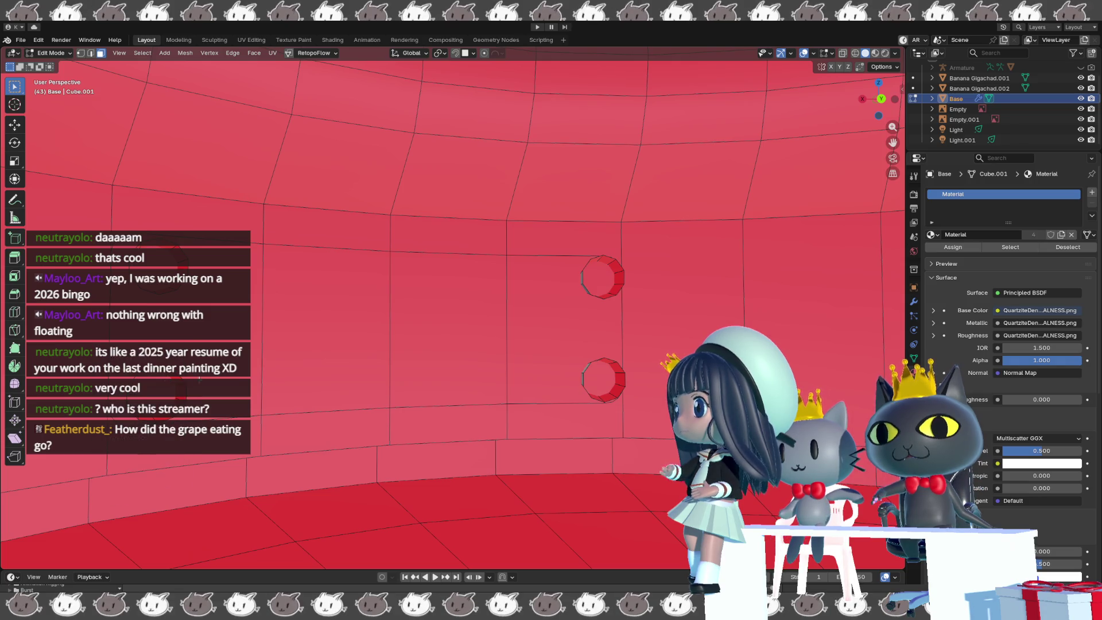
{"action": "mouse_move", "coordinate": [168, 379]}
{"action": "middle_mouse_down"}
{"action": "mouse_move", "coordinate": [339, 380]}
{"action": "mouse_move", "coordinate": [328, 377]}
{"action": "middle_mouse_up"}
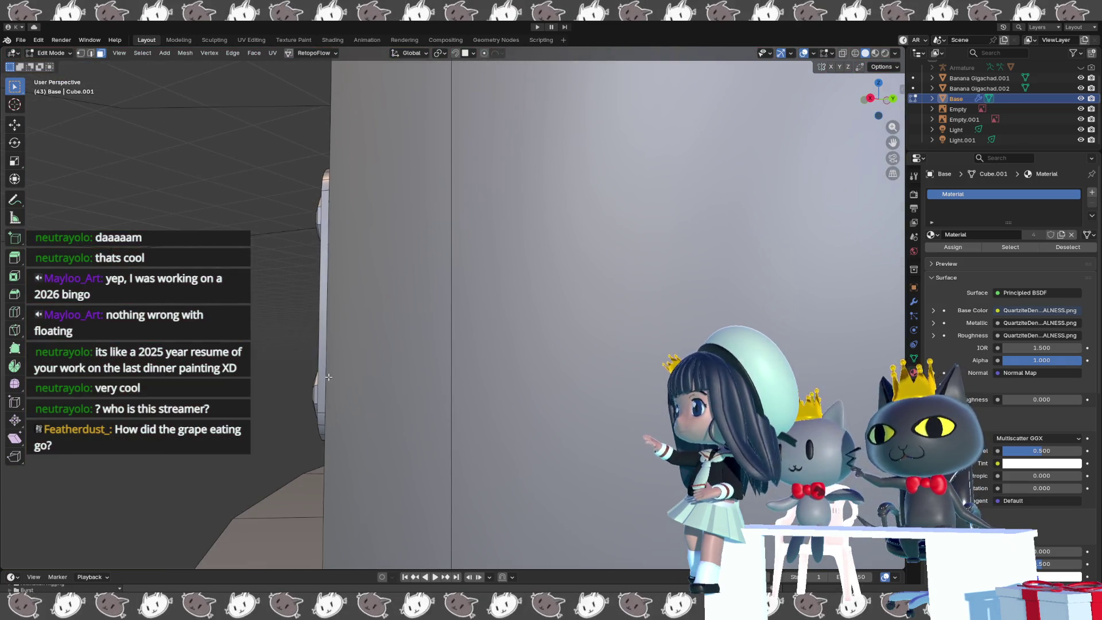
- Select the three bolt rim loops in edge mode and edge-slide them to -0.66
{"action": "key", "text": "2"}
{"action": "key", "text": "KP_Decimal"}
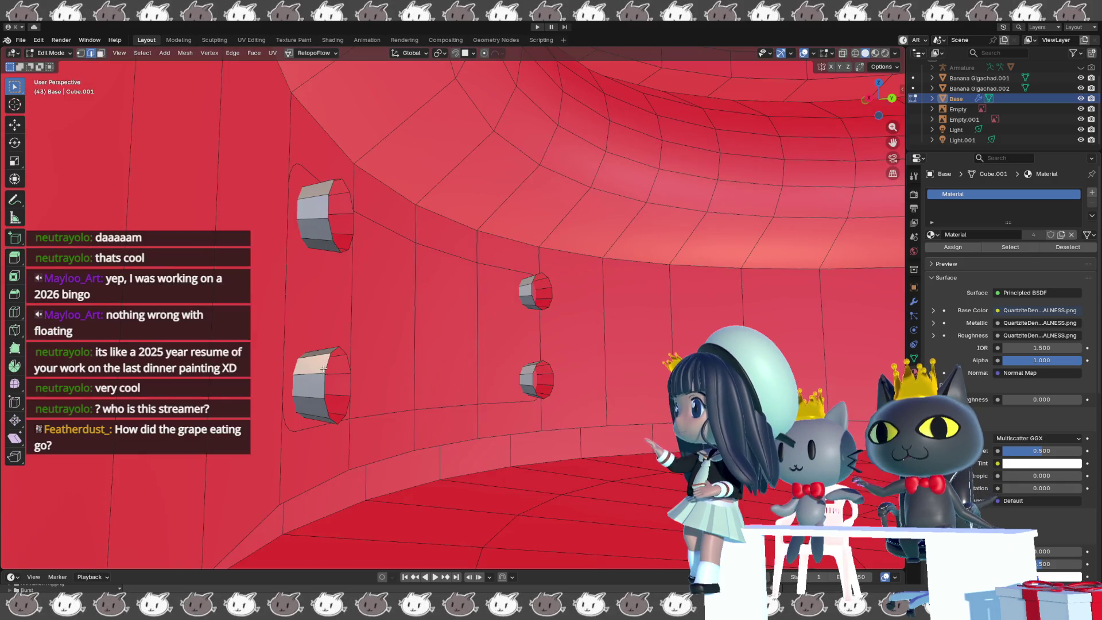
{"action": "left_click", "coordinate": [324, 208], "text": "alt"}
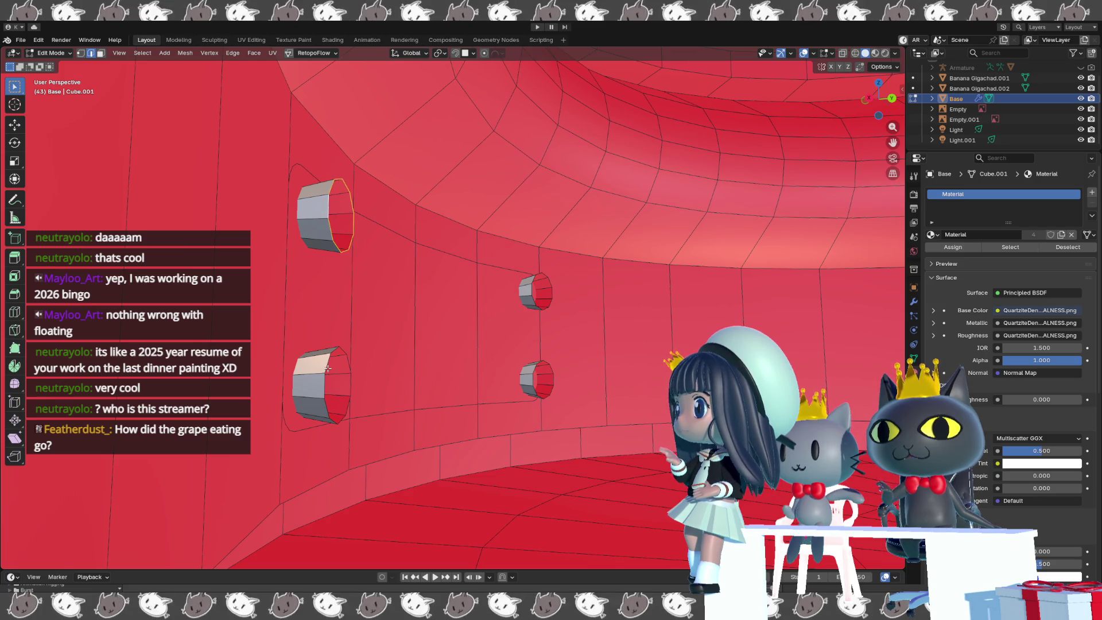
{"action": "left_click", "coordinate": [548, 291], "text": "alt+shift"}
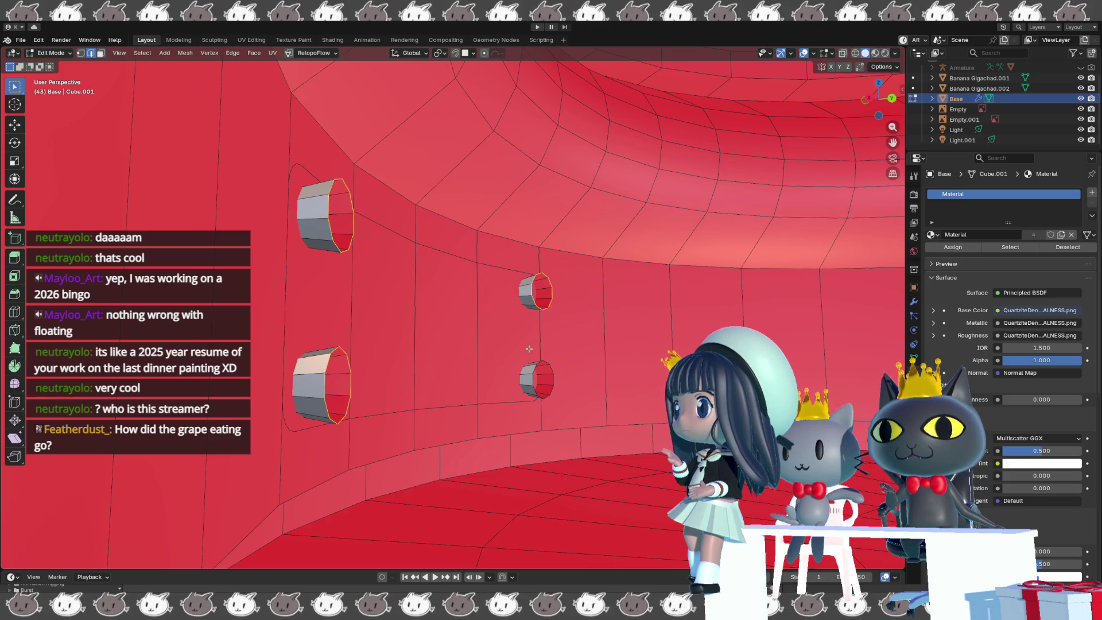
{"action": "left_click", "coordinate": [533, 384], "text": "alt+shift"}
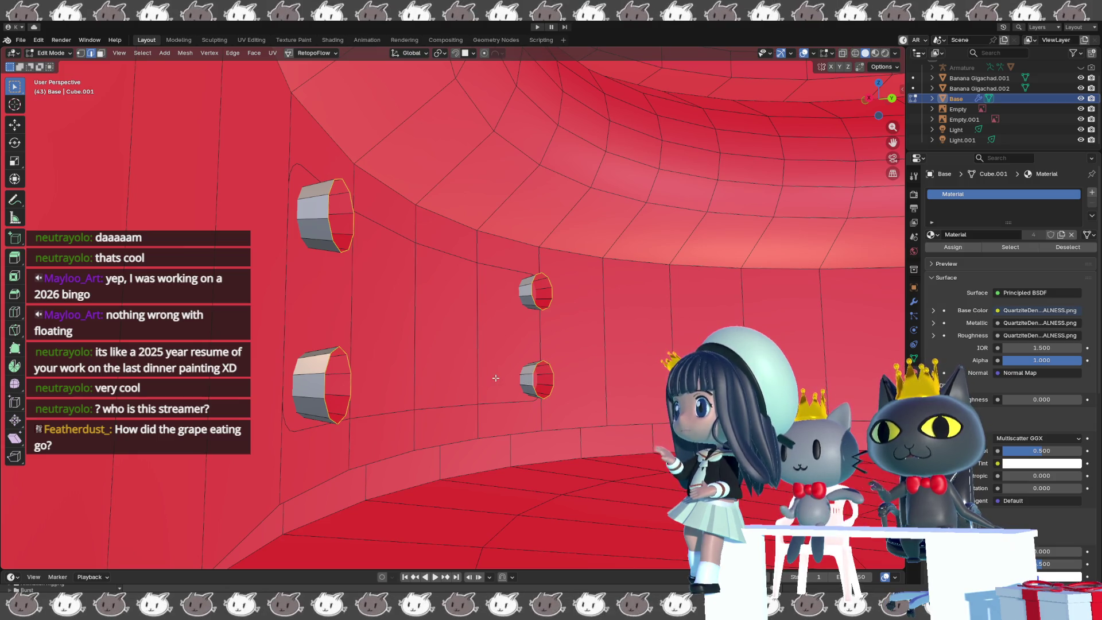
{"action": "key", "text": "g"}
{"action": "key", "text": "g"}
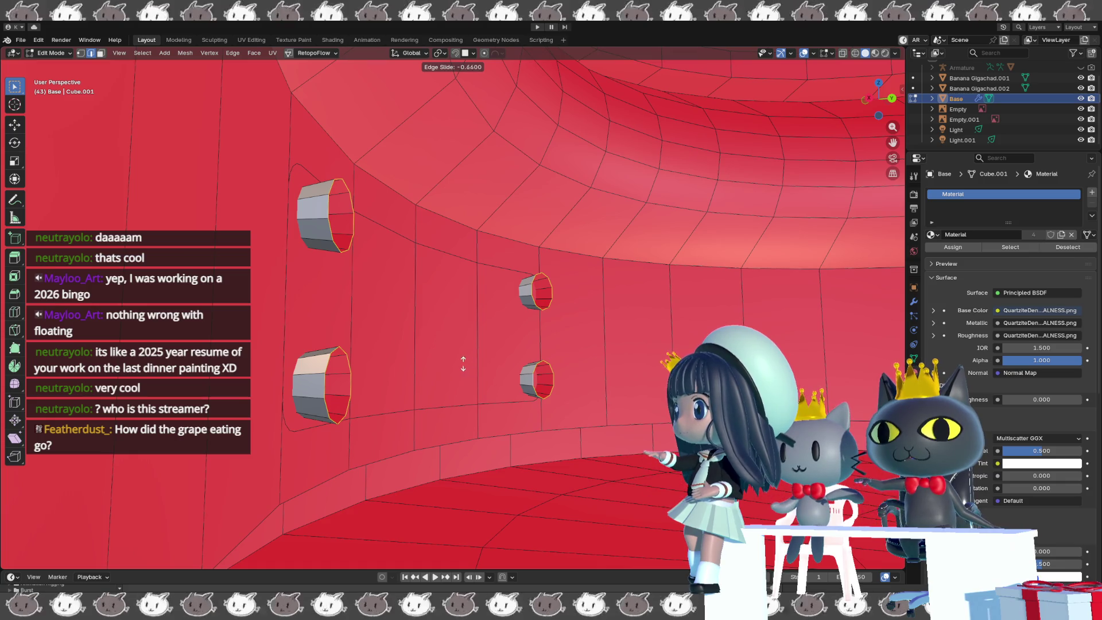
{"action": "left_click", "coordinate": [430, 340]}
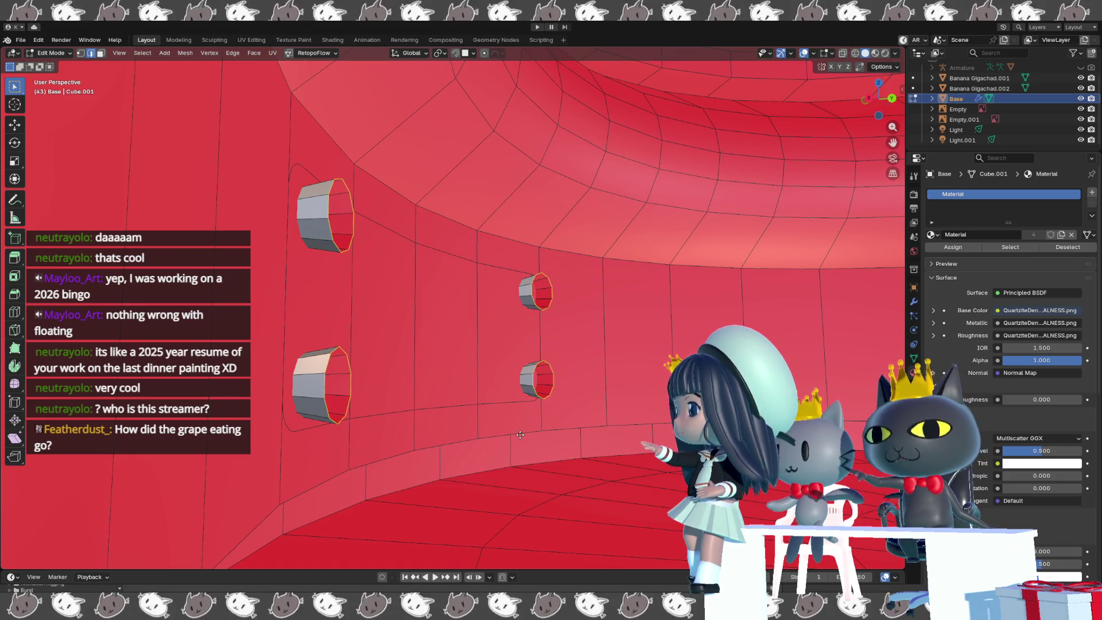
{"action": "left_click", "coordinate": [369, 339]}
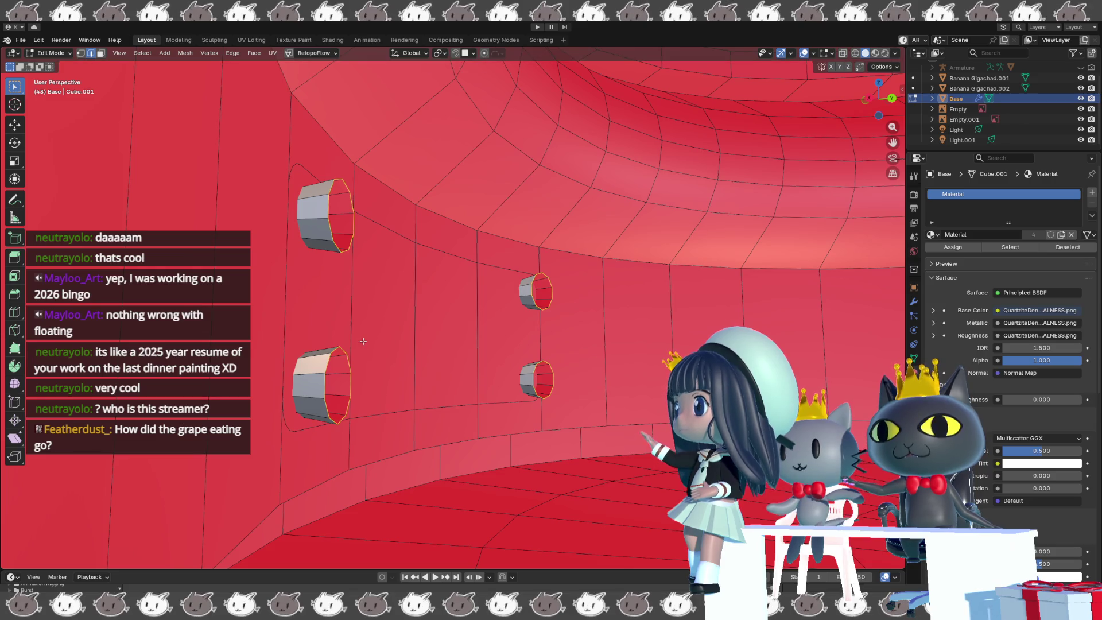
- Re-slide the bolt rim loops to a factor of 0.5
{"action": "middle_click_drag", "start_coordinate": [362, 349], "coordinate": [470, 337]}
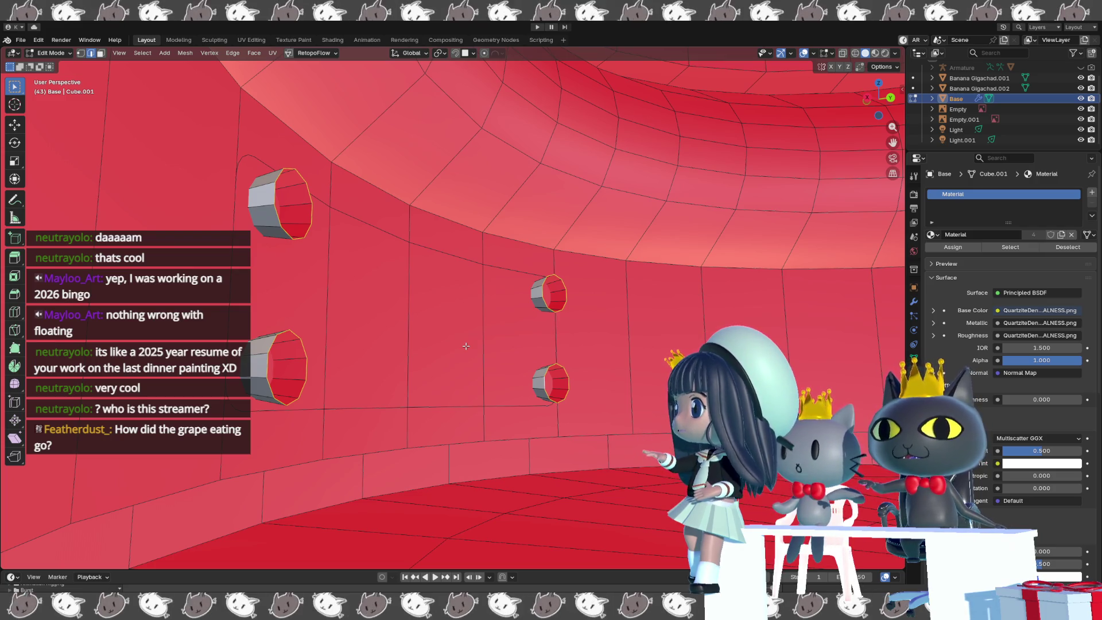
{"action": "key", "text": "g"}
{"action": "key", "text": "g"}
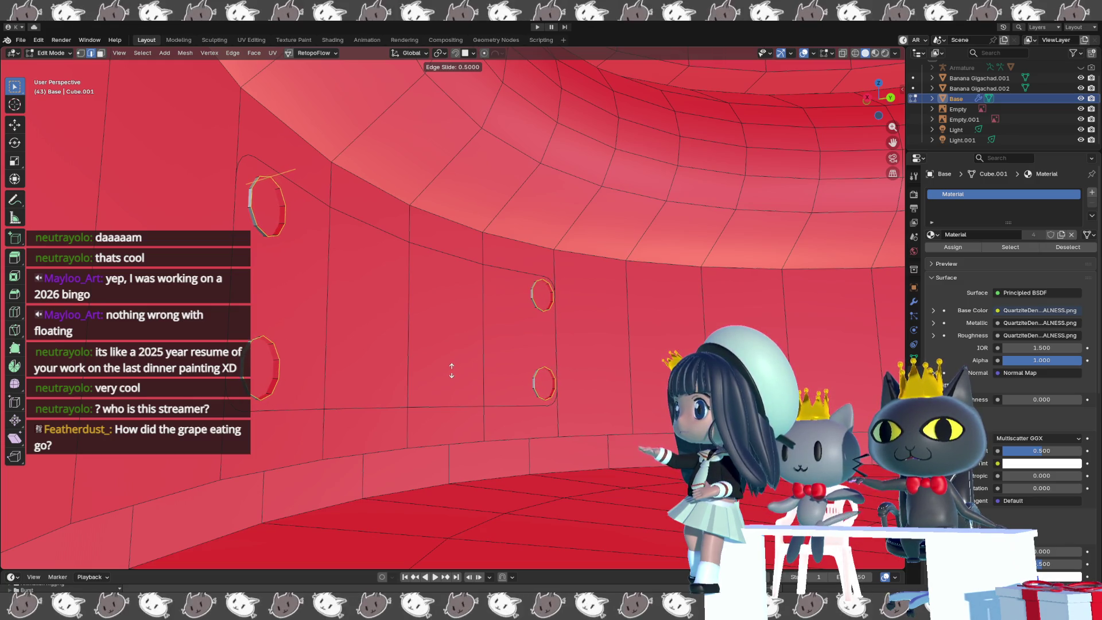
{"action": "left_click", "coordinate": [451, 372]}
{"action": "mouse_move", "coordinate": [451, 371]}
{"action": "middle_mouse_down"}
{"action": "mouse_move", "coordinate": [395, 362]}
{"action": "mouse_move", "coordinate": [523, 370]}
{"action": "middle_mouse_up"}
{"action": "key", "text": "shift+alt+z"}
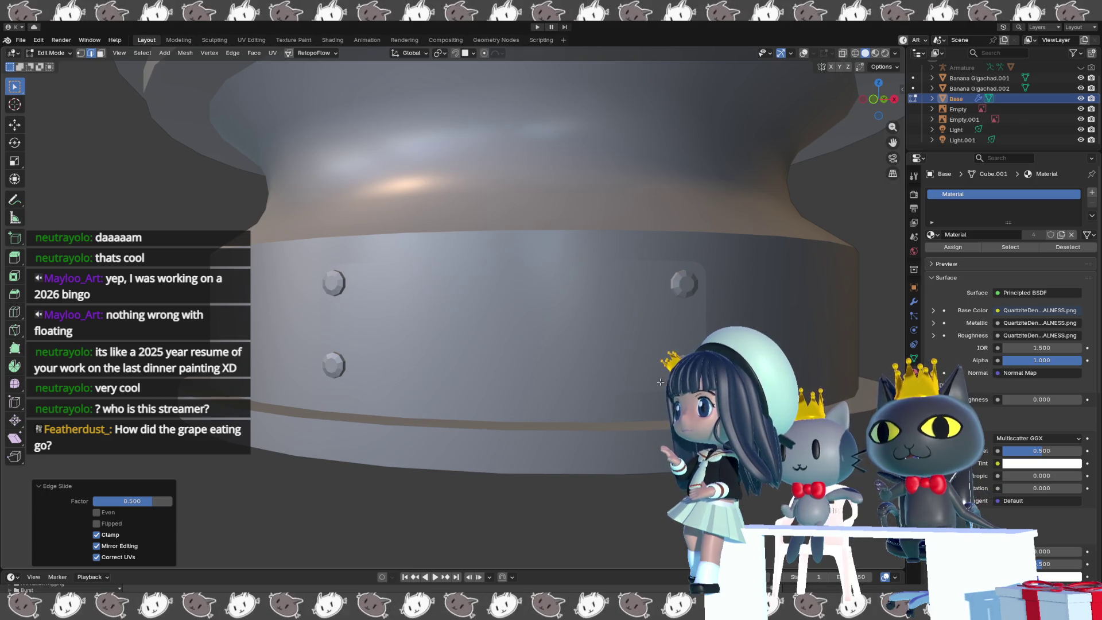
- Switch between Object and Edit Mode and zoom in on the shaded bolted plate
{"action": "key", "text": "Tab"}
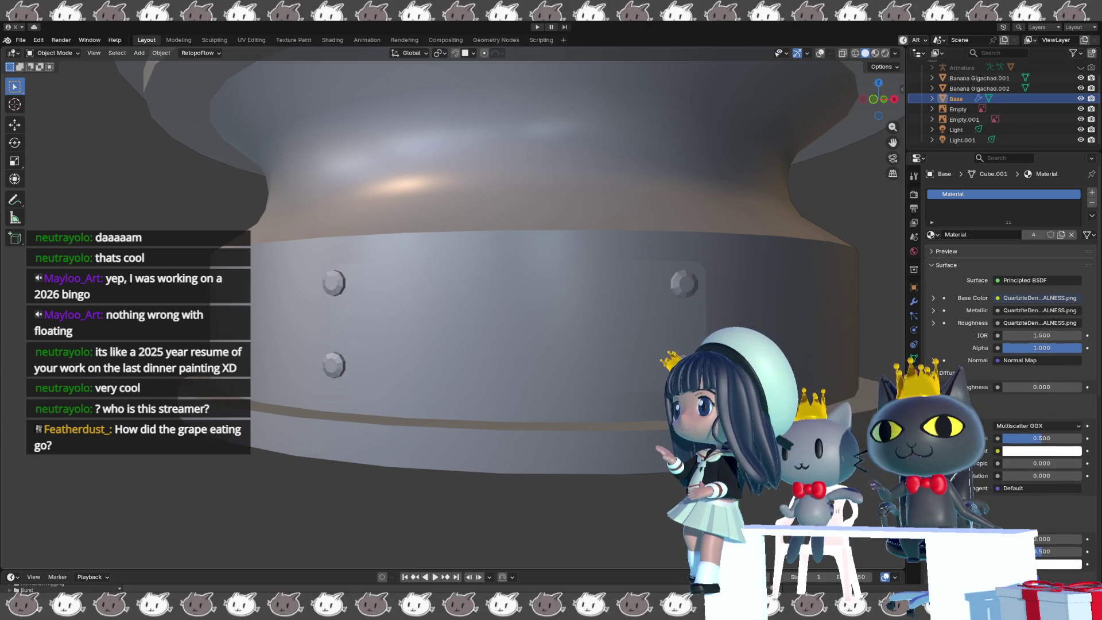
{"action": "key", "text": "Tab"}
{"action": "key", "text": "Tab"}
{"action": "mouse_move", "coordinate": [597, 353]}
{"action": "middle_mouse_down"}
{"action": "mouse_move", "coordinate": [625, 360]}
{"action": "mouse_move", "coordinate": [639, 414]}
{"action": "mouse_move", "coordinate": [598, 380]}
{"action": "middle_mouse_up"}
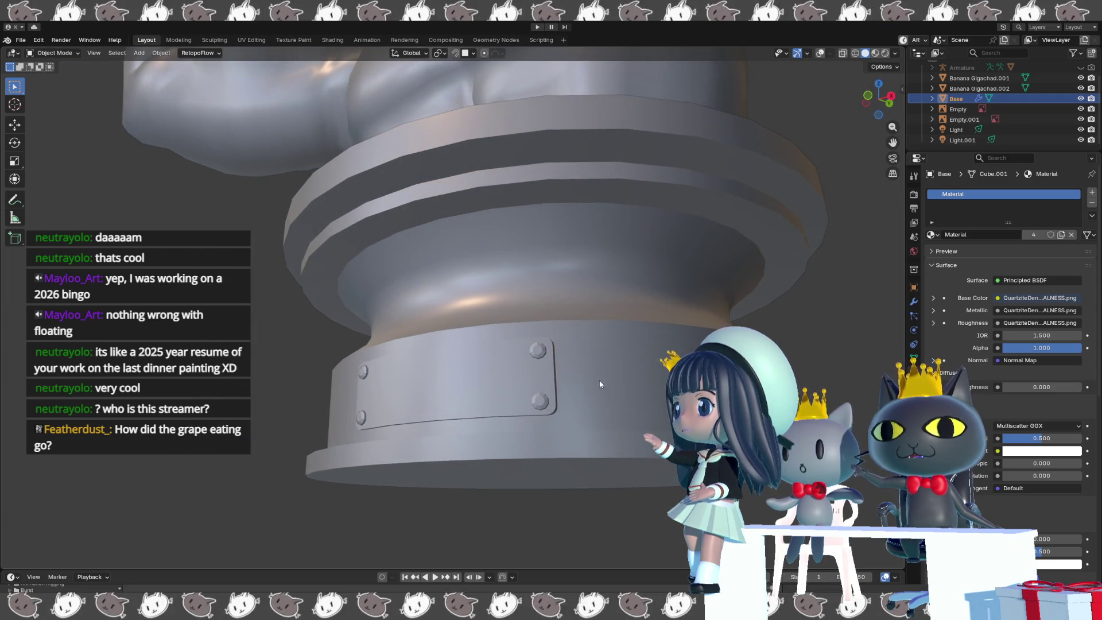
{"action": "key", "text": "Tab"}
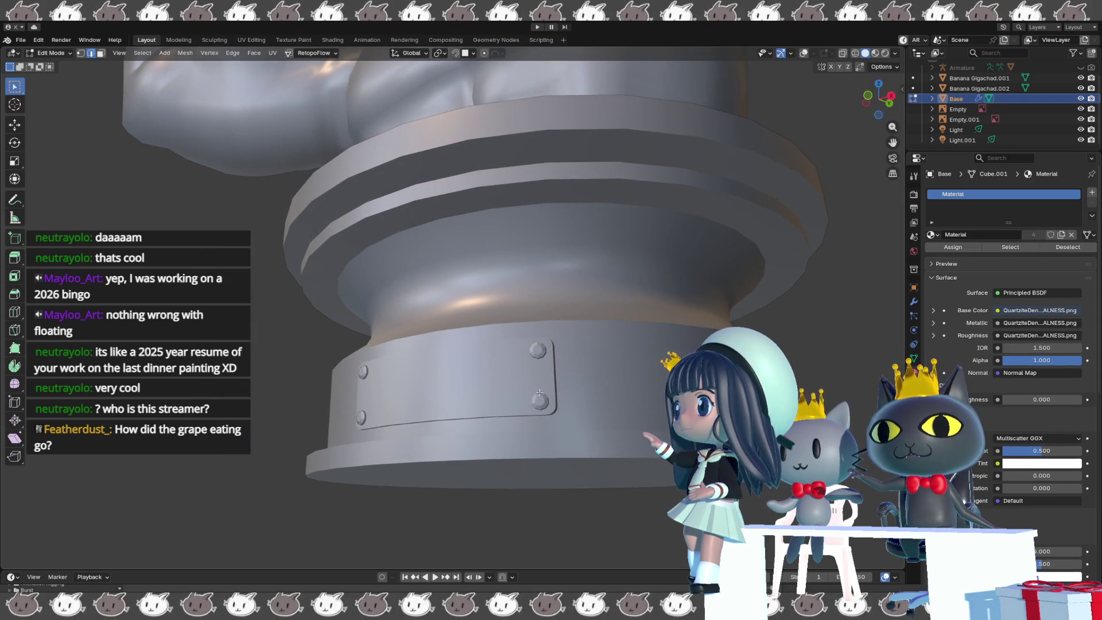
{"action": "key", "text": "ctrl+Tab"}
{"action": "left_click", "coordinate": [474, 388]}
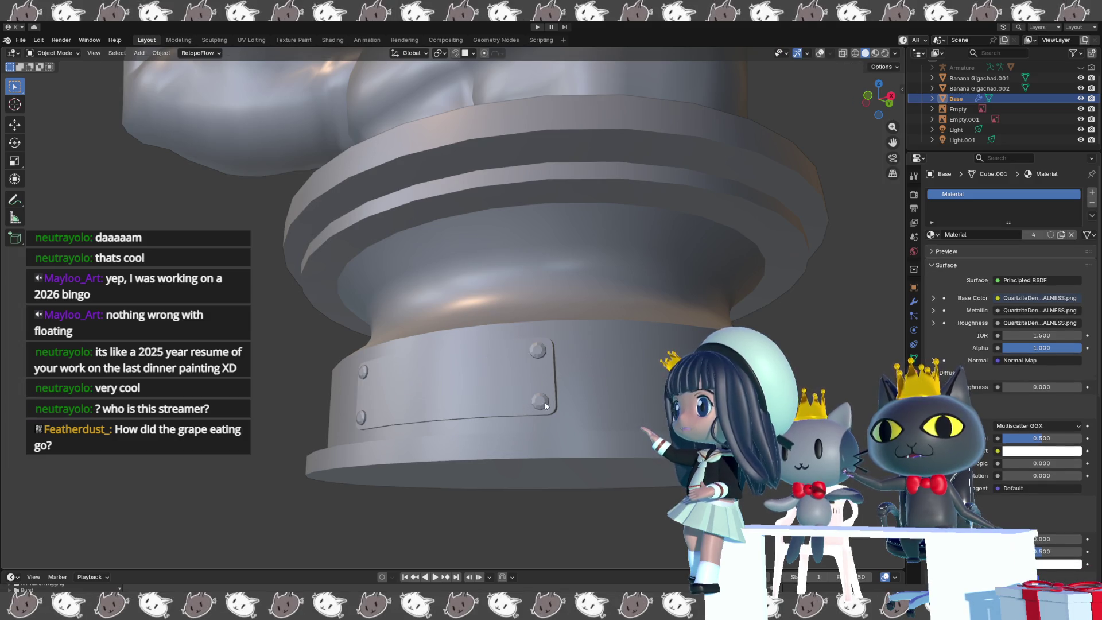
{"action": "scroll", "coordinate": [573, 373], "scroll_direction": "up", "scroll_amount": 6}
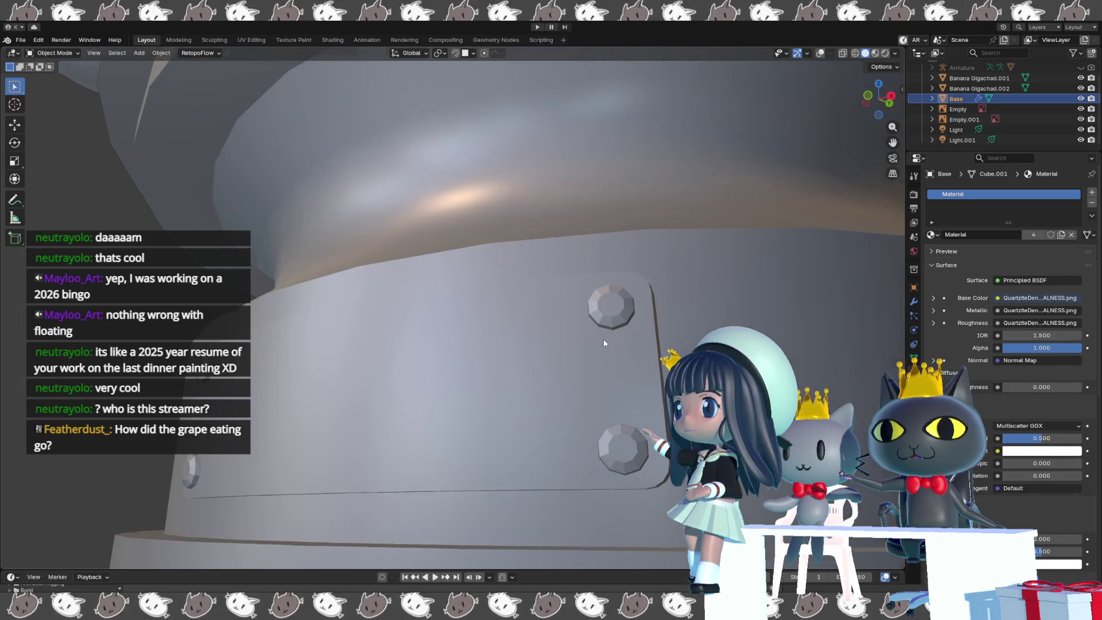
{"action": "key", "text": "Tab"}
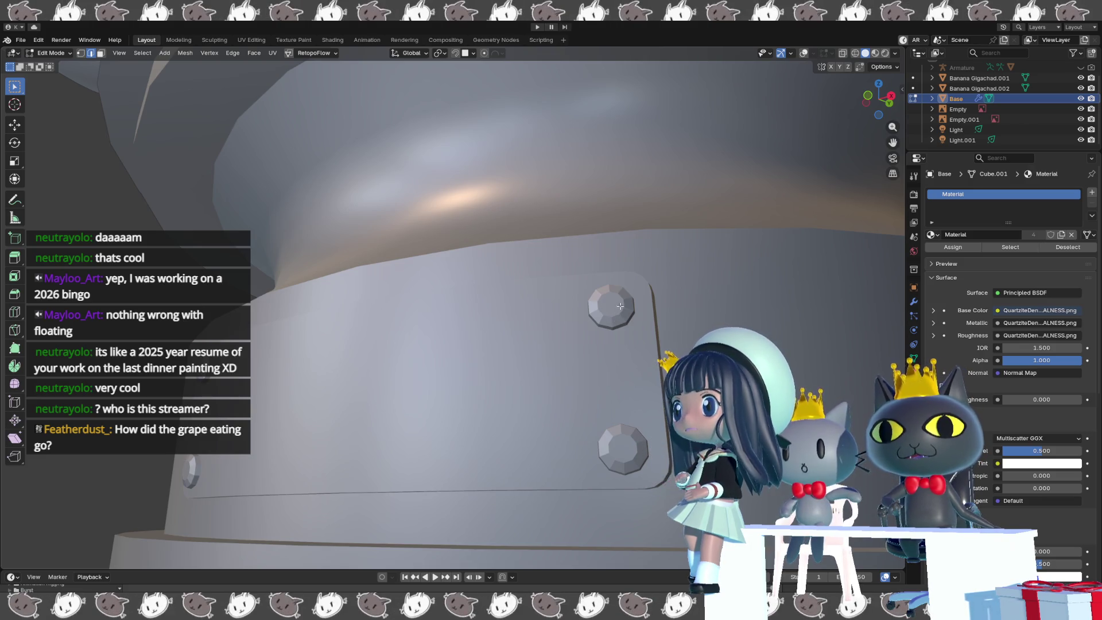
{"action": "left_click", "coordinate": [914, 301]}
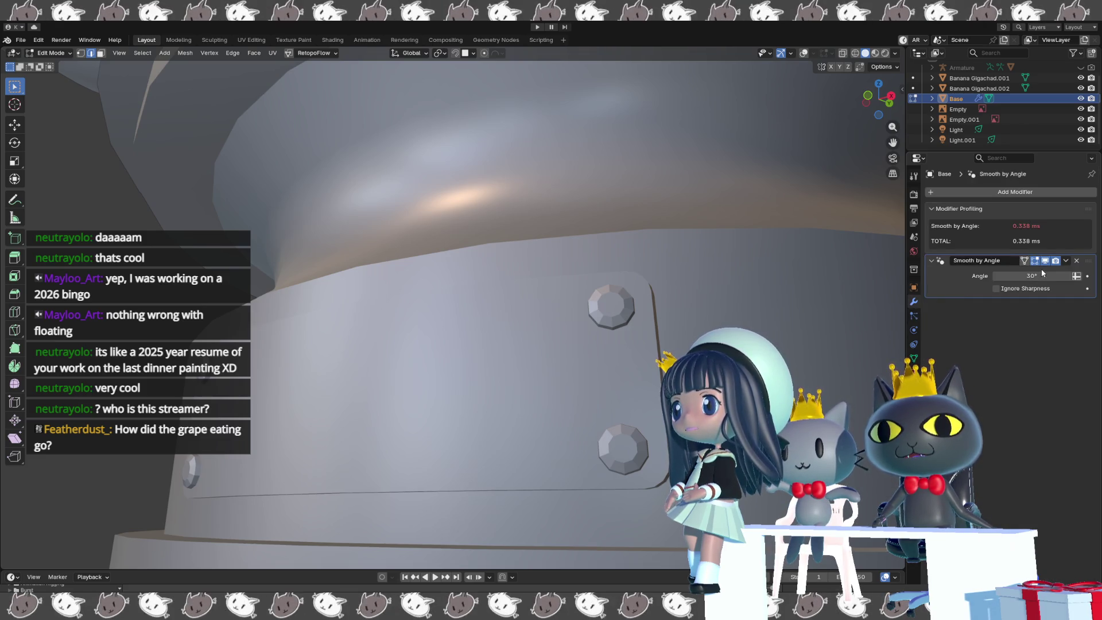
- Check the Smooth by Angle modifier's options at 30° and return to Edit Mode
{"action": "left_click", "coordinate": [1065, 261]}
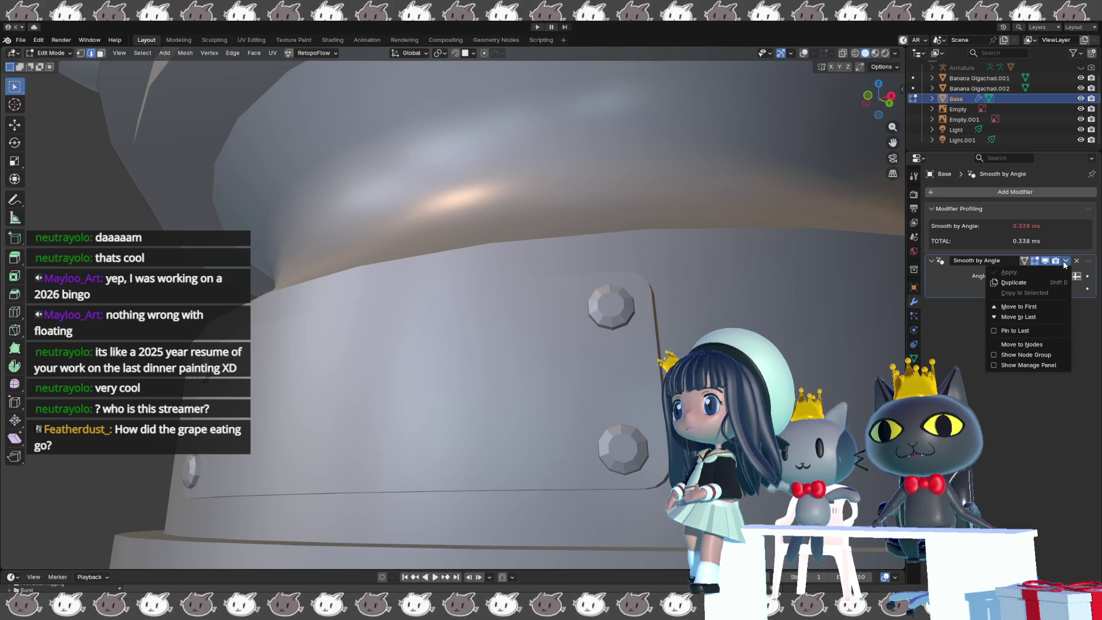
{"action": "key", "text": "Escape"}
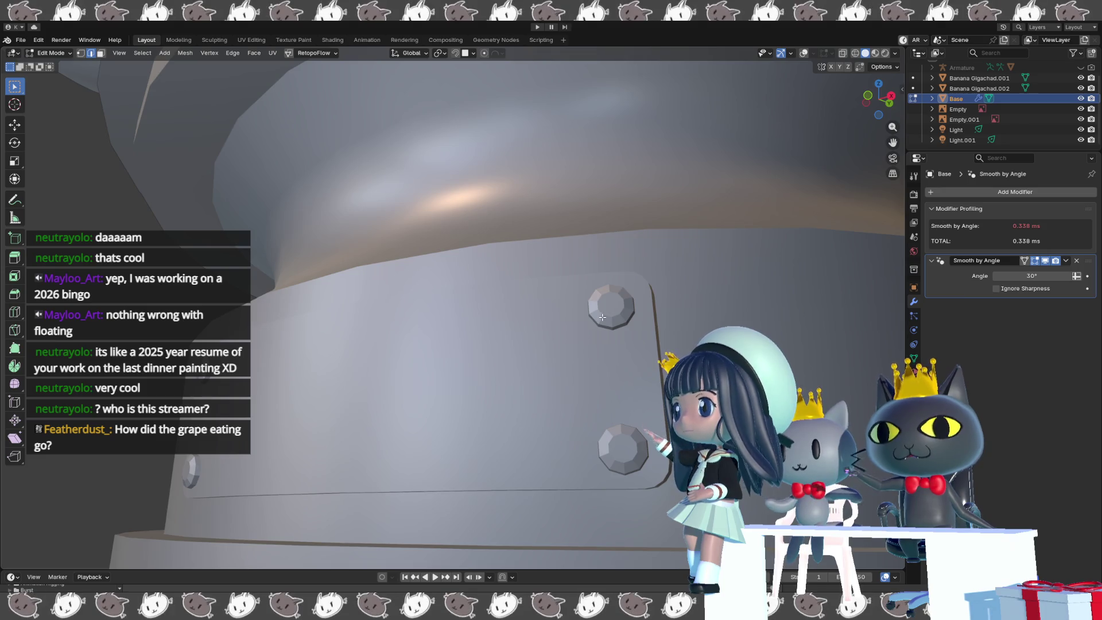
{"action": "key", "text": "Tab"}
{"action": "key", "text": "Tab"}
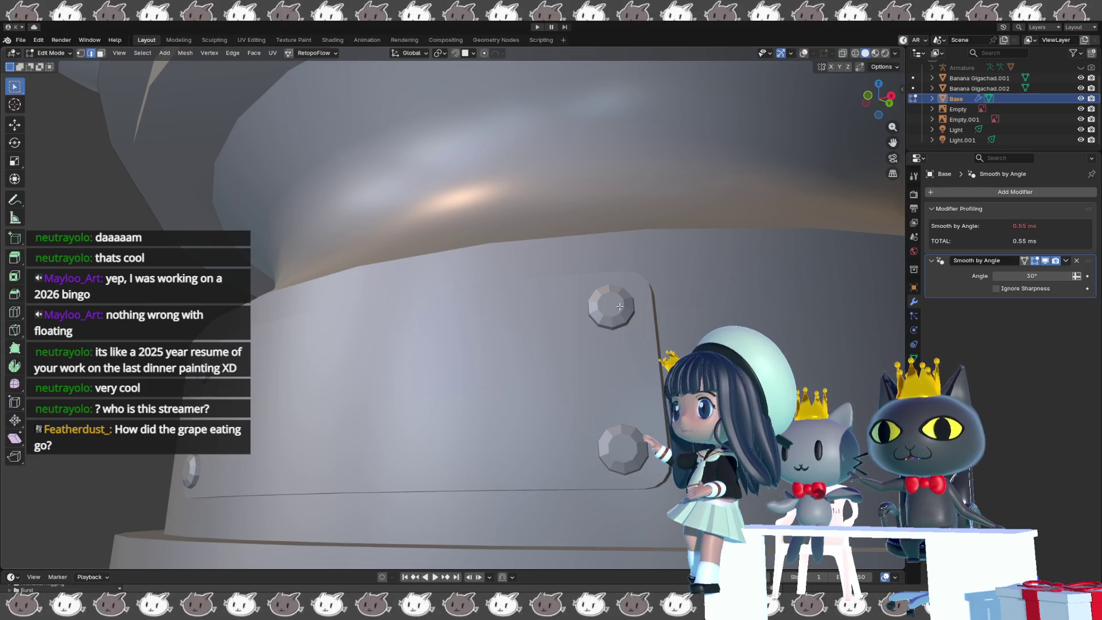
- Select the top bolt's connected faces in face select mode with overlays shown
{"action": "key", "text": "3"}
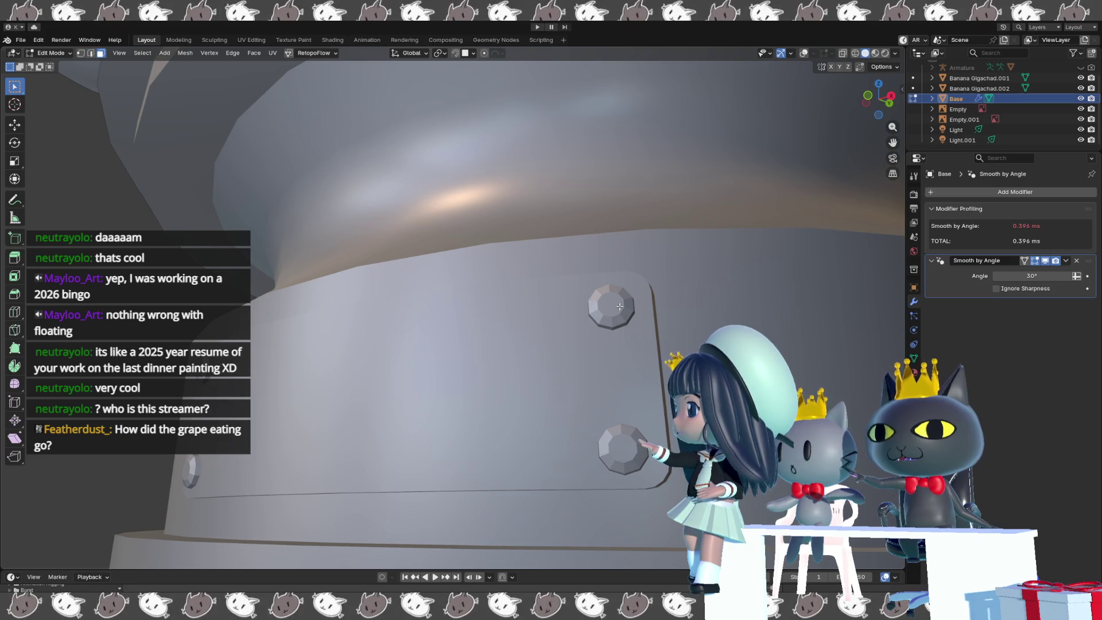
{"action": "key", "text": "l"}
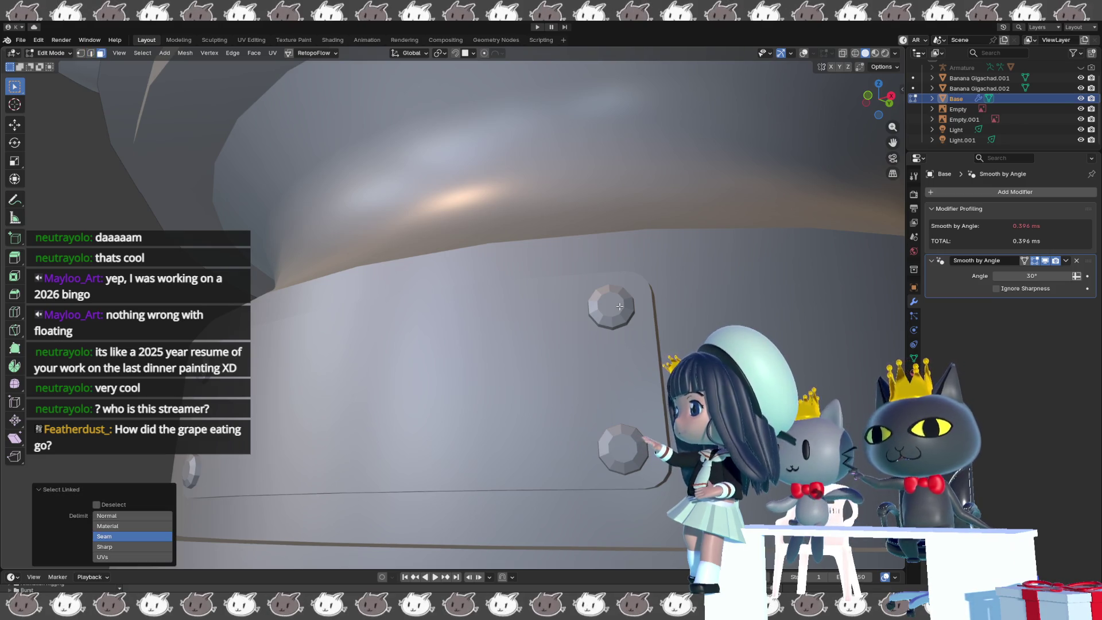
{"action": "key", "text": "shift+alt+z"}
{"action": "right_click", "coordinate": [619, 451]}
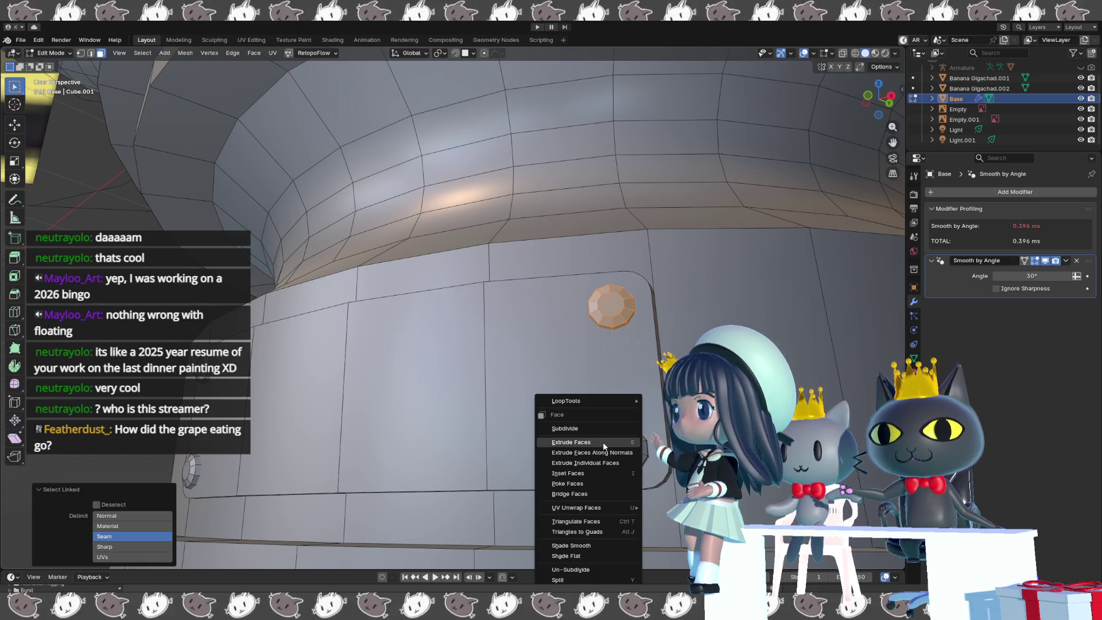
{"action": "key", "text": "Escape"}
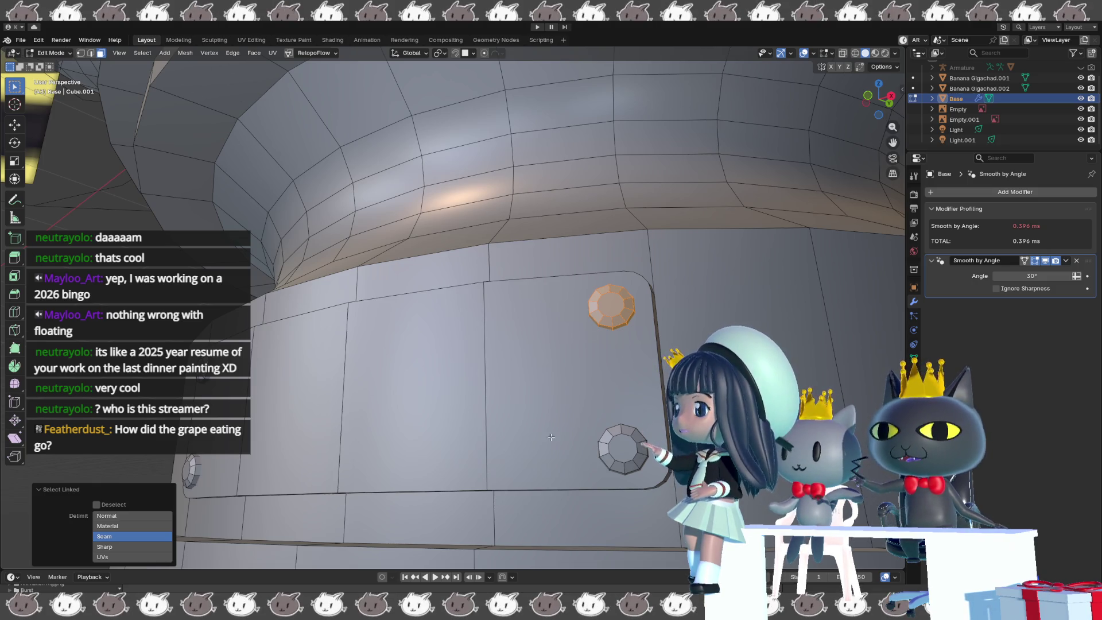
- Add the lower and left bolts to the selection and apply Mesh > Shading > Smooth Faces
{"action": "key", "text": "l"}
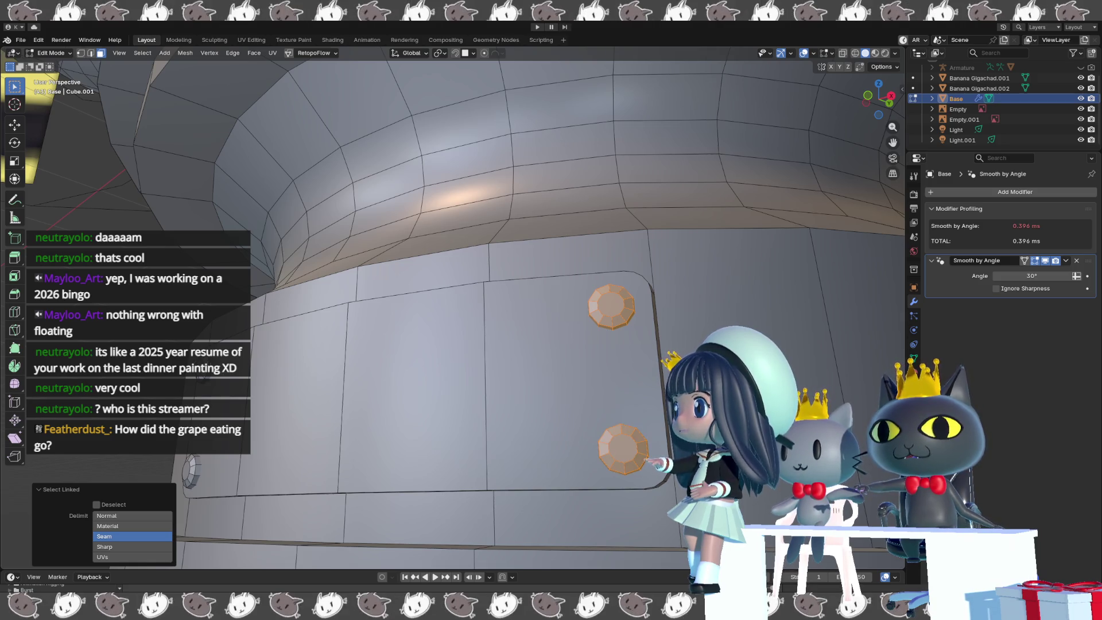
{"action": "key", "text": "l"}
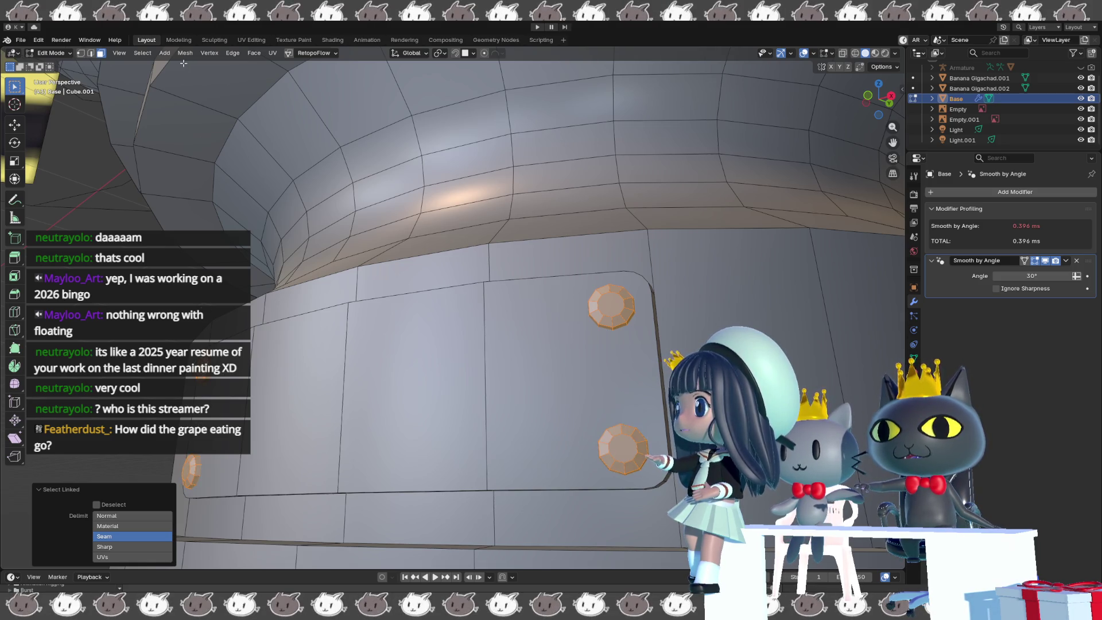
{"action": "left_click", "coordinate": [185, 53]}
{"action": "mouse_move", "coordinate": [228, 261]}
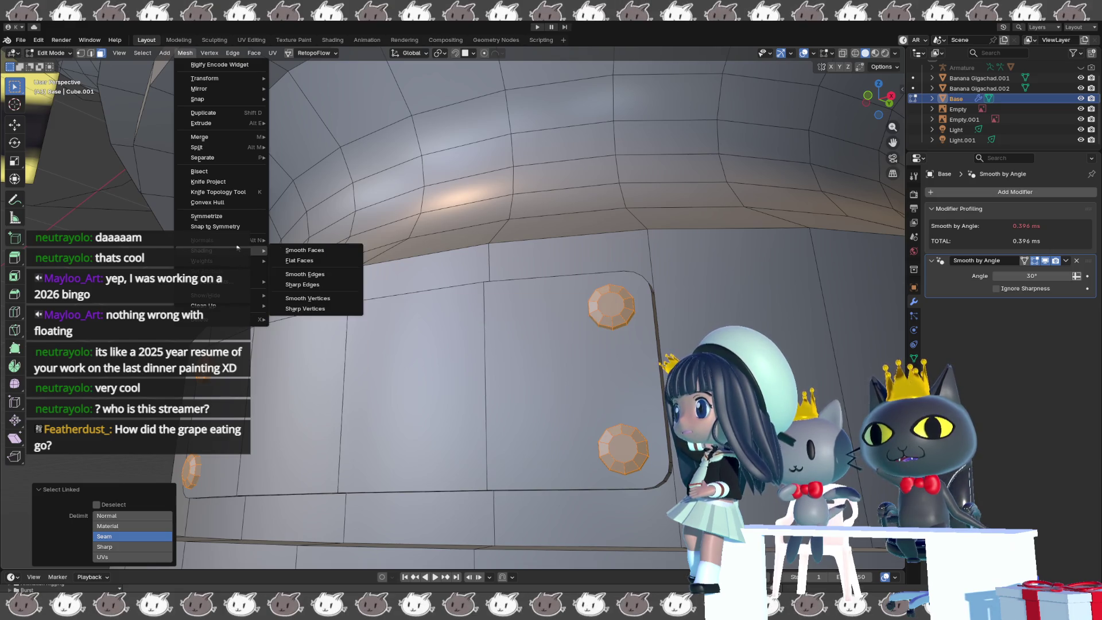
{"action": "mouse_move", "coordinate": [240, 253]}
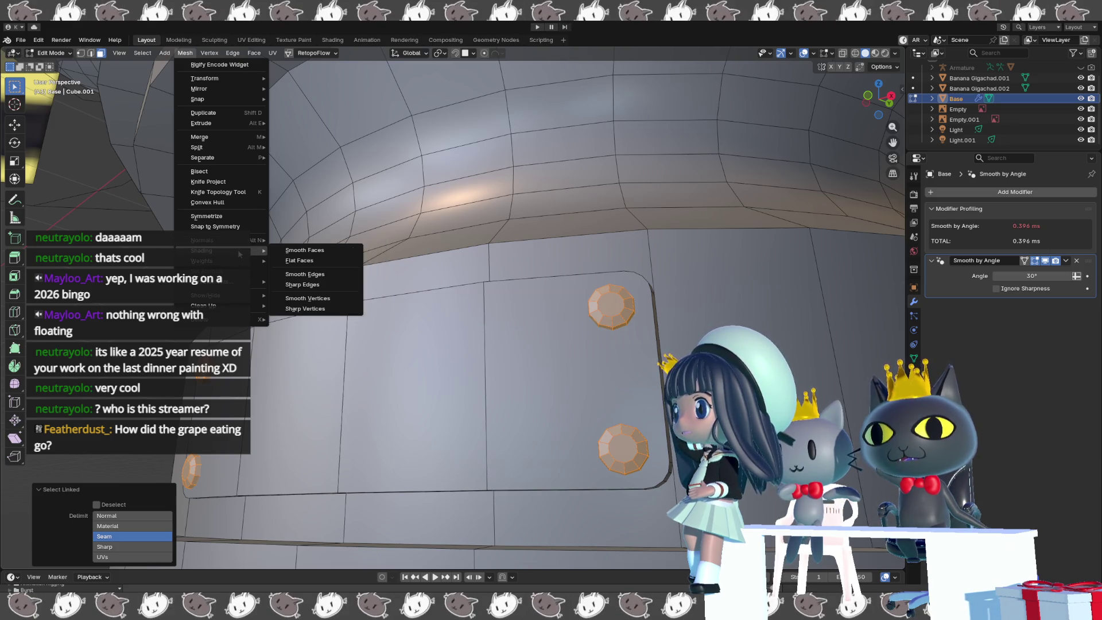
{"action": "left_click", "coordinate": [328, 250]}
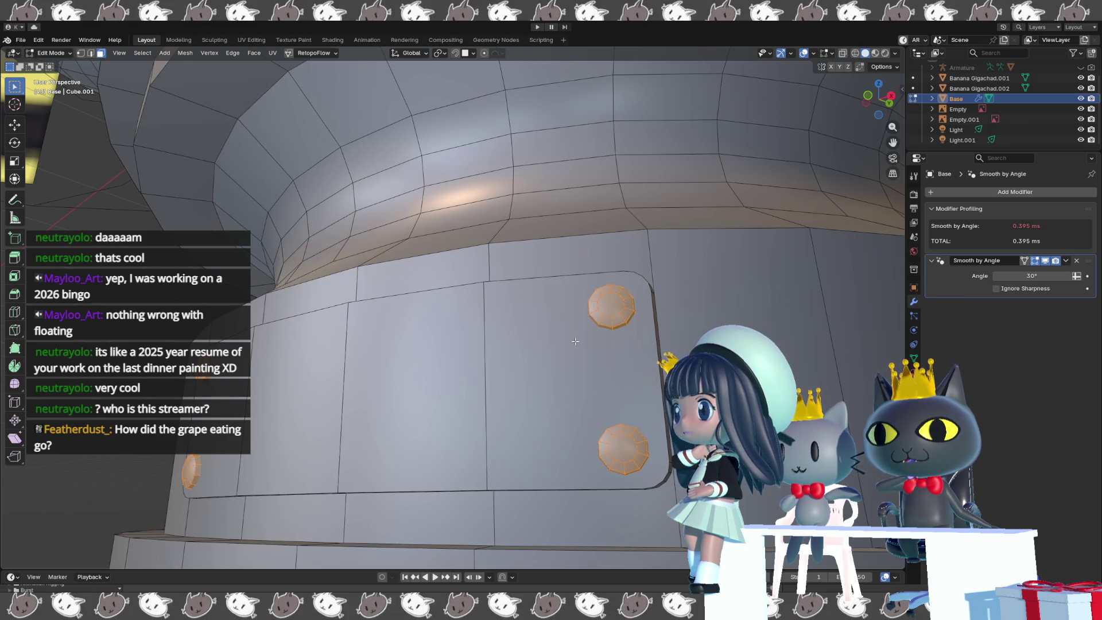
{"action": "left_click", "coordinate": [638, 353]}
{"action": "scroll", "coordinate": [525, 364], "scroll_direction": "down", "scroll_amount": 6}
{"action": "mouse_move", "coordinate": [526, 363]}
{"action": "middle_mouse_down"}
{"action": "mouse_move", "coordinate": [562, 344]}
{"action": "mouse_move", "coordinate": [623, 404]}
{"action": "mouse_move", "coordinate": [550, 427]}
{"action": "middle_mouse_up"}
- Hide overlays and toggle the Smooth by Angle modifier on and off to compare shading
{"action": "key", "text": "shift+alt+z"}
{"action": "scroll", "coordinate": [611, 399], "scroll_direction": "up", "scroll_amount": 3}
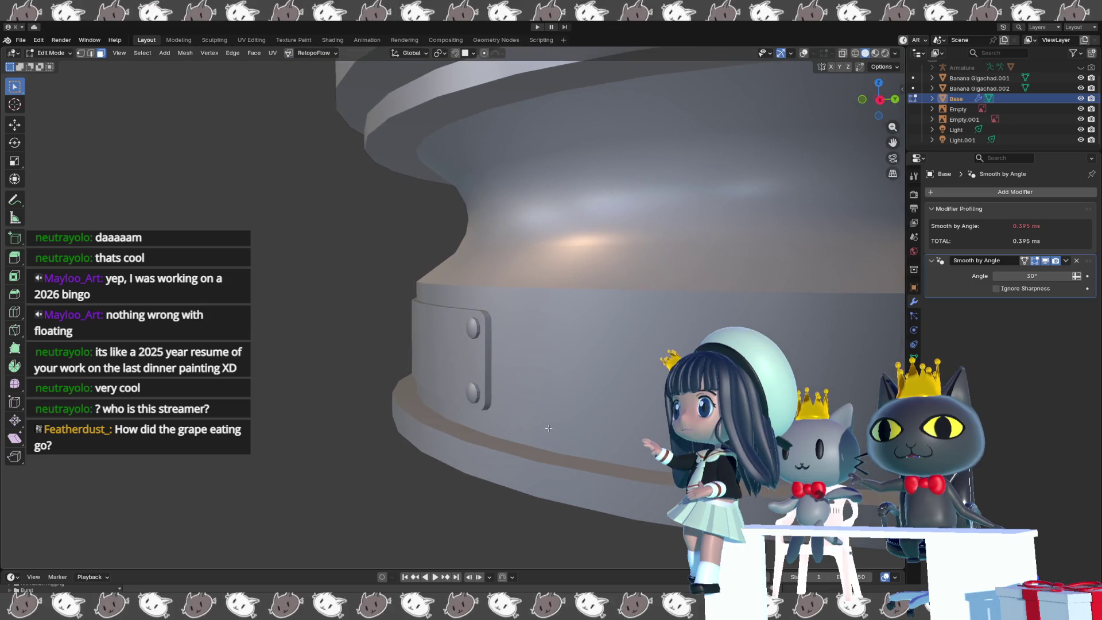
{"action": "scroll", "coordinate": [545, 428], "scroll_direction": "up", "scroll_amount": 5}
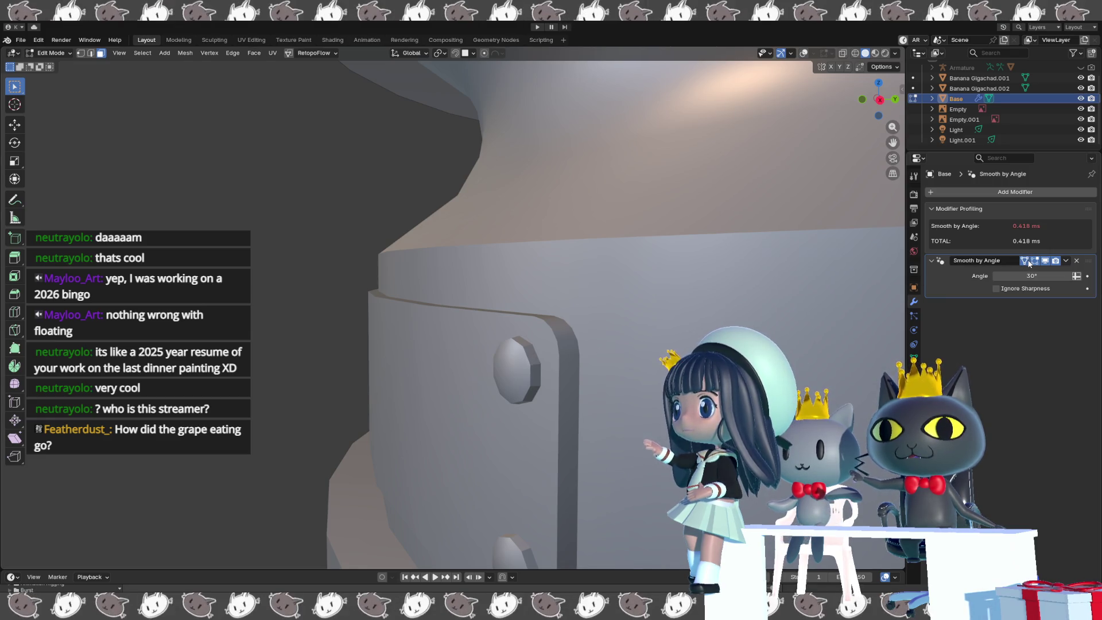
{"action": "middle_click_drag", "start_coordinate": [548, 367], "coordinate": [524, 366]}
{"action": "left_click", "coordinate": [1041, 261]}
{"action": "left_click", "coordinate": [1041, 261]}
{"action": "left_click", "coordinate": [1041, 261]}
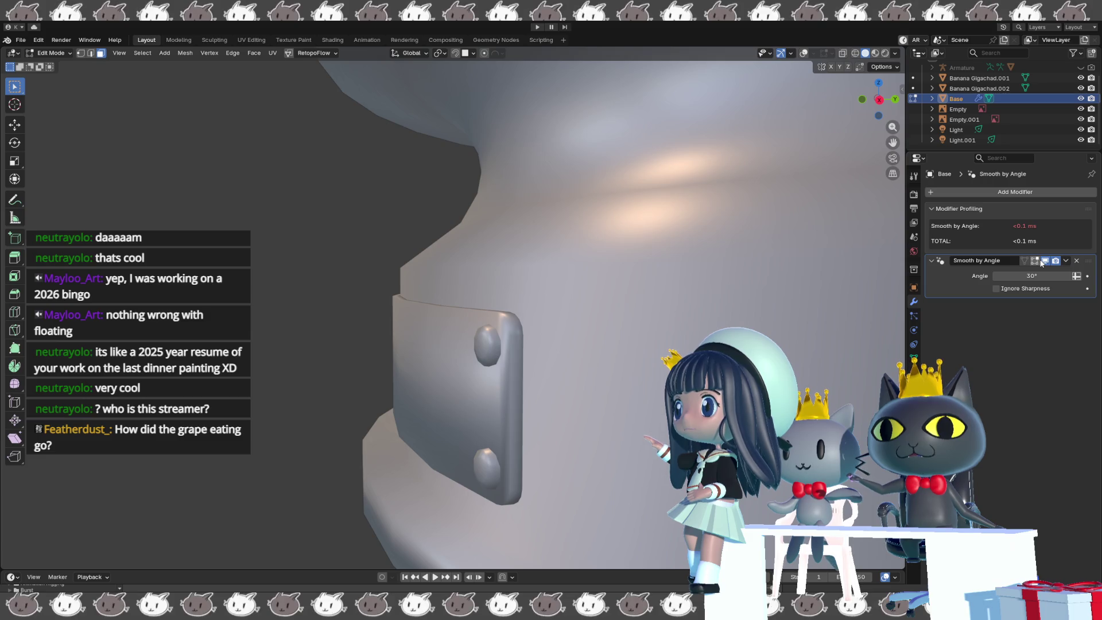
{"action": "left_click", "coordinate": [1041, 261]}
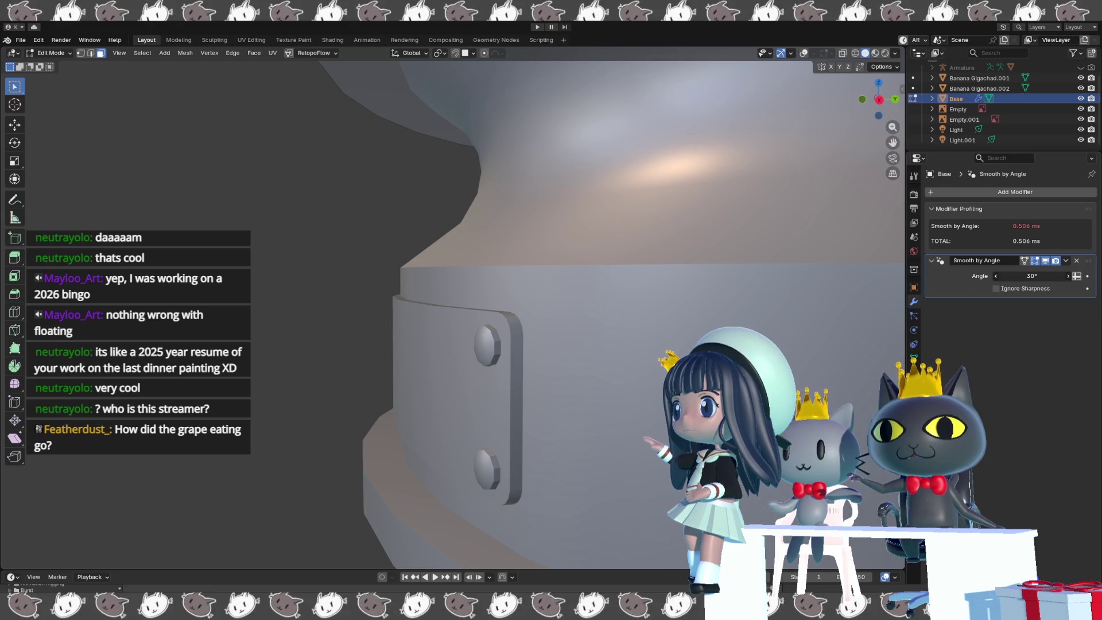
- Set the Smooth by Angle threshold to 43.3°
{"action": "mouse_move", "coordinate": [1031, 276]}
{"action": "left_mouse_down"}
{"action": "mouse_move", "coordinate": [990, 275]}
{"action": "mouse_move", "coordinate": [1060, 276]}
{"action": "left_mouse_up"}
{"action": "scroll", "coordinate": [574, 346], "scroll_direction": "down", "scroll_amount": 5}
{"action": "mouse_move", "coordinate": [551, 344]}
{"action": "middle_mouse_down"}
{"action": "mouse_move", "coordinate": [573, 346]}
{"action": "mouse_move", "coordinate": [472, 365]}
{"action": "mouse_move", "coordinate": [583, 387]}
{"action": "mouse_move", "coordinate": [516, 385]}
{"action": "mouse_move", "coordinate": [583, 374]}
{"action": "mouse_move", "coordinate": [522, 366]}
{"action": "middle_mouse_up"}
{"action": "scroll", "coordinate": [521, 366], "scroll_direction": "up", "scroll_amount": 8}
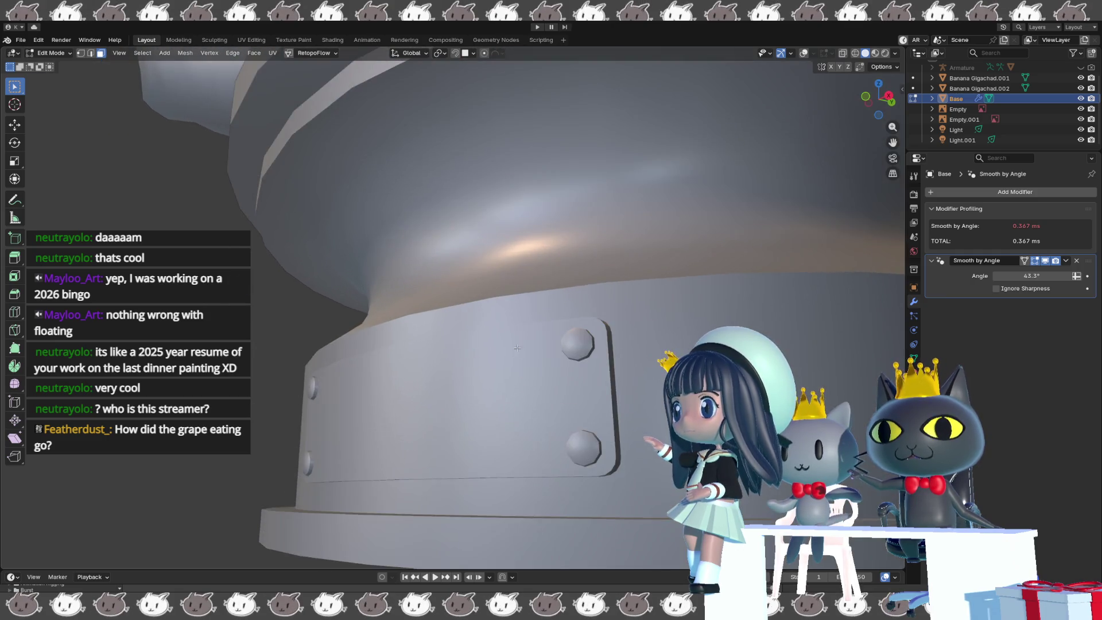
{"action": "scroll", "coordinate": [501, 368], "scroll_direction": "down", "scroll_amount": 6}
{"action": "key", "text": "shift+alt+z"}
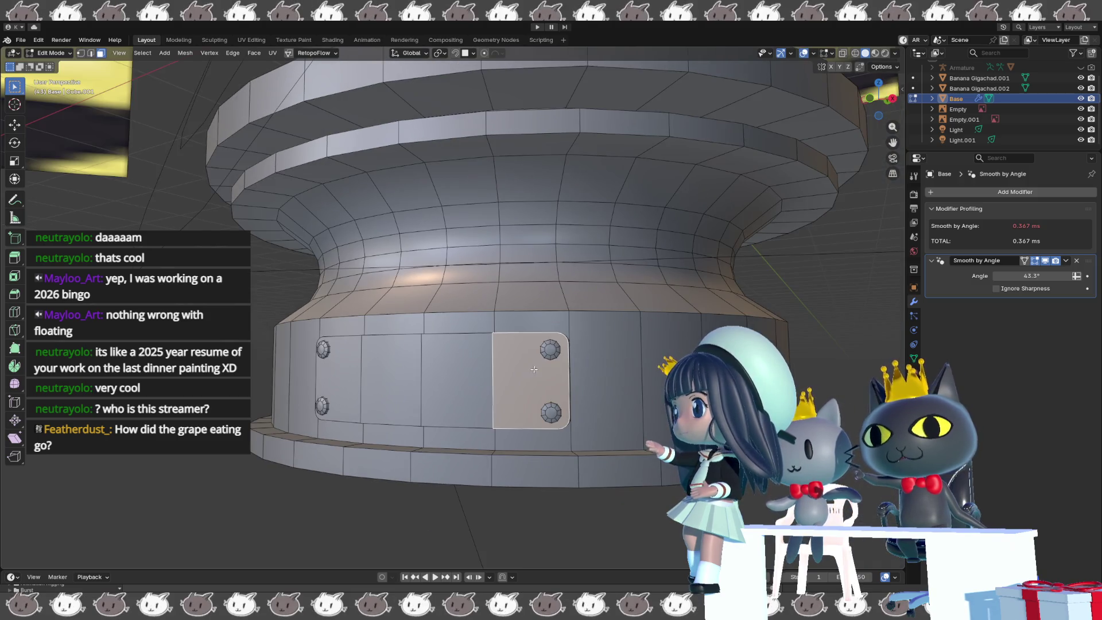
- Select the plaque's left face and orbit out to review the whole bolted base and bust
{"action": "left_click", "coordinate": [352, 376]}
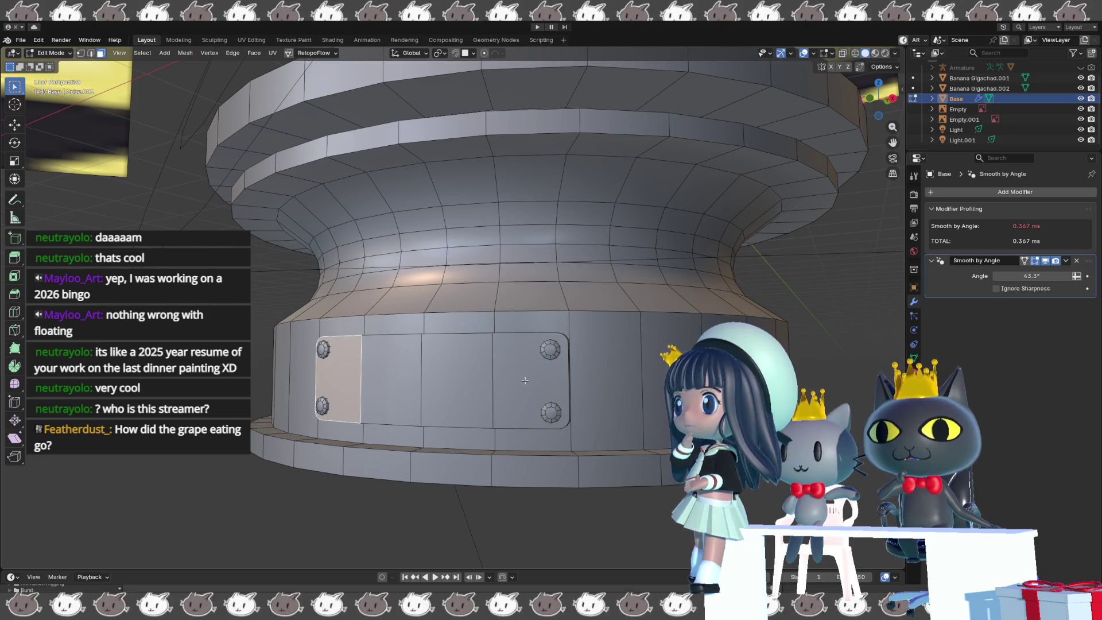
{"action": "middle_click_drag", "start_coordinate": [517, 383], "coordinate": [518, 394]}
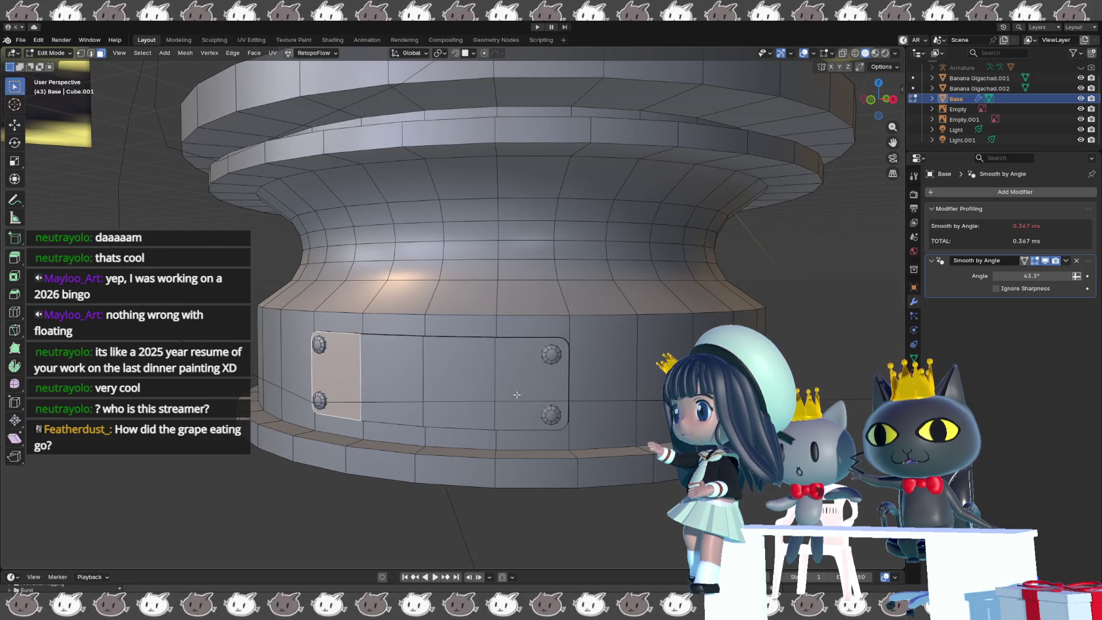
{"action": "scroll", "coordinate": [482, 402], "scroll_direction": "up", "scroll_amount": 2}
{"action": "scroll", "coordinate": [434, 408], "scroll_direction": "up", "scroll_amount": 2}
{"action": "scroll", "coordinate": [434, 408], "scroll_direction": "down", "scroll_amount": 4}
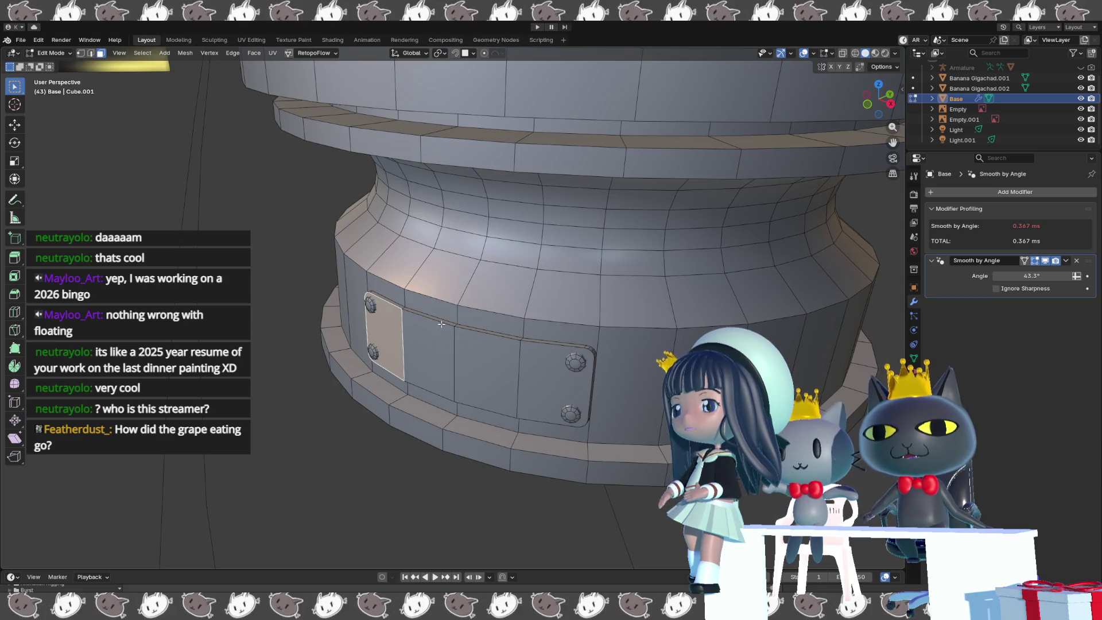
{"action": "scroll", "coordinate": [441, 324], "scroll_direction": "down", "scroll_amount": 3}
{"action": "mouse_move", "coordinate": [441, 324]}
{"action": "middle_mouse_down"}
{"action": "mouse_move", "coordinate": [503, 333]}
{"action": "mouse_move", "coordinate": [559, 310]}
{"action": "middle_mouse_up"}
{"action": "middle_click_drag", "start_coordinate": [596, 375], "coordinate": [473, 375]}
{"action": "scroll", "coordinate": [462, 372], "scroll_direction": "down", "scroll_amount": 5}
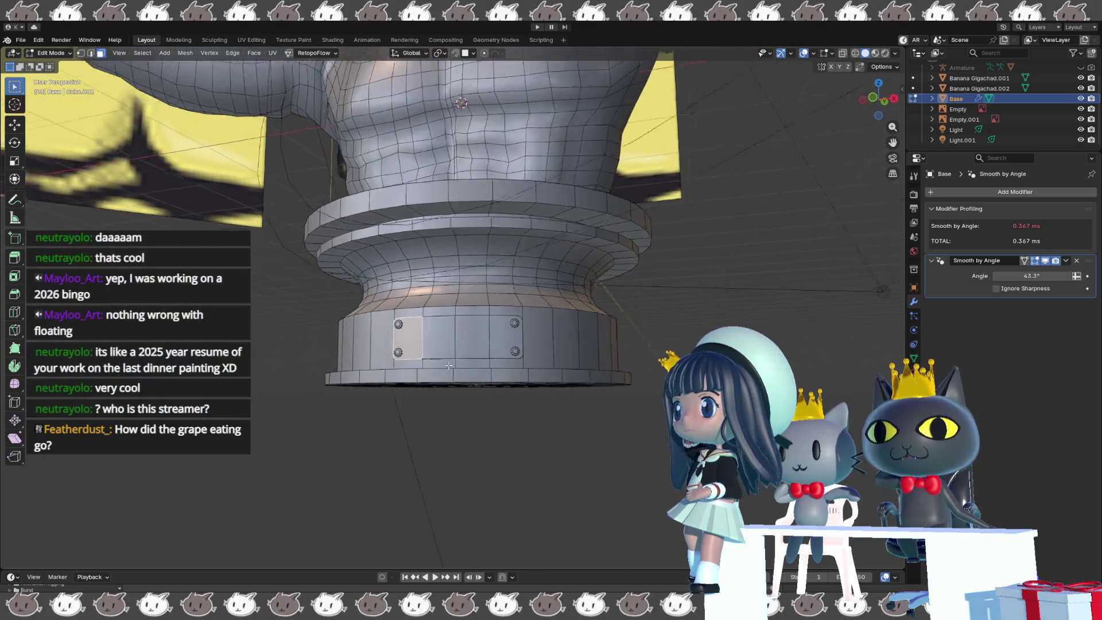
{"action": "middle_click_drag", "start_coordinate": [411, 388], "coordinate": [413, 398]}
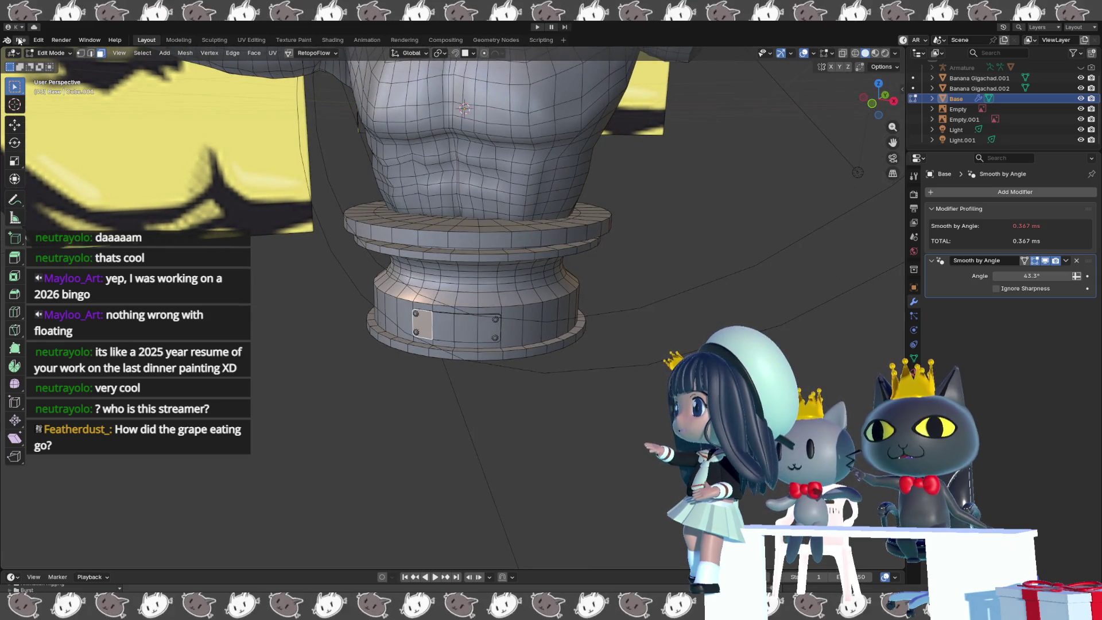
{"action": "left_click", "coordinate": [50, 53]}
{"action": "middle_click_drag", "start_coordinate": [174, 248], "coordinate": [299, 337]}
{"action": "key", "text": "shift+a"}
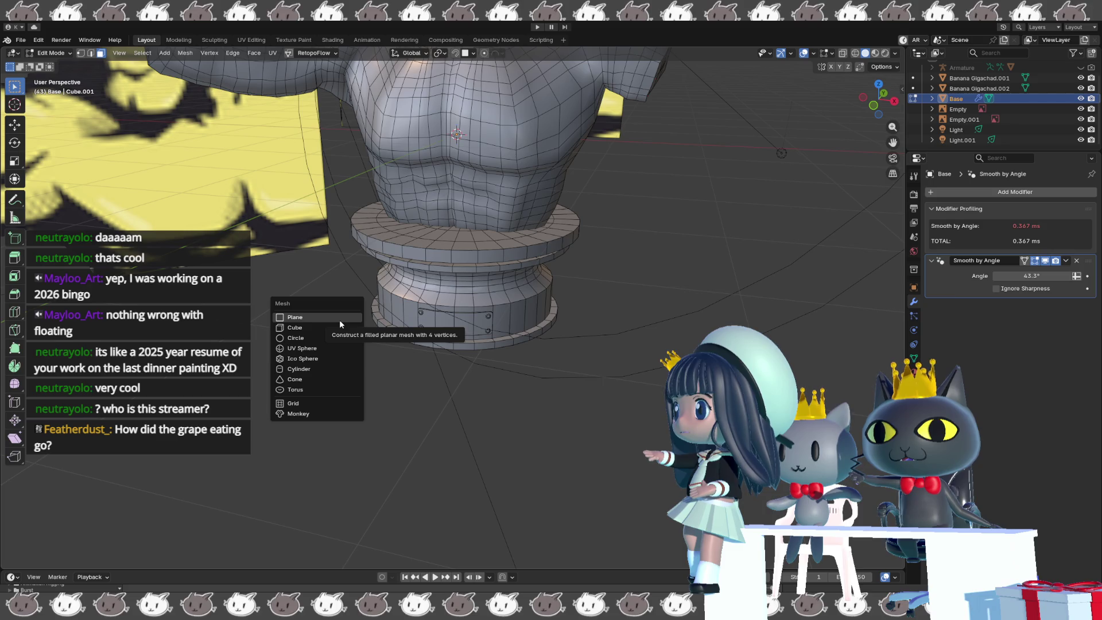
- Add a Text object in Object Mode, erase its default text and type 'B'
{"action": "key", "text": "Escape"}
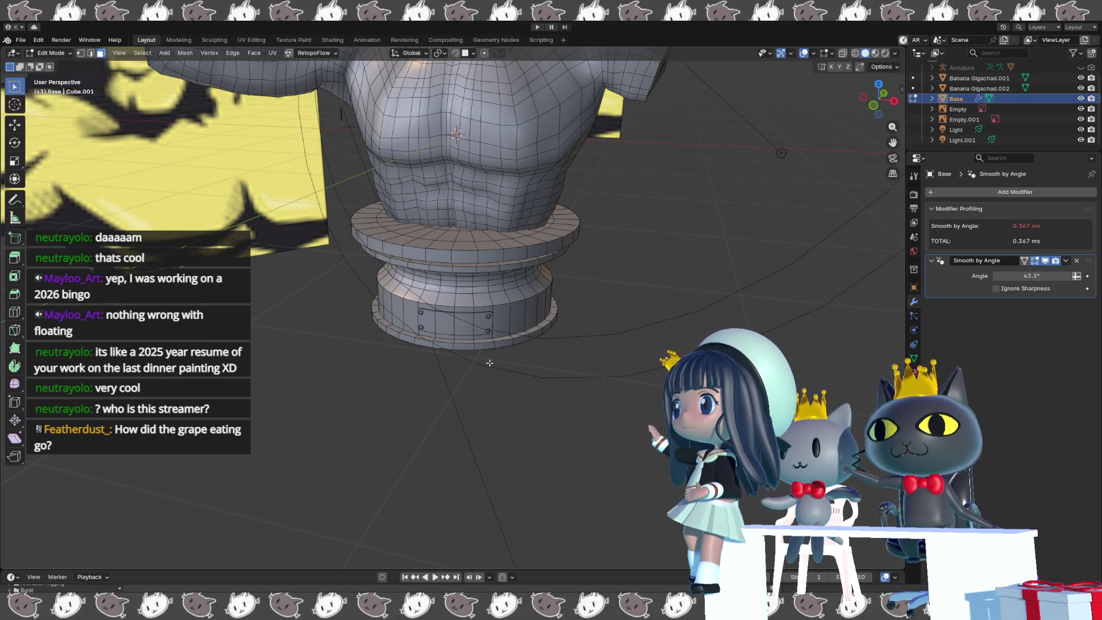
{"action": "key", "text": "Tab"}
{"action": "key", "text": "shift+a"}
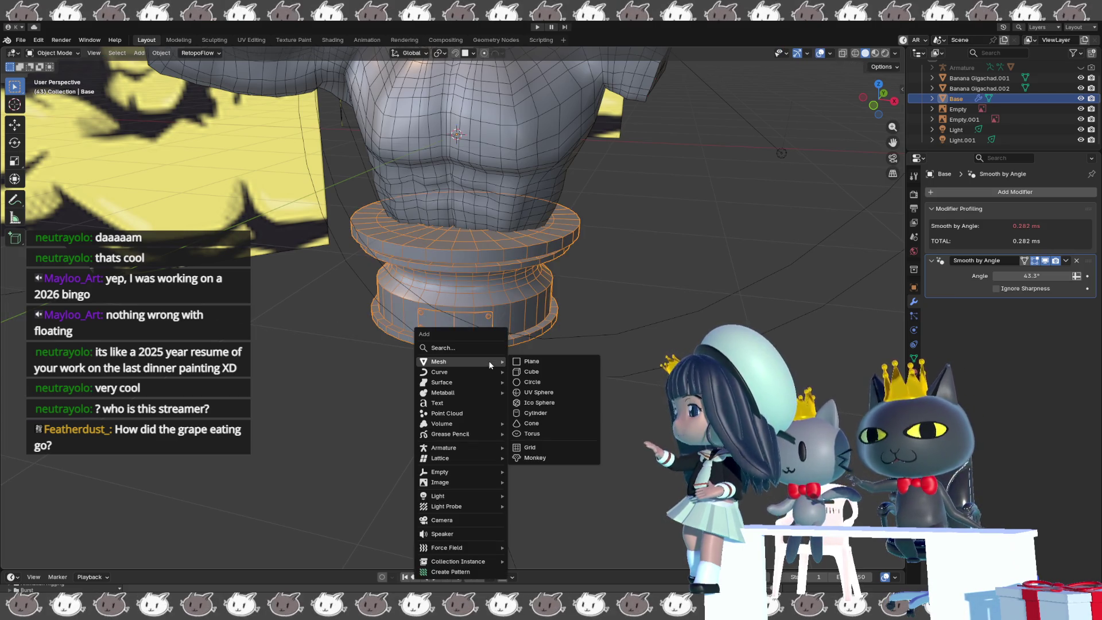
{"action": "left_click", "coordinate": [473, 404]}
{"action": "scroll", "coordinate": [472, 404], "scroll_direction": "down", "scroll_amount": 3}
{"action": "middle_click_drag", "start_coordinate": [473, 404], "coordinate": [481, 354]}
{"action": "key", "text": "Tab"}
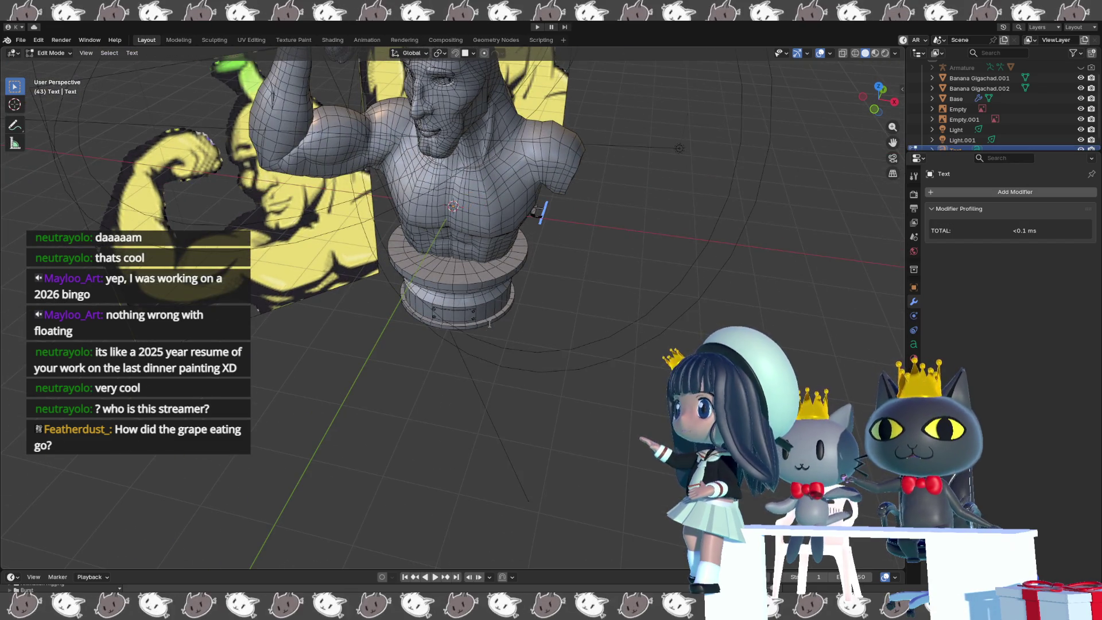
{"action": "key", "text": "BackSpace"}
{"action": "key", "text": "BackSpace"}
{"action": "key", "text": "BackSpace"}
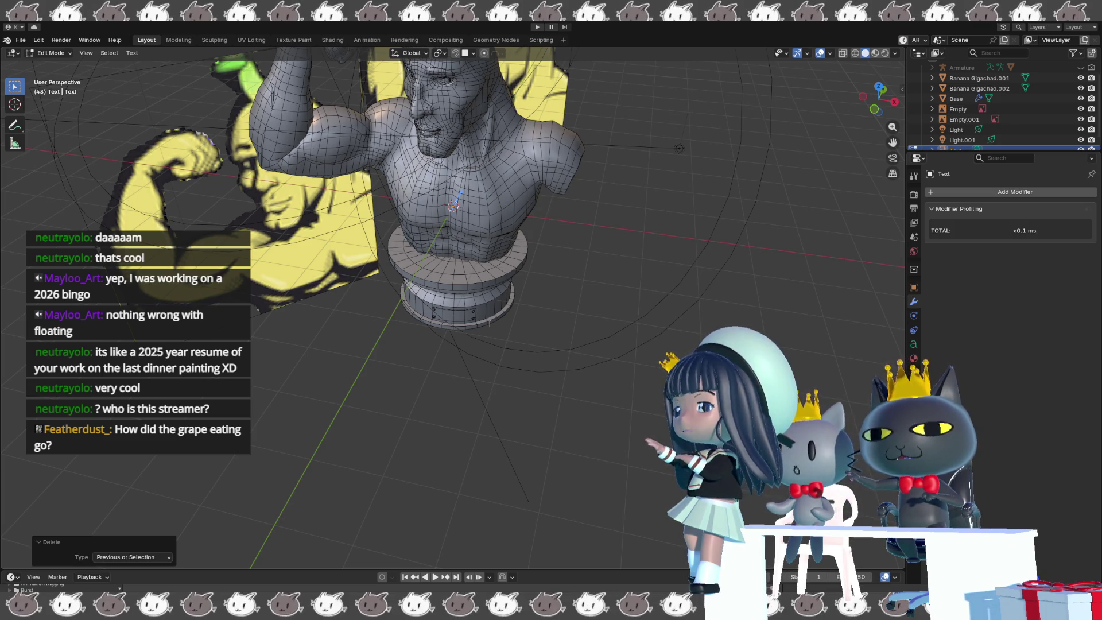
{"action": "type", "text": "B"}
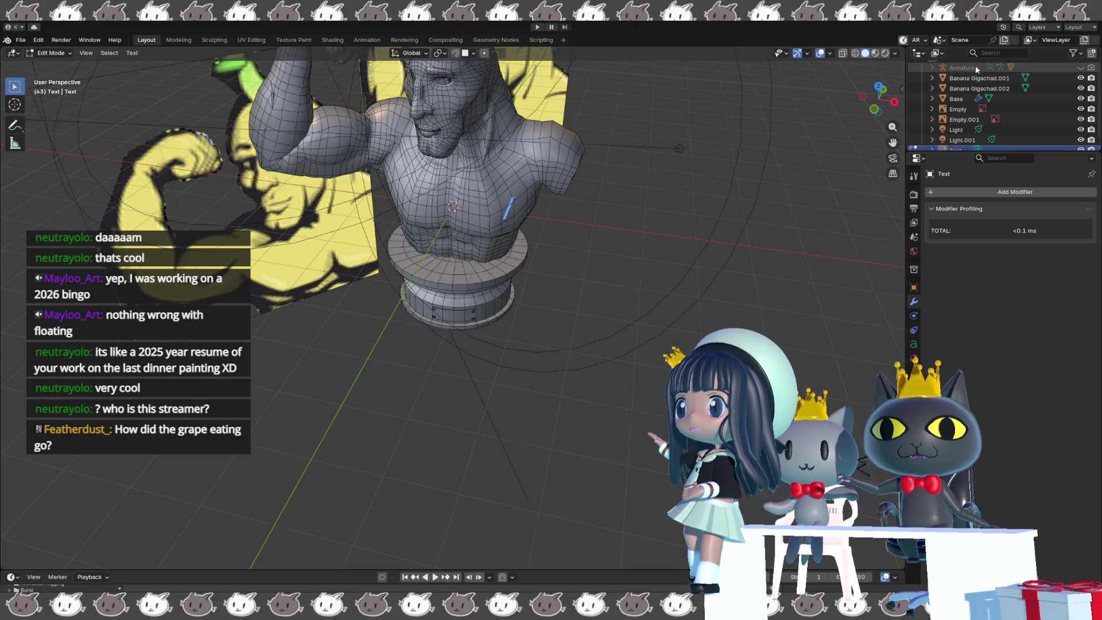
{"action": "left_click", "coordinate": [1080, 78]}
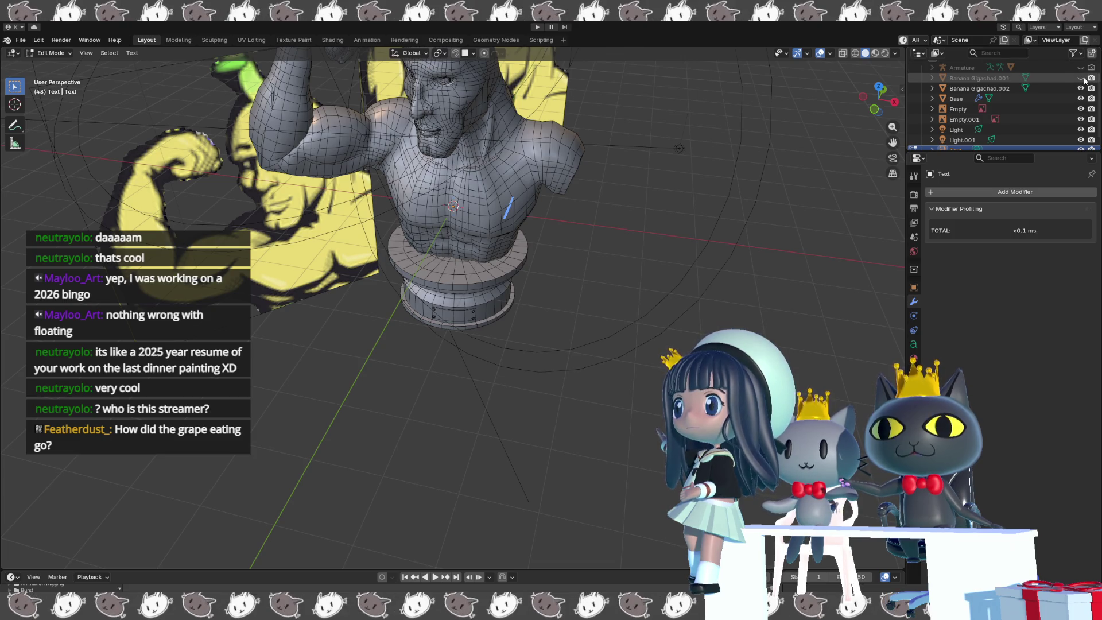
- Toggle the .001 and .002 parts' visibility, leaving them and the Base pedestal hidden
{"action": "left_click", "coordinate": [1081, 88]}
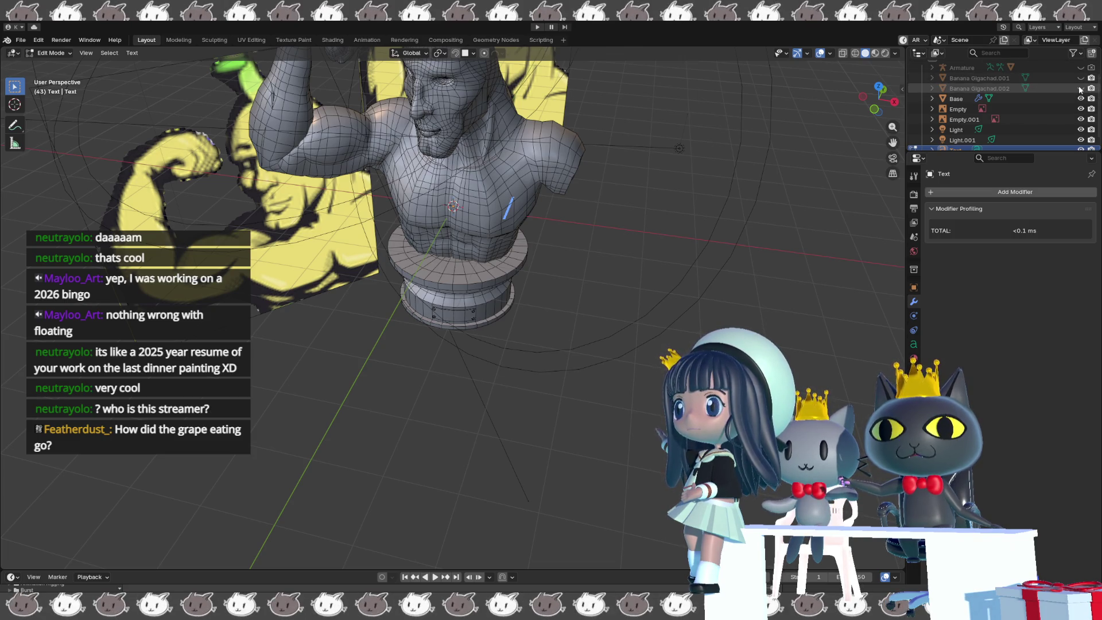
{"action": "left_click", "coordinate": [1079, 78]}
{"action": "left_click", "coordinate": [1080, 88]}
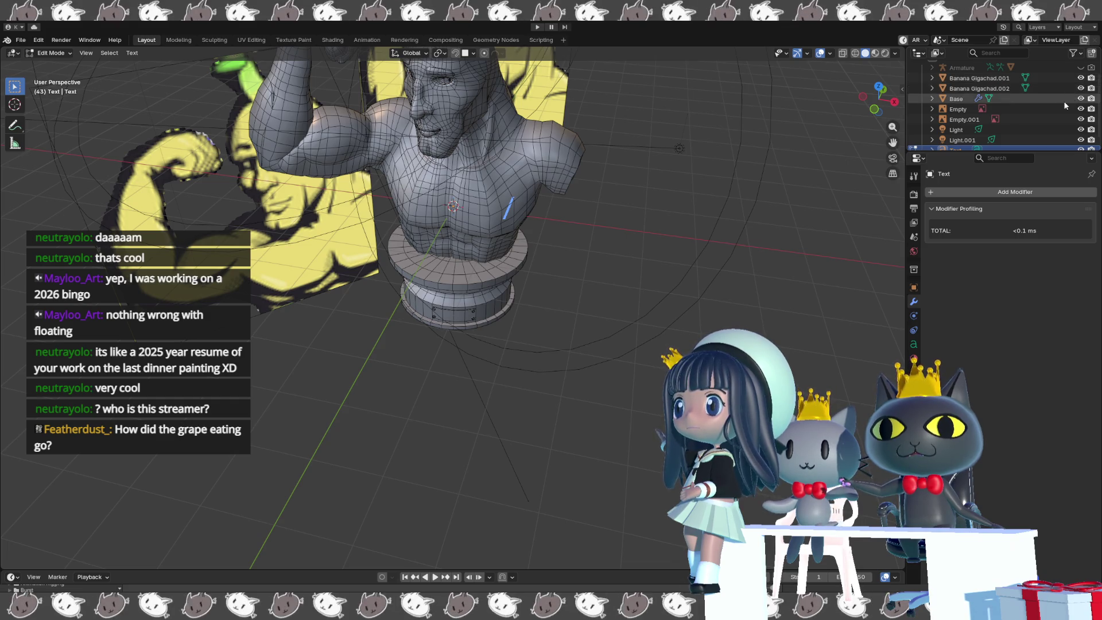
{"action": "scroll", "coordinate": [1079, 90], "scroll_direction": "down", "scroll_amount": 1}
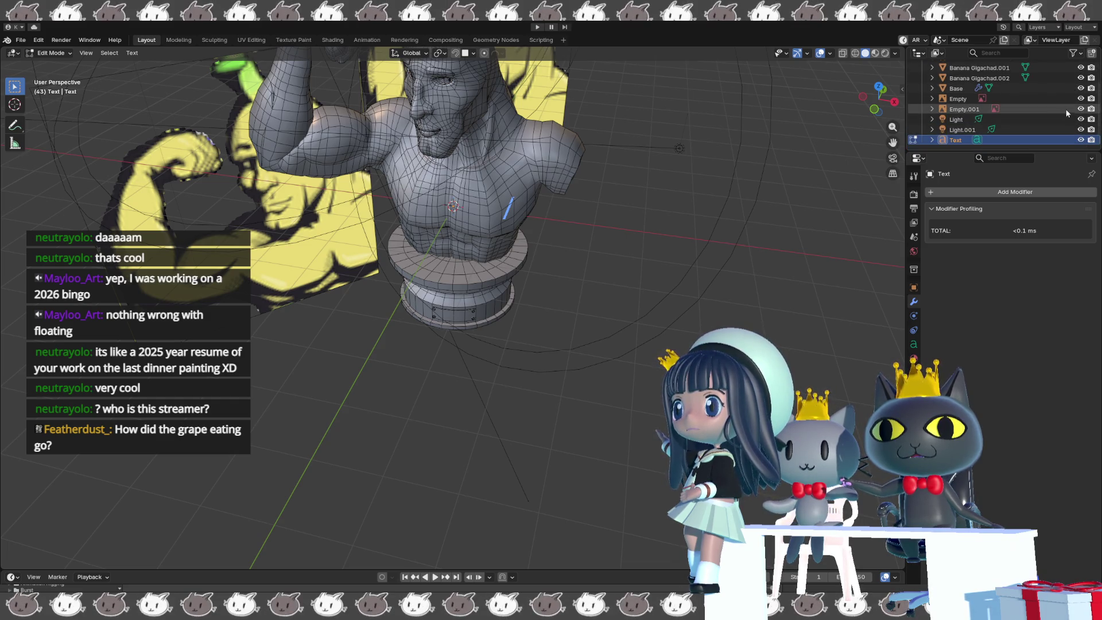
{"action": "scroll", "coordinate": [1076, 106], "scroll_direction": "up", "scroll_amount": 3}
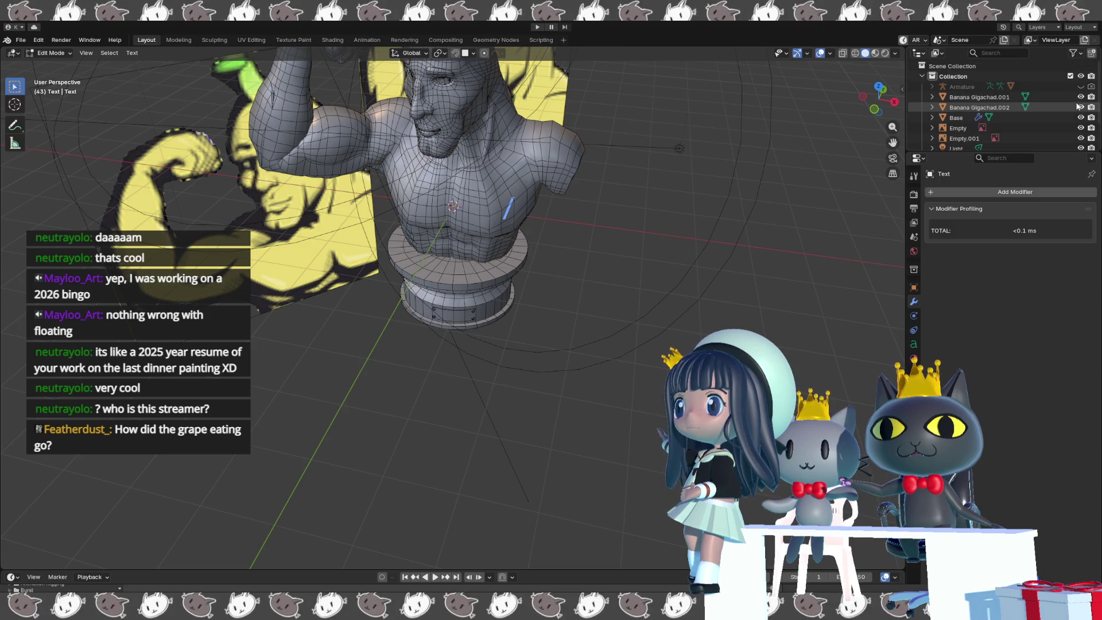
{"action": "left_click", "coordinate": [1078, 97]}
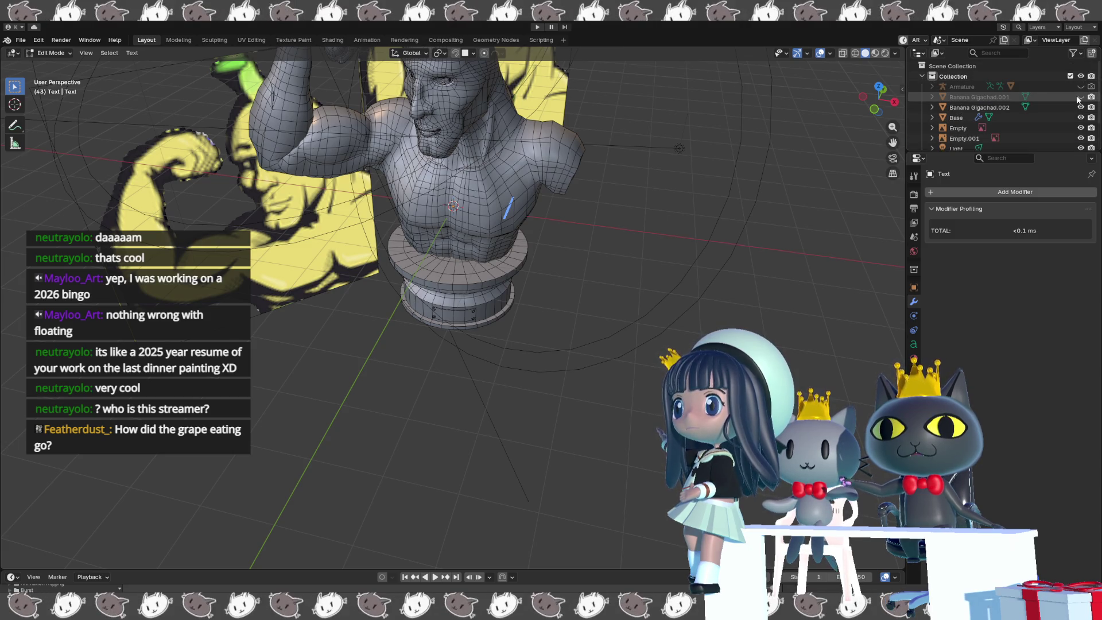
{"action": "left_click", "coordinate": [1078, 107]}
{"action": "left_click", "coordinate": [1079, 117]}
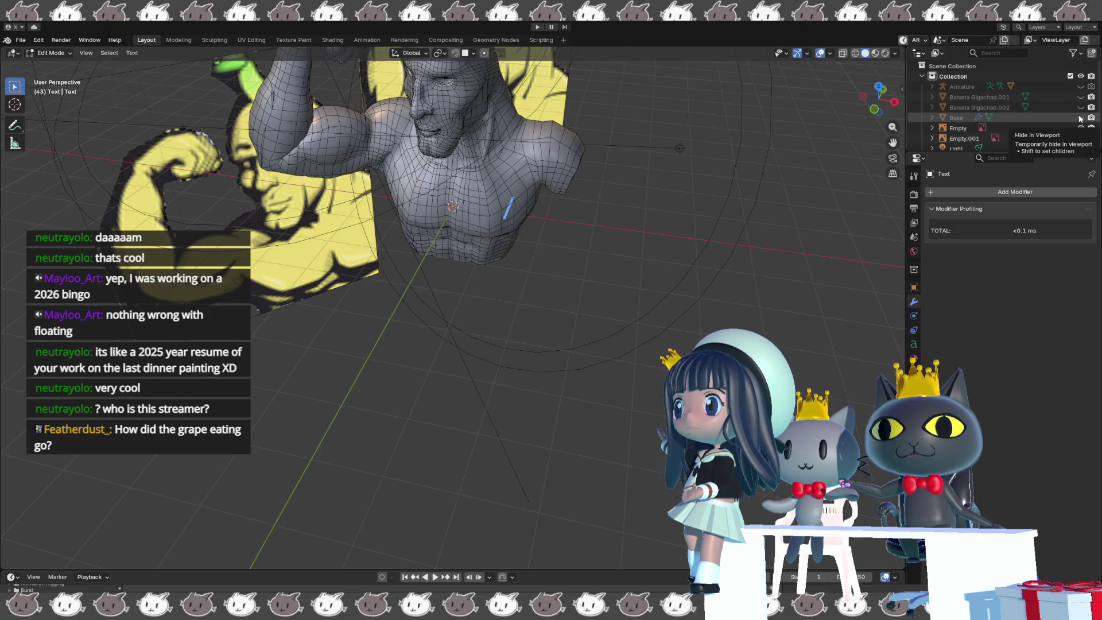
- Hide the main Banana Gigachad mesh and unhide its .001 and .002 parts
{"action": "scroll", "coordinate": [1009, 109], "scroll_direction": "up", "scroll_amount": 3}
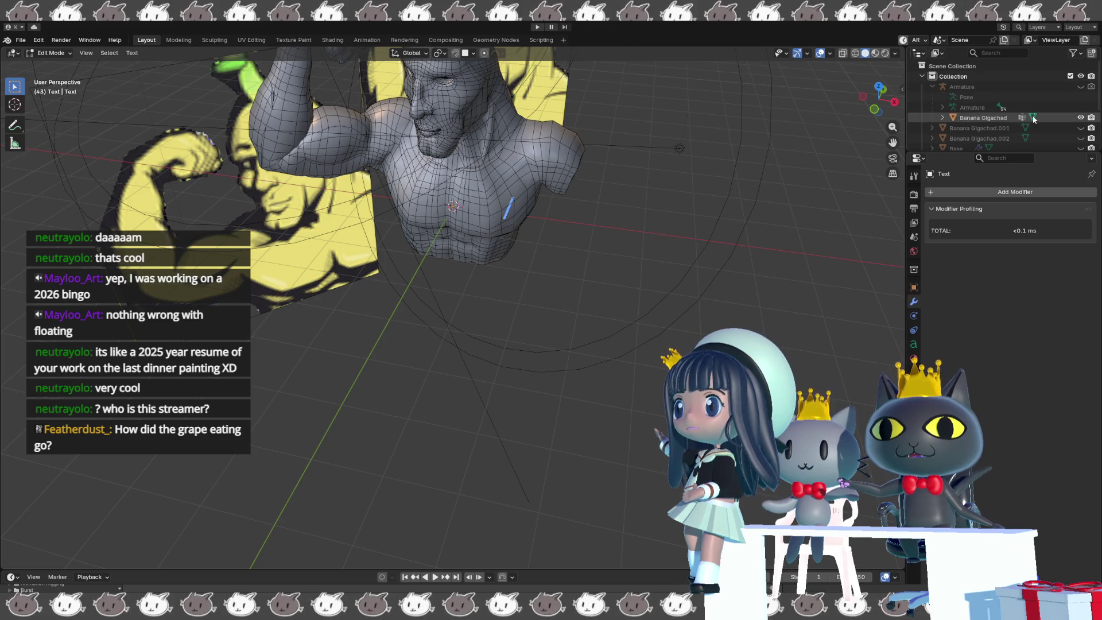
{"action": "left_click", "coordinate": [1079, 117]}
{"action": "left_click", "coordinate": [1079, 128]}
{"action": "left_click", "coordinate": [1079, 138]}
{"action": "middle_click_drag", "start_coordinate": [629, 153], "coordinate": [522, 244]}
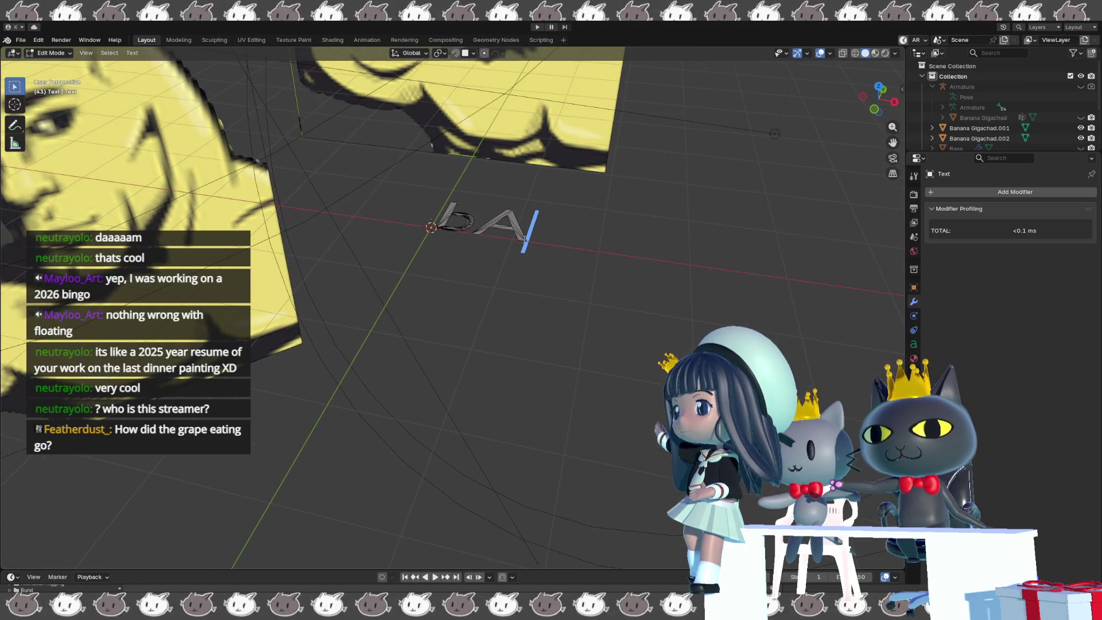
- Type the 'BANANA GIGACHAD' title into the text object, trim leading spaces, and exit edit mode
{"action": "type", "text": "l"}
{"action": "key", "text": "BackSpace"}
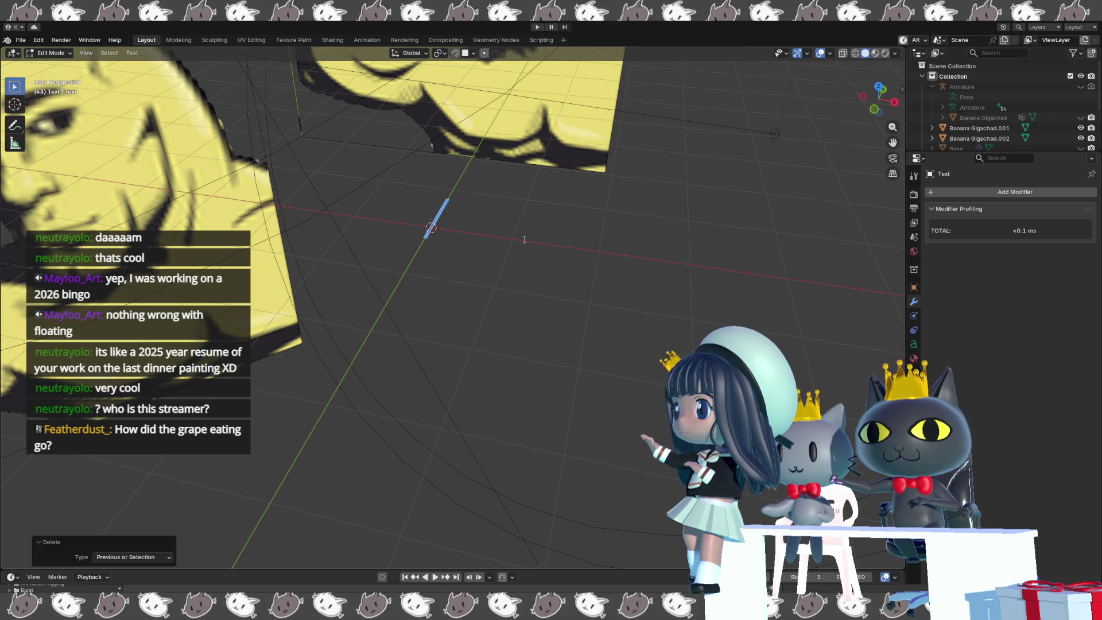
{"action": "type", "text": "B"}
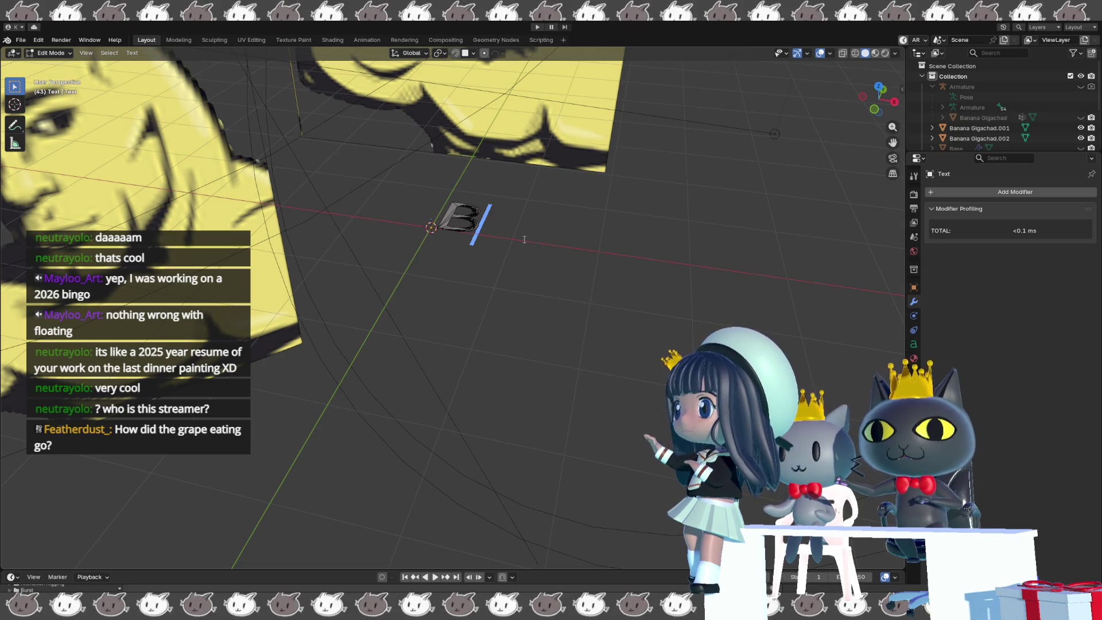
{"action": "type", "text": "aana"}
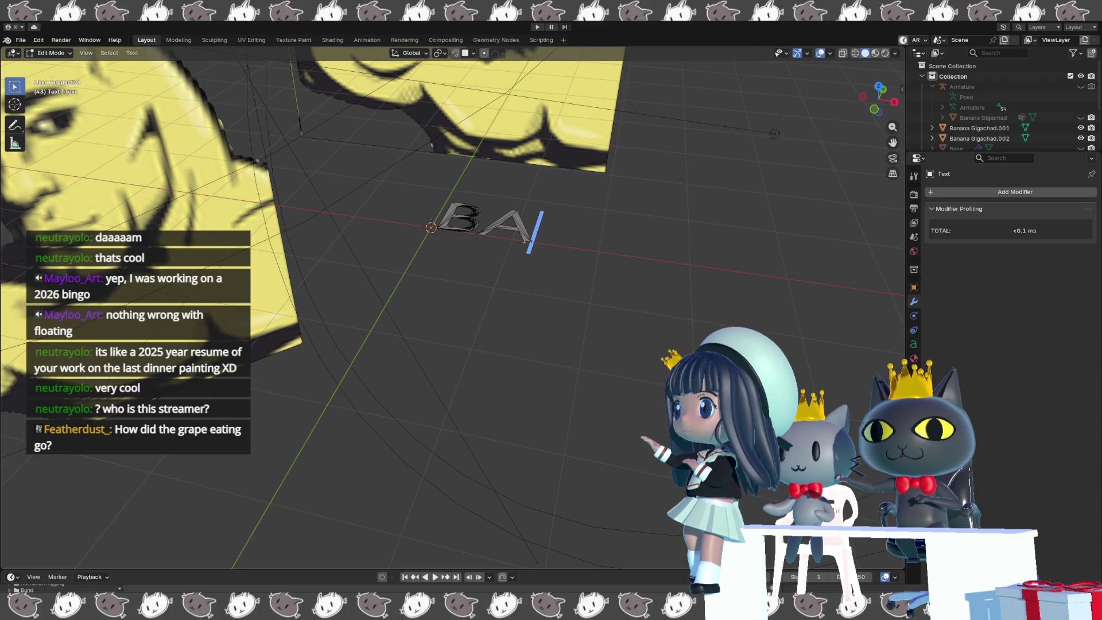
{"action": "type", "text": "na G"}
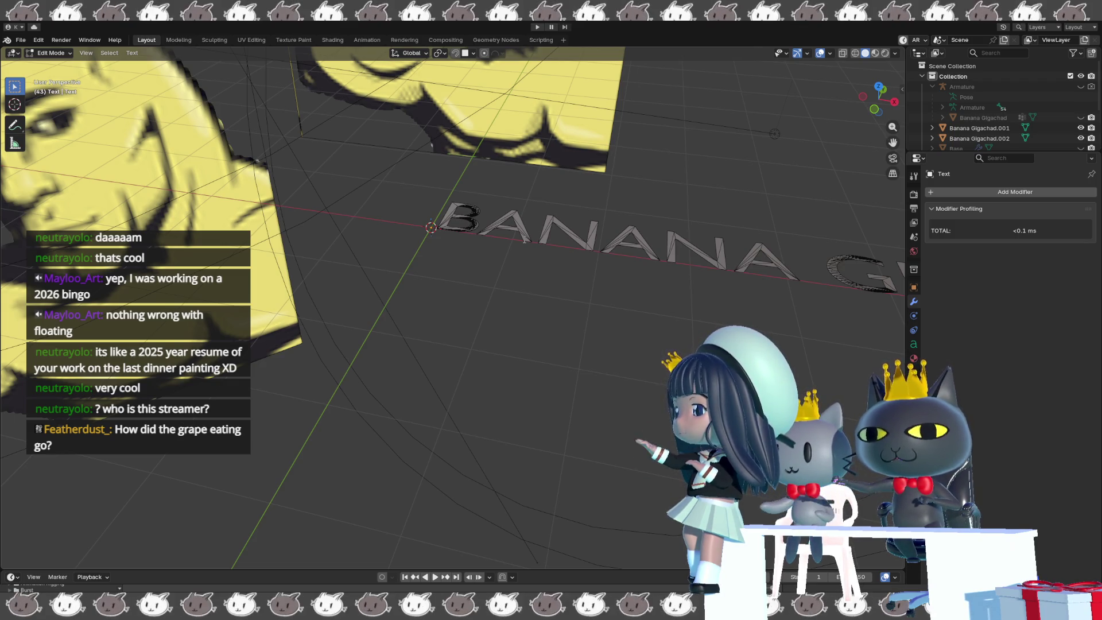
{"action": "scroll", "coordinate": [614, 257], "scroll_direction": "down", "scroll_amount": 4}
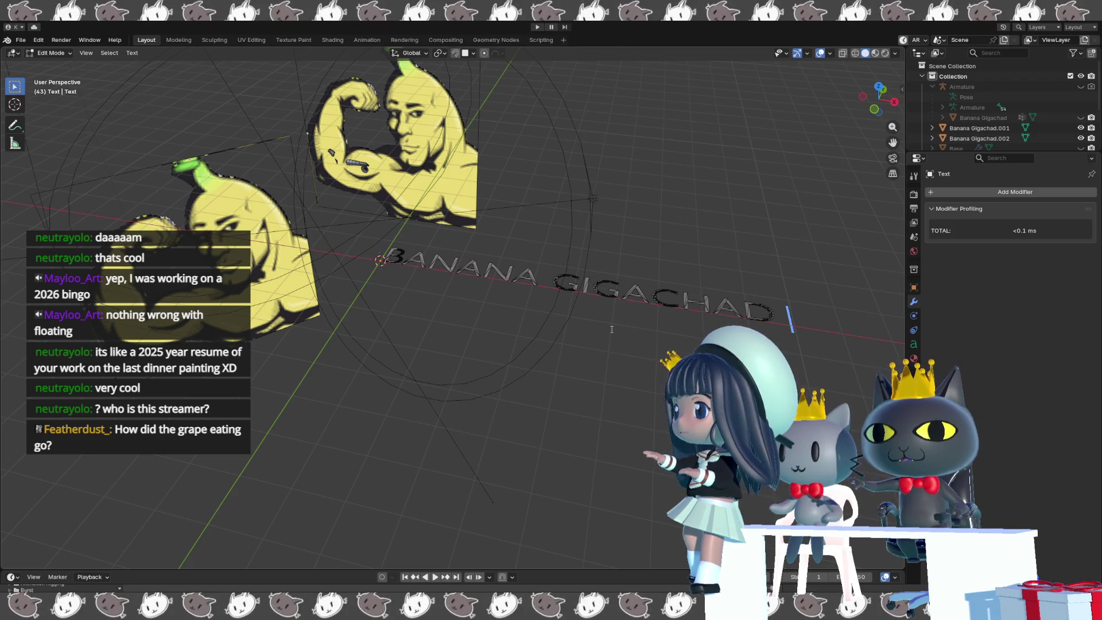
{"action": "key", "text": "Home"}
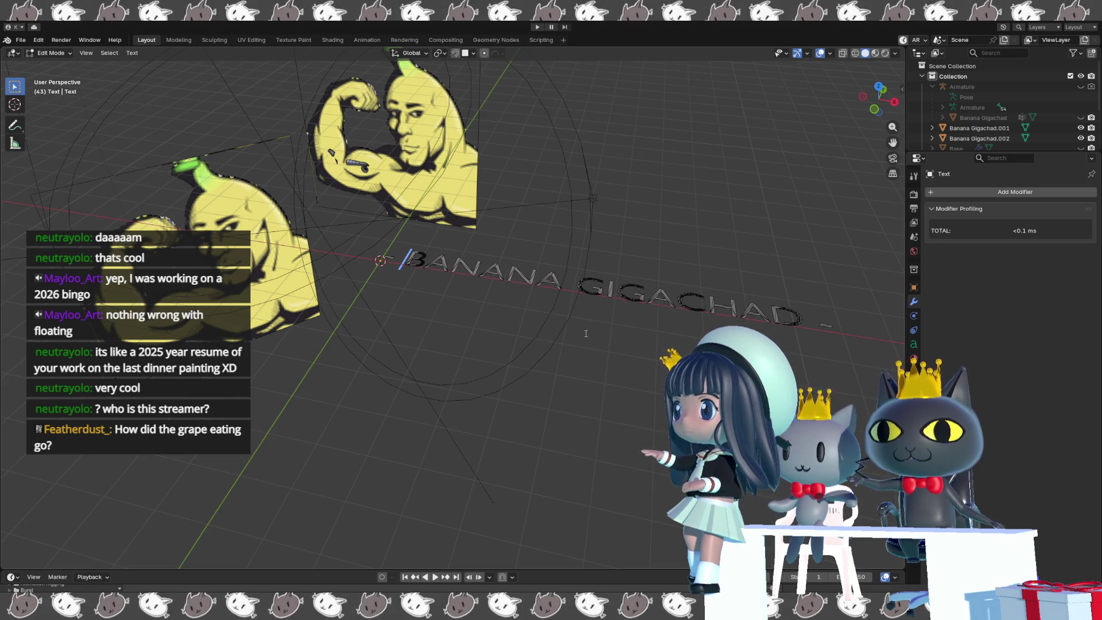
{"action": "key", "text": "BackSpace"}
{"action": "key", "text": "BackSpace"}
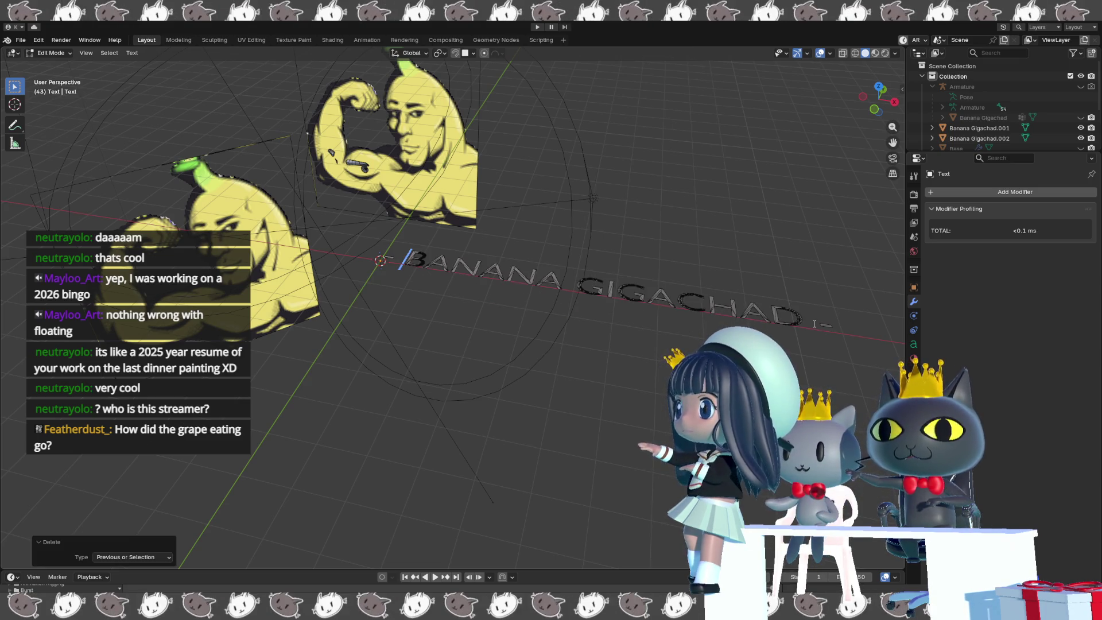
{"action": "key", "text": "Tab"}
{"action": "scroll", "coordinate": [481, 344], "scroll_direction": "up", "scroll_amount": 6}
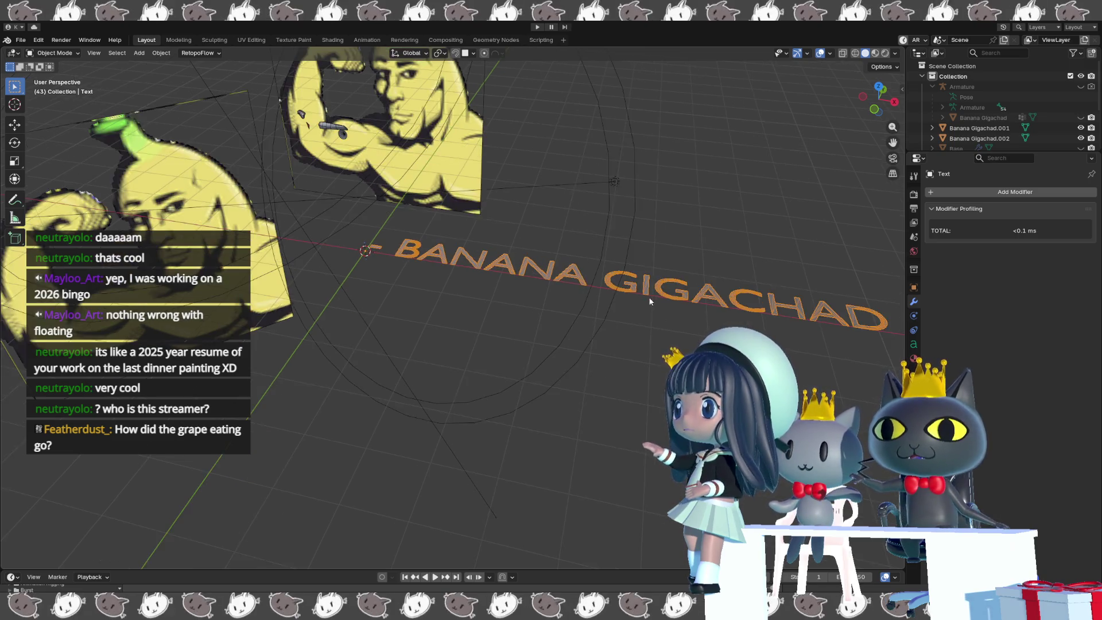
- Convert the BANANA GIGACHAD text object to a mesh
{"action": "mouse_move", "coordinate": [481, 361]}
{"action": "middle_mouse_down"}
{"action": "mouse_move", "coordinate": [420, 356]}
{"action": "mouse_move", "coordinate": [418, 367]}
{"action": "middle_mouse_up"}
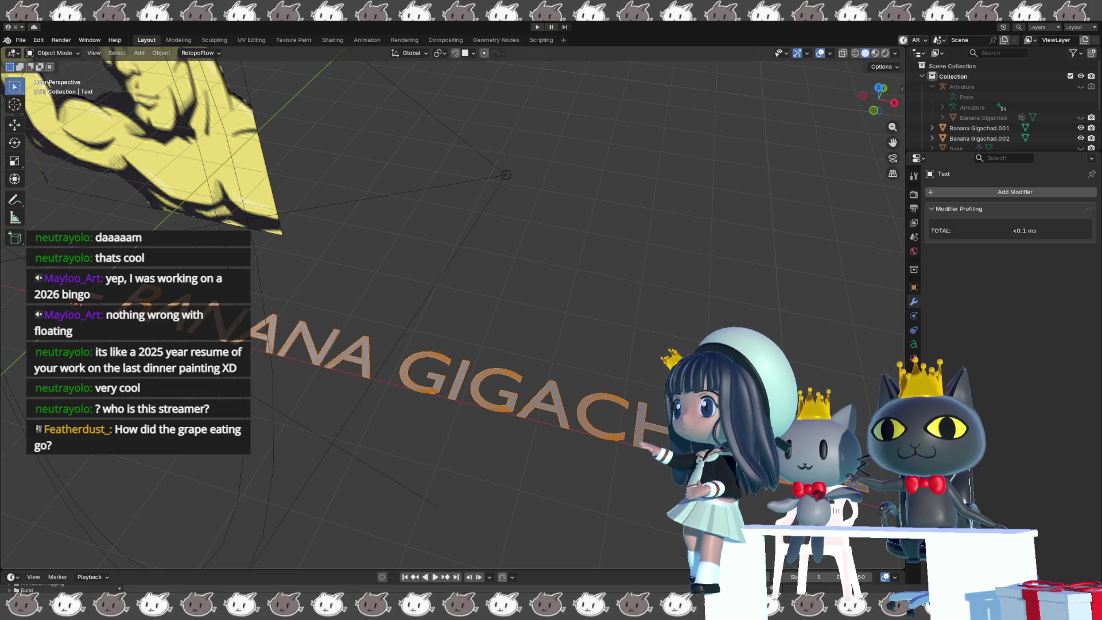
{"action": "right_click", "coordinate": [641, 414]}
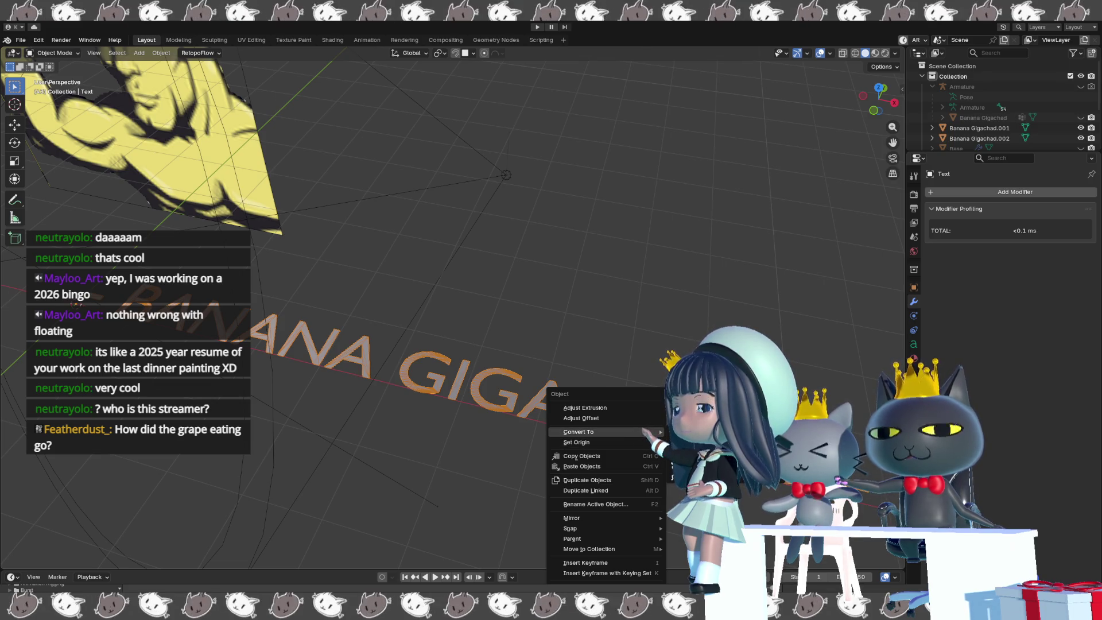
{"action": "left_click", "coordinate": [913, 346]}
{"action": "right_click", "coordinate": [504, 404]}
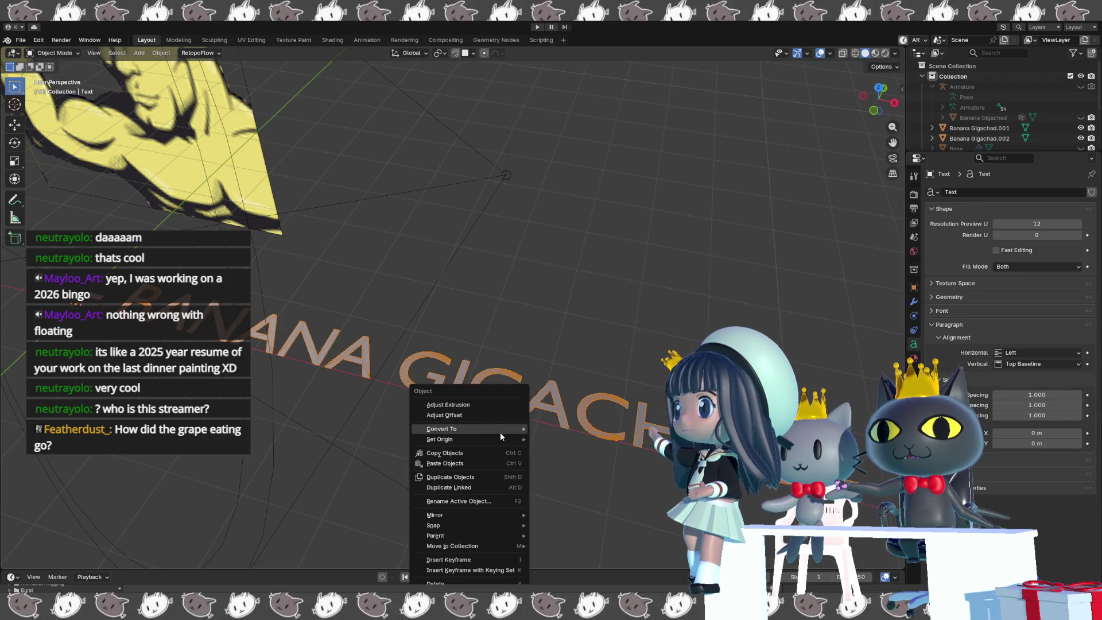
{"action": "mouse_move", "coordinate": [501, 432]}
{"action": "left_click", "coordinate": [545, 440]}
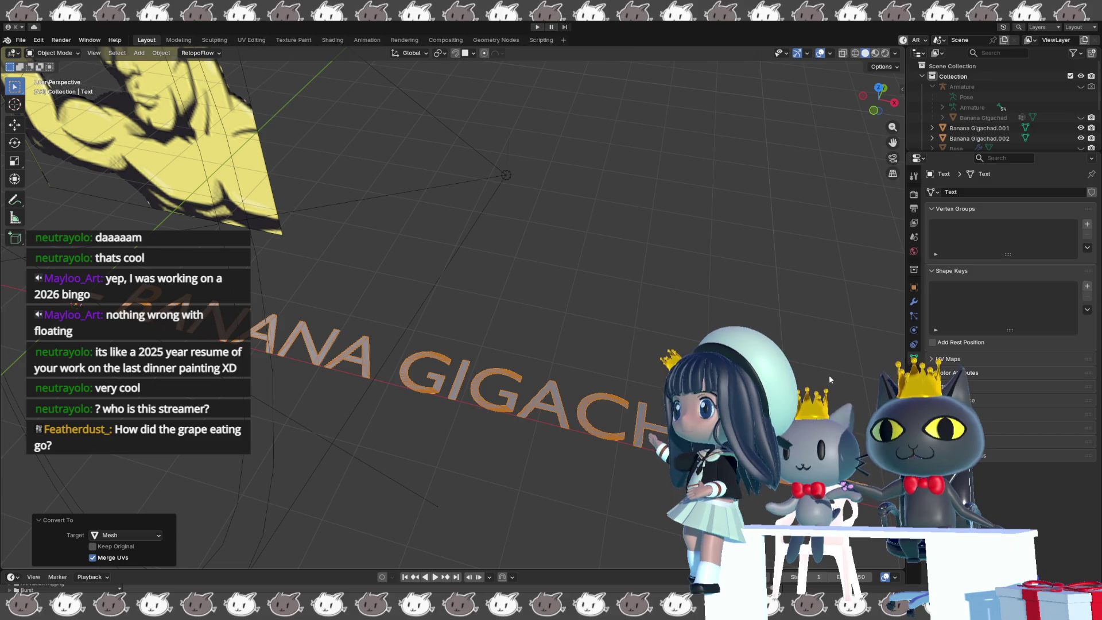
- Expand the Remesh settings and switch the remesh mode to Quad
{"action": "left_click", "coordinate": [1015, 413]}
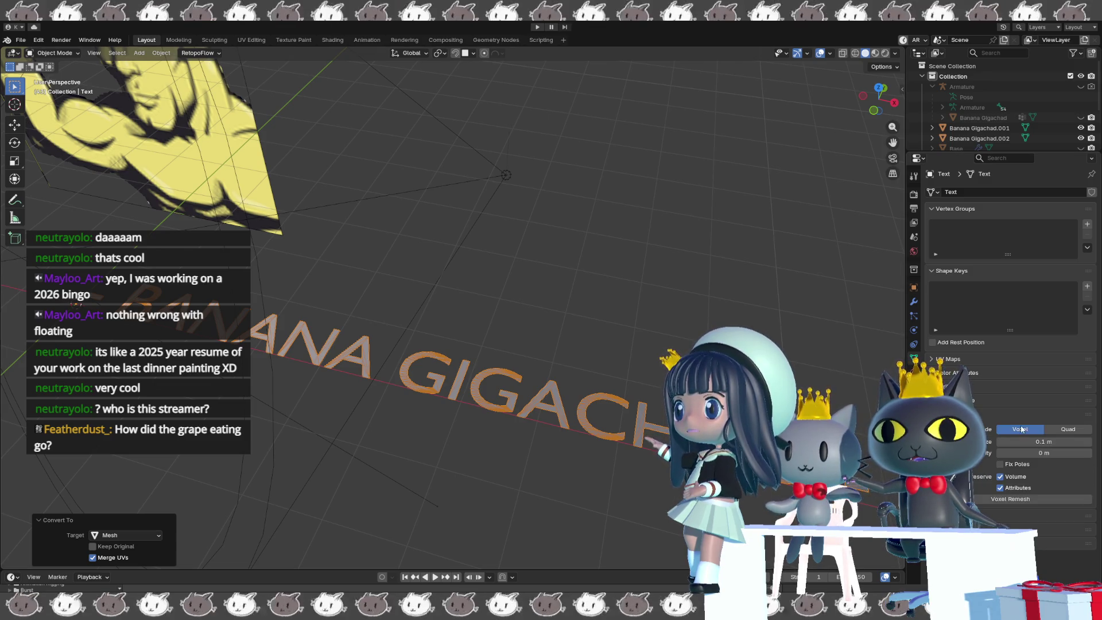
{"action": "left_click", "coordinate": [1049, 430]}
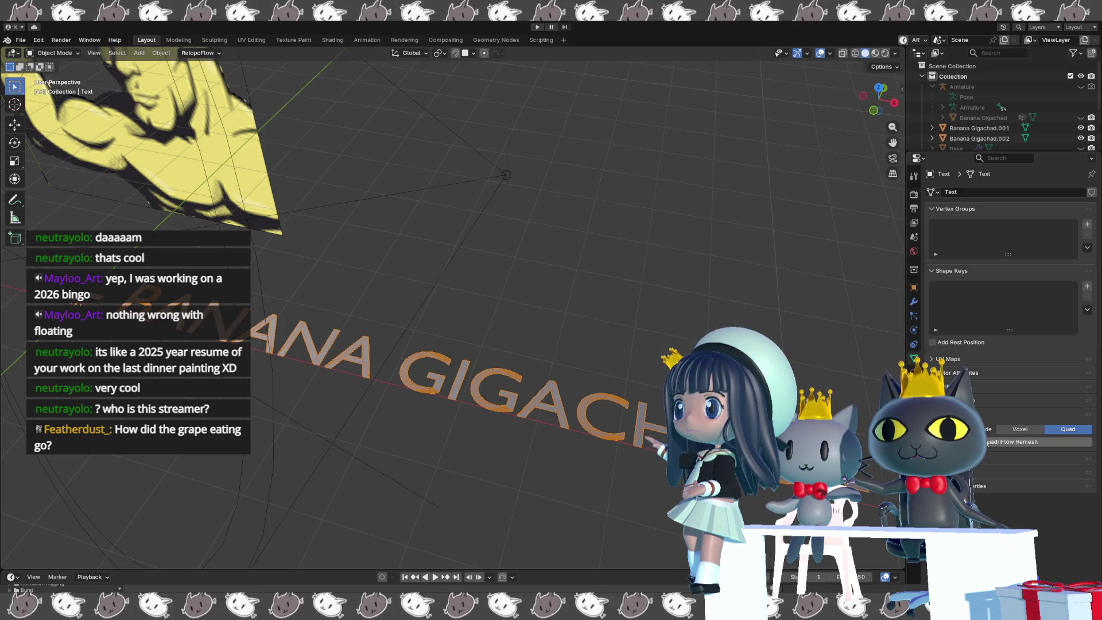
{"action": "left_click", "coordinate": [18, 41]}
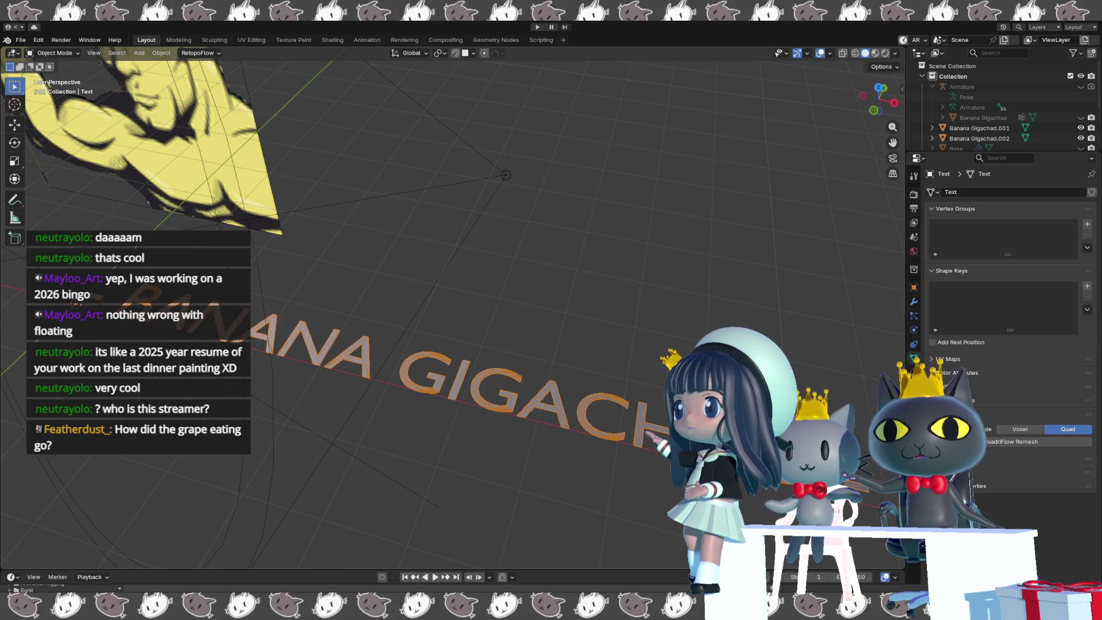
{"action": "left_click", "coordinate": [1023, 447]}
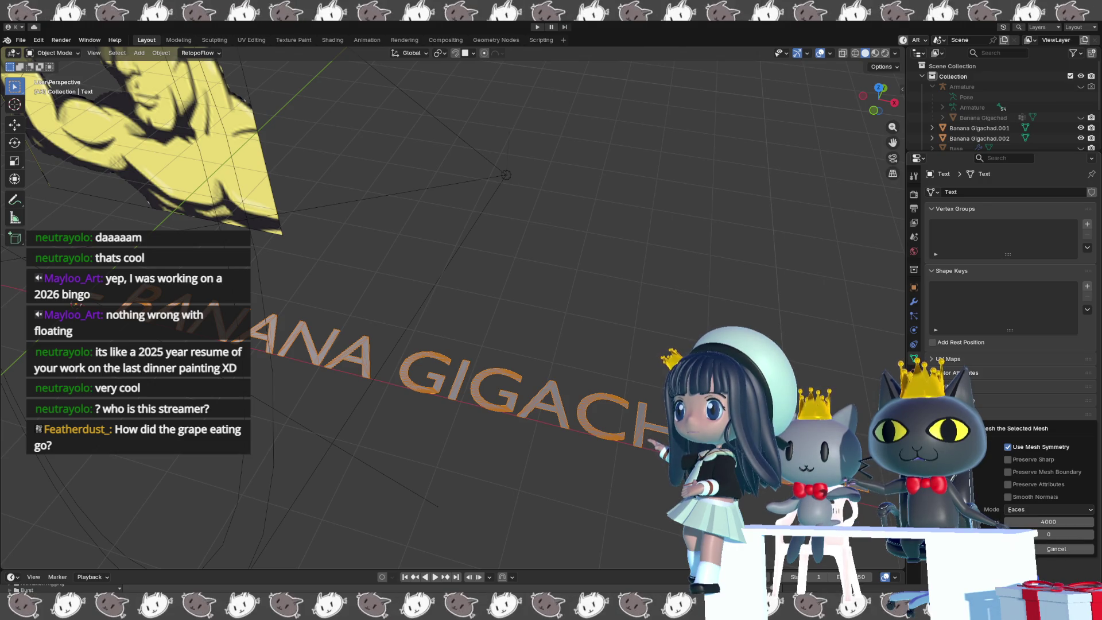
{"action": "key", "text": "Return"}
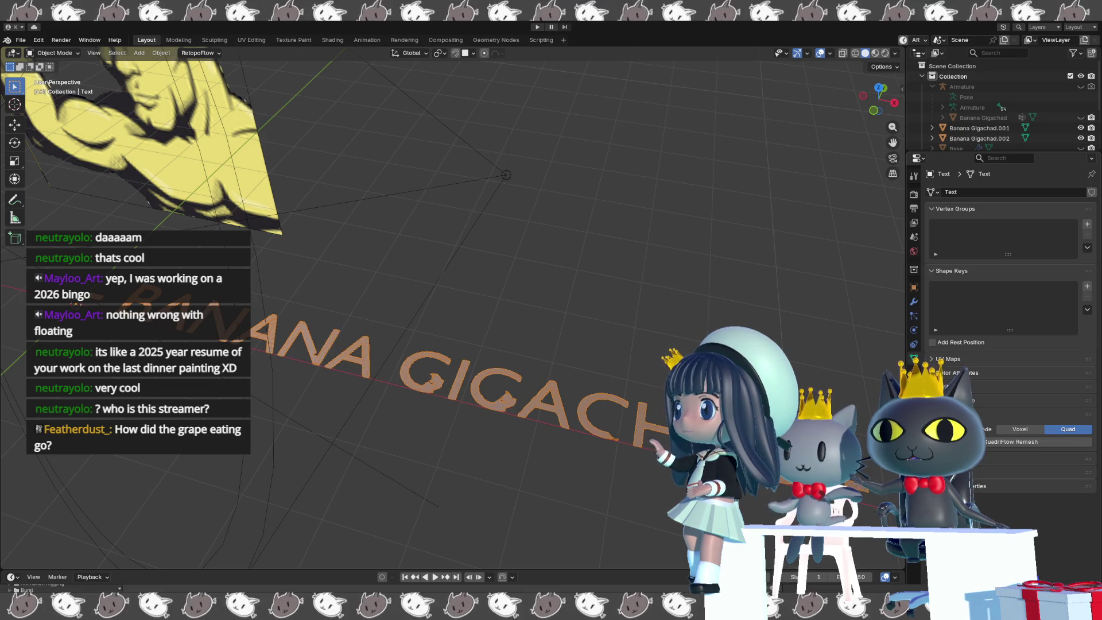
{"action": "mouse_move", "coordinate": [459, 287]}
{"action": "middle_mouse_down"}
{"action": "mouse_move", "coordinate": [428, 278]}
{"action": "mouse_move", "coordinate": [445, 284]}
{"action": "middle_mouse_up"}
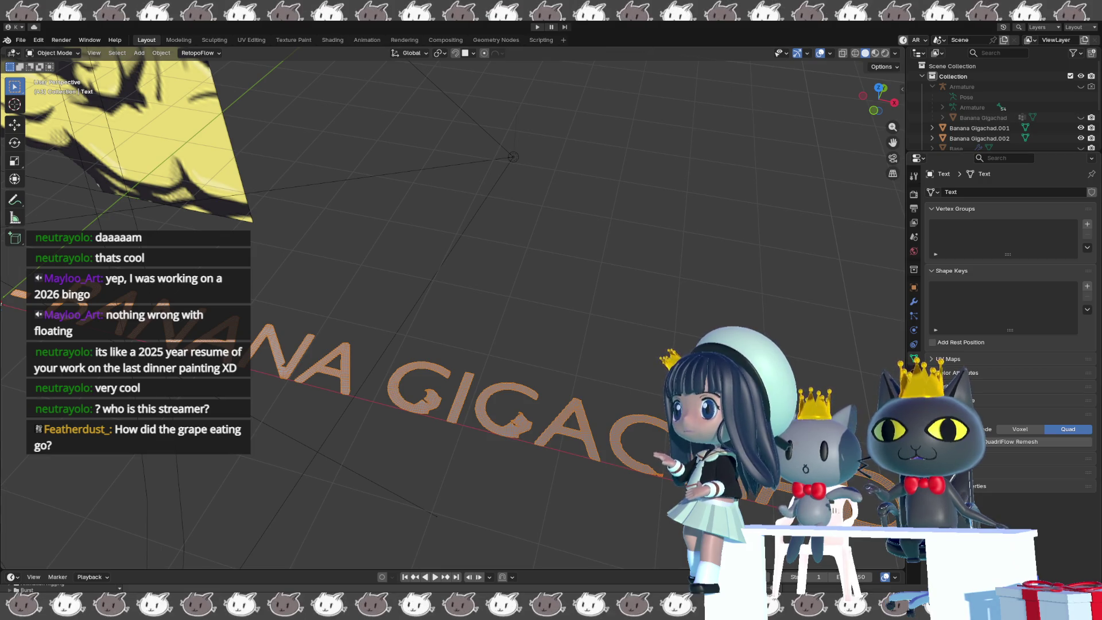
{"action": "left_click", "coordinate": [1019, 429]}
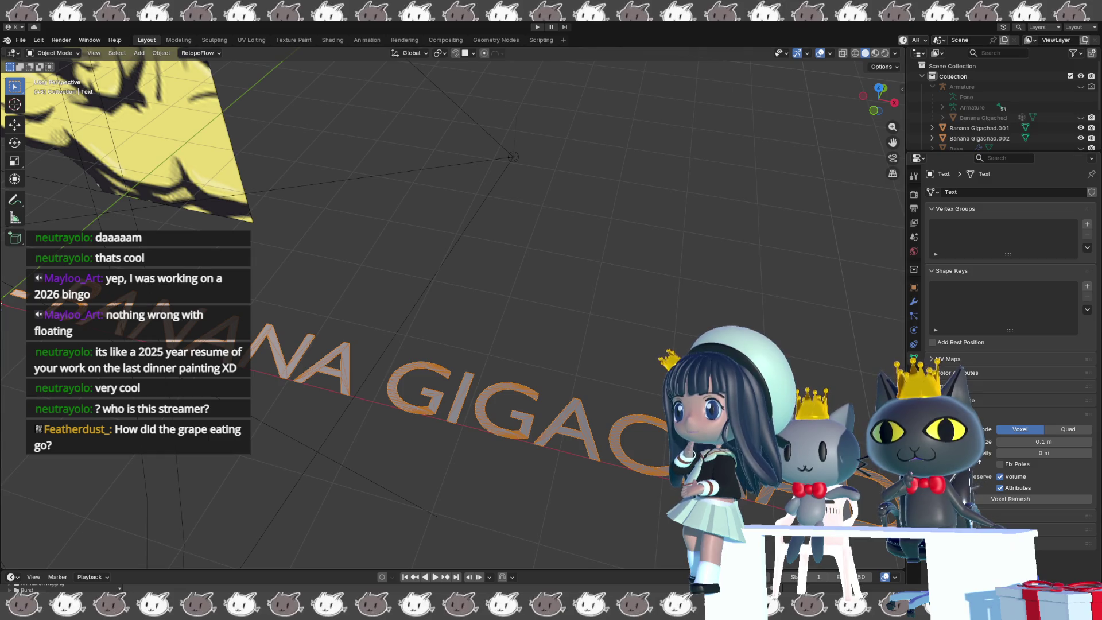
{"action": "left_click", "coordinate": [1069, 430]}
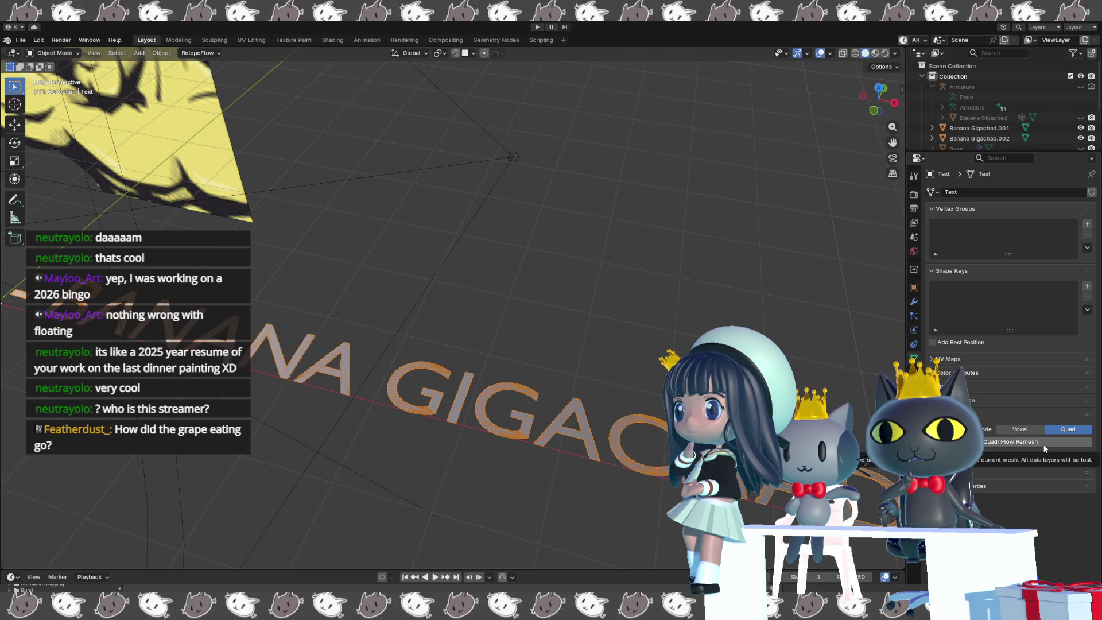
{"action": "left_click", "coordinate": [1020, 445]}
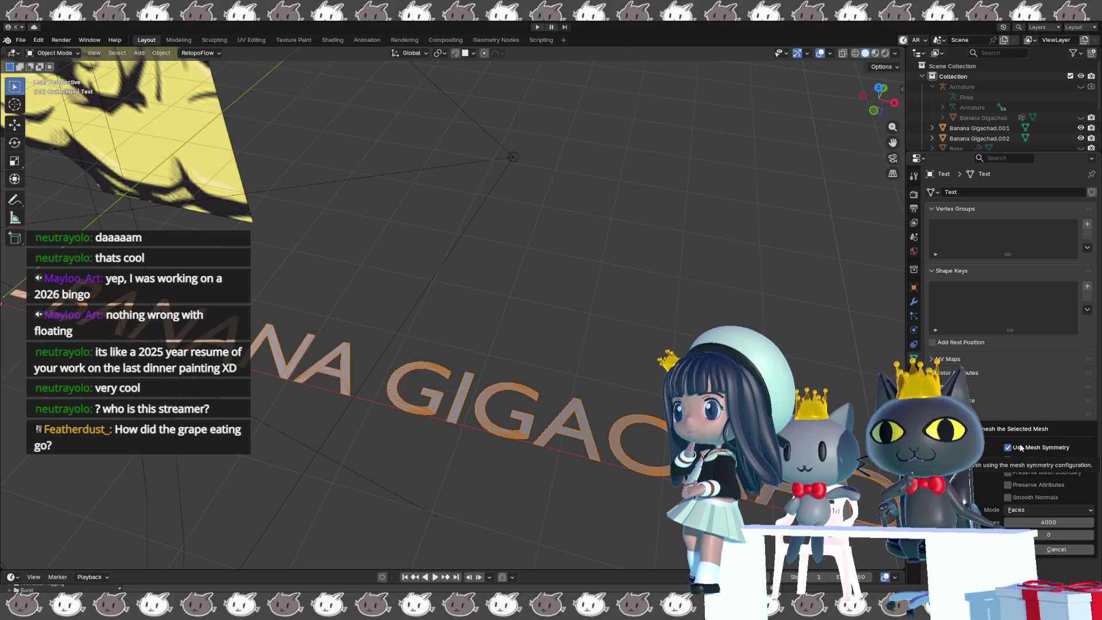
{"action": "left_click", "coordinate": [1008, 472]}
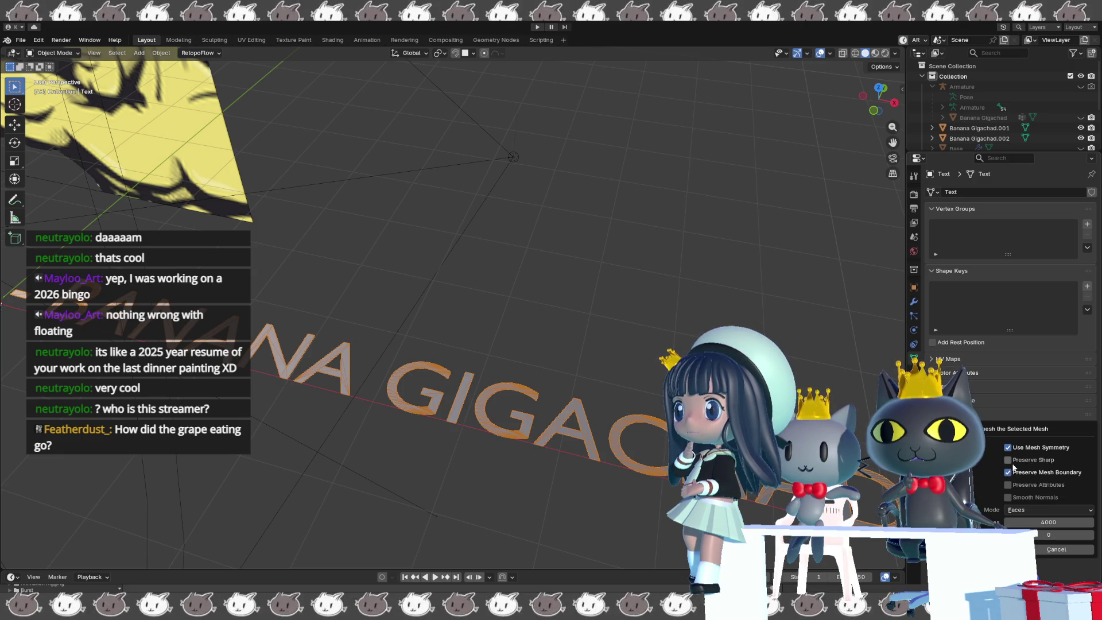
{"action": "left_click", "coordinate": [1008, 460]}
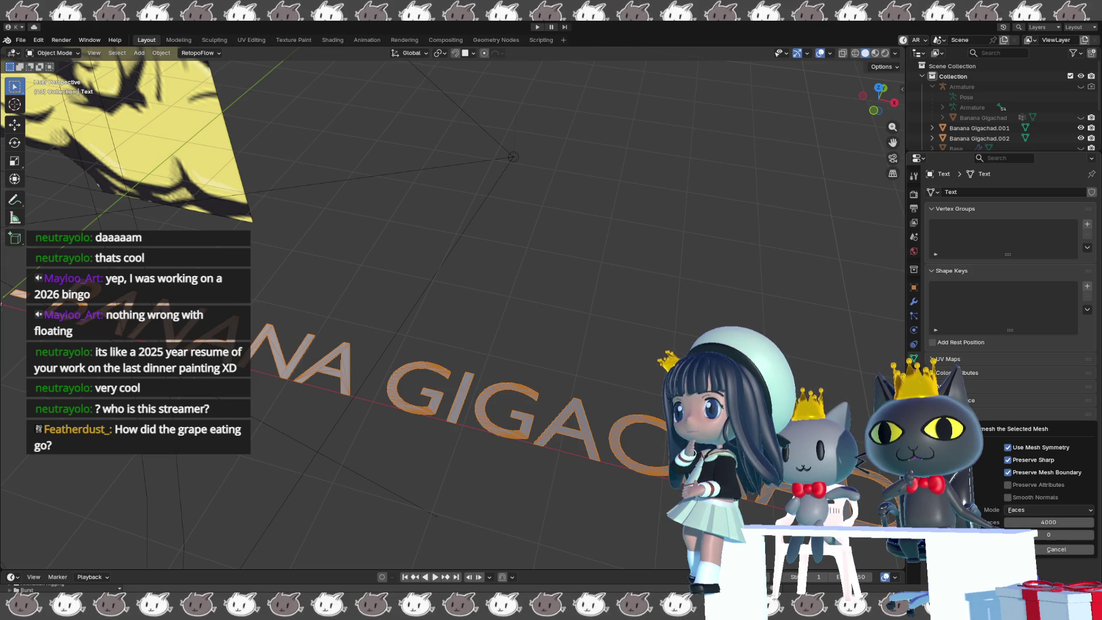
{"action": "key", "text": "Return"}
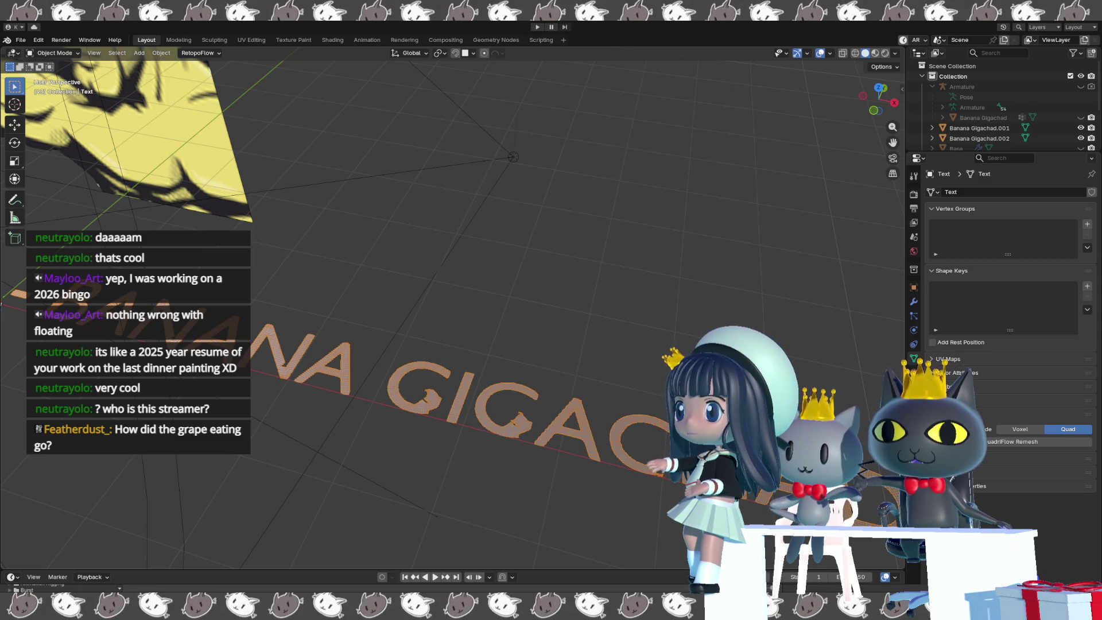
{"action": "left_click", "coordinate": [1020, 428]}
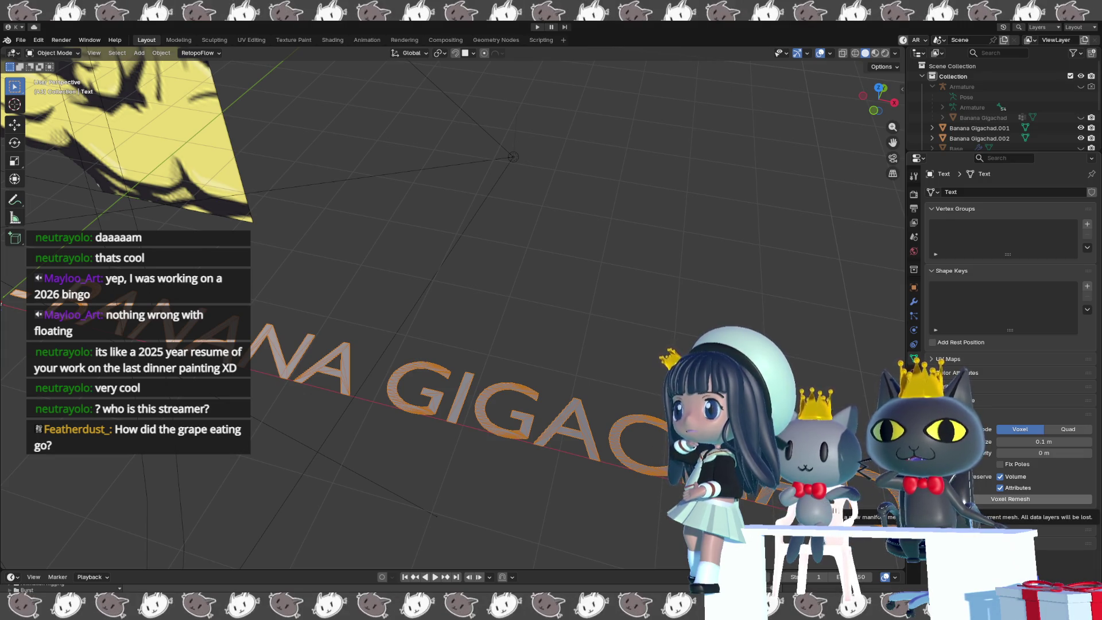
{"action": "left_click", "coordinate": [1010, 499]}
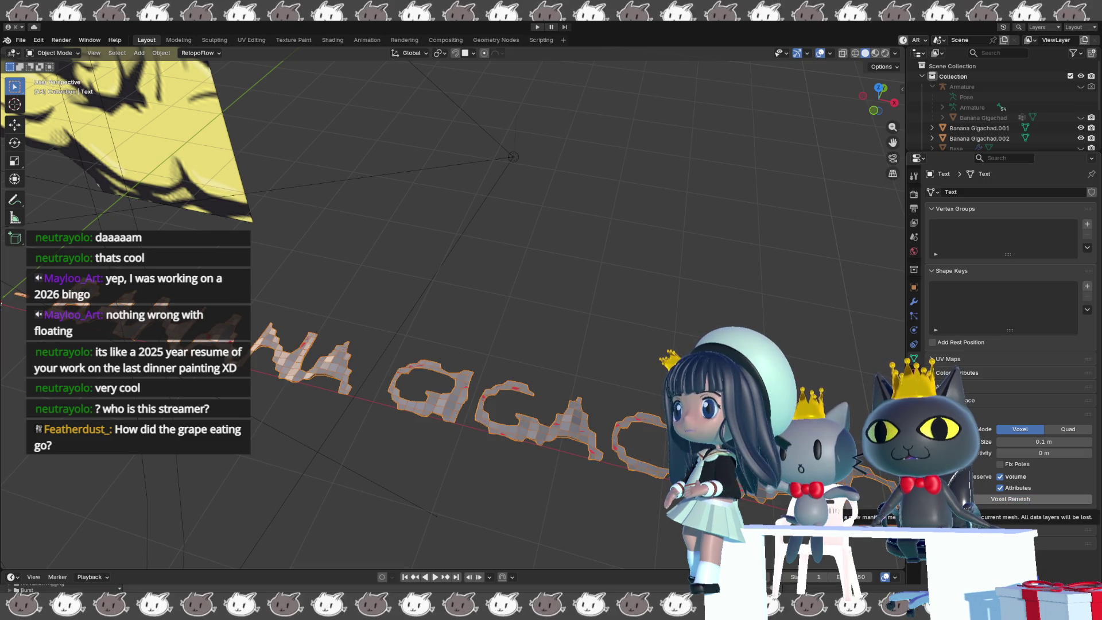
{"action": "key", "text": "ctrl+z"}
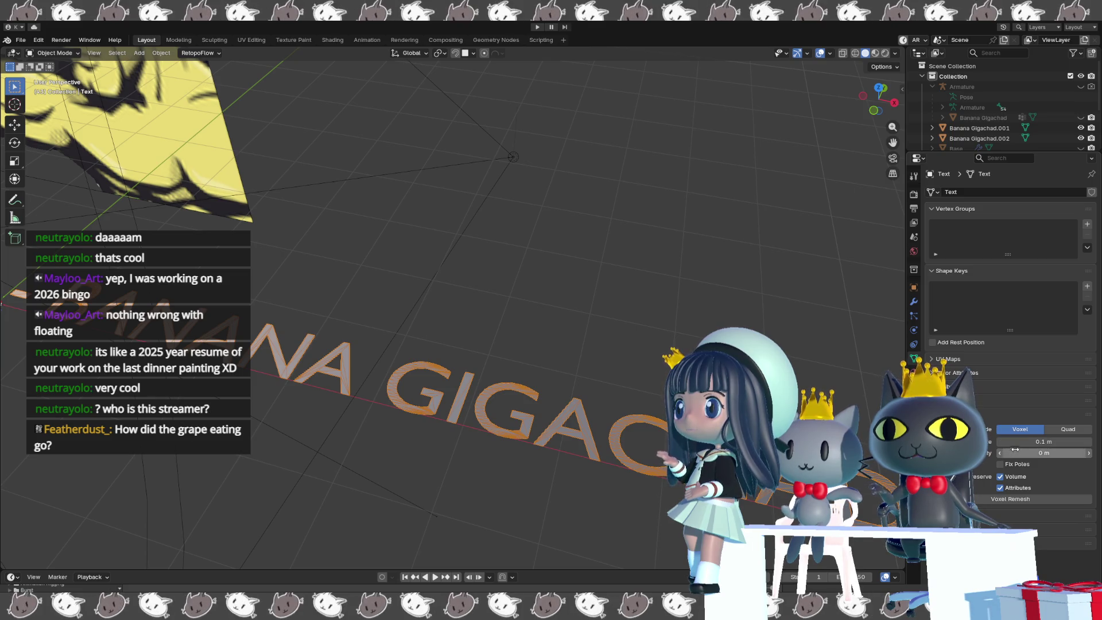
{"action": "left_click", "coordinate": [1047, 432]}
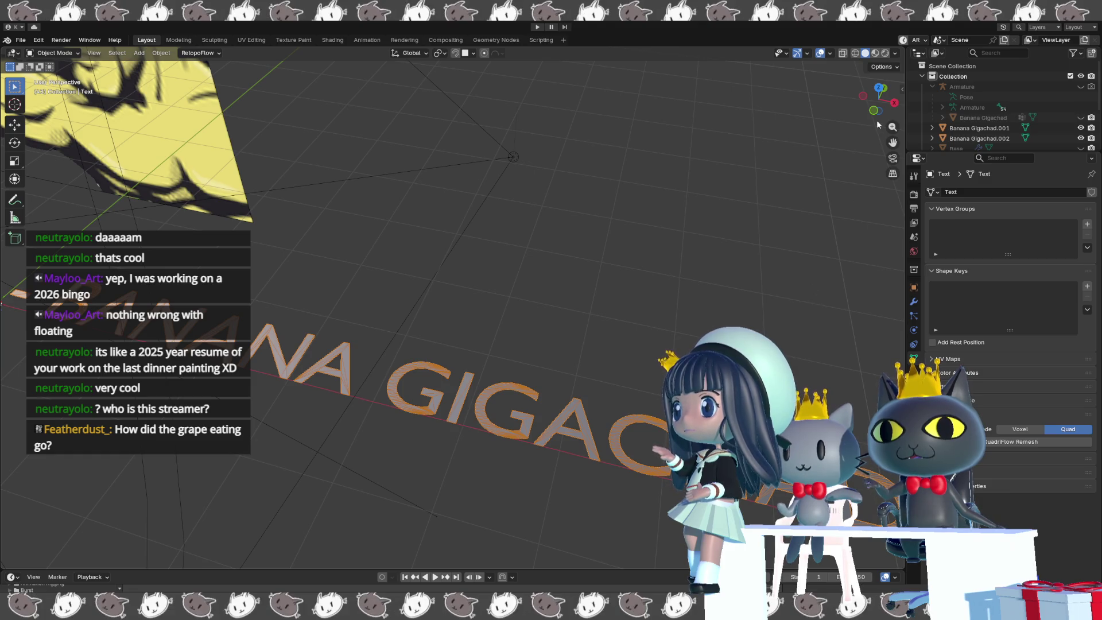
{"action": "key", "text": "n"}
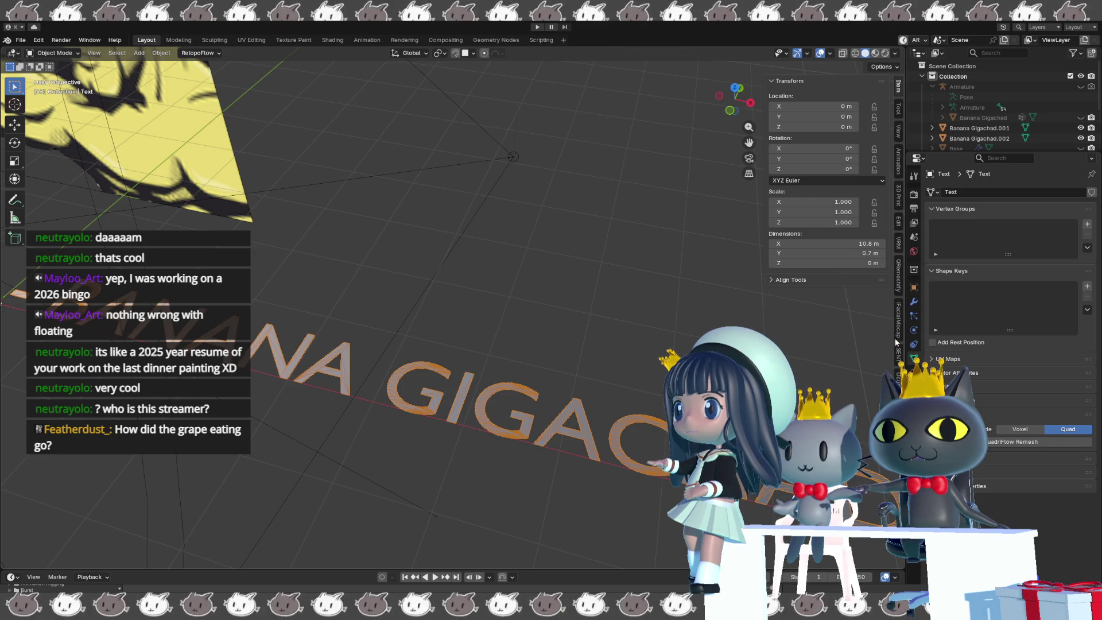
- Bring up the QRemeshify options and run Remesh on the text mesh
{"action": "left_click", "coordinate": [898, 288]}
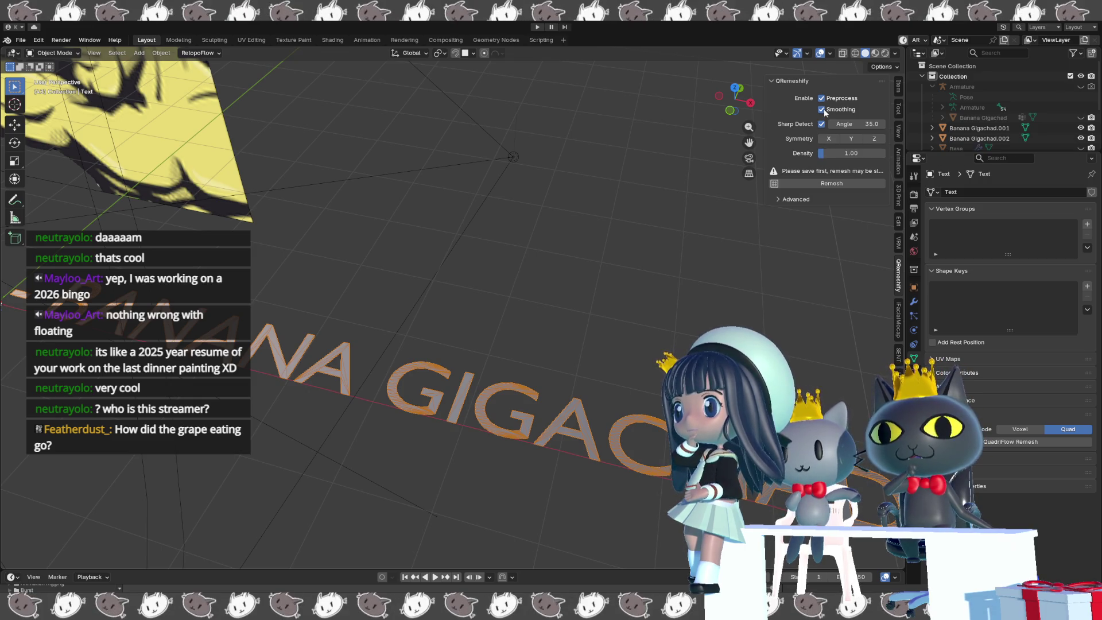
{"action": "left_click", "coordinate": [827, 184]}
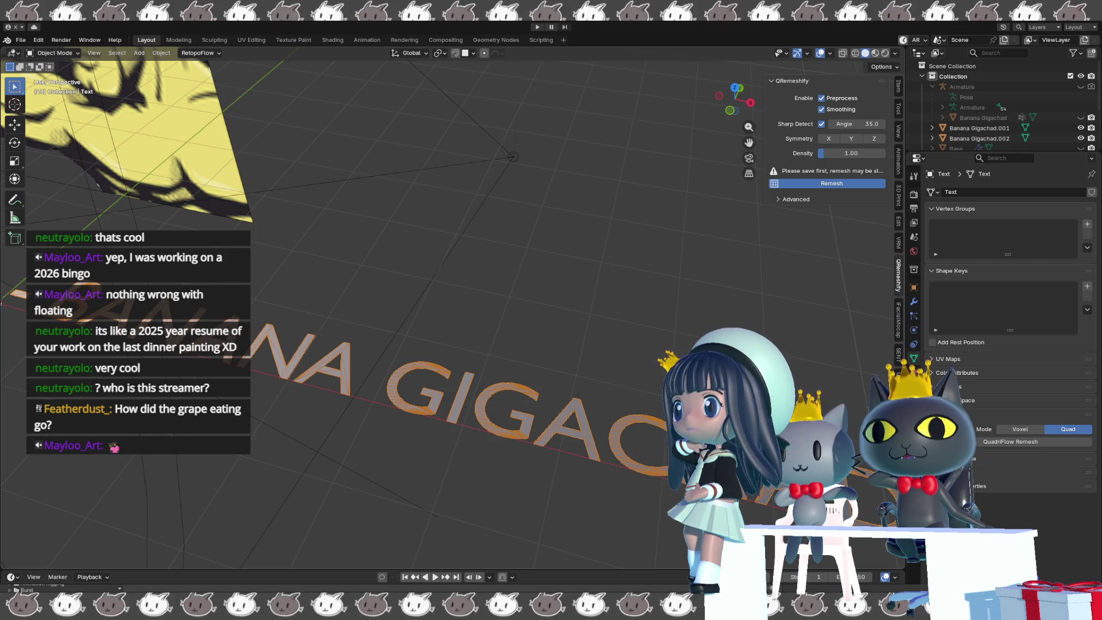
- Switch from Blender to the Unity editor showing the green cat project
{"action": "key", "text": "alt+Tab"}
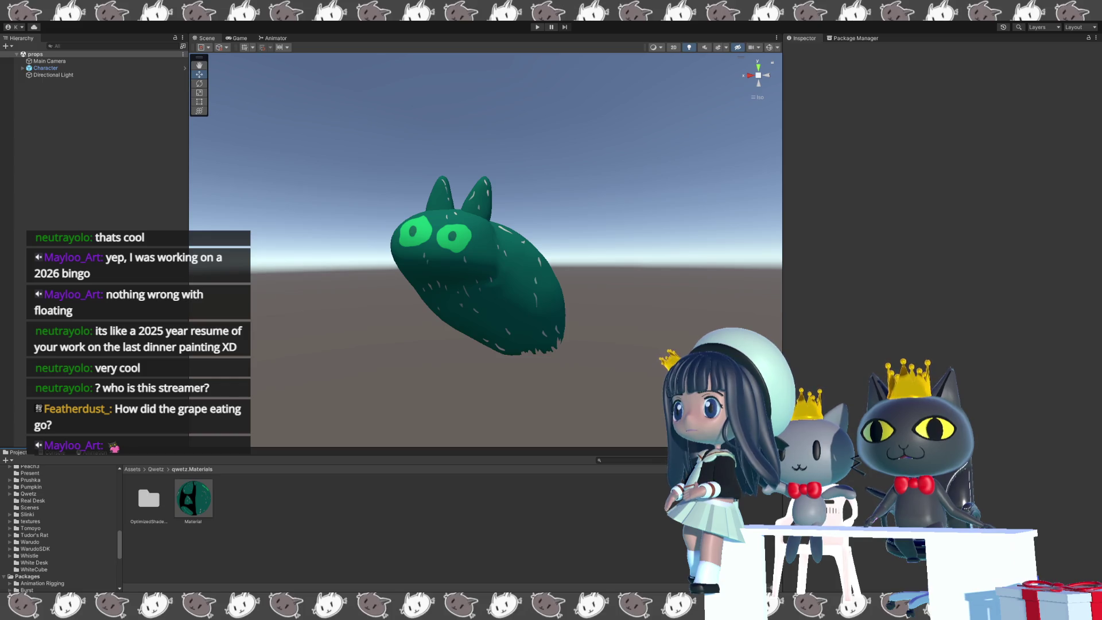
- Switch from Unity back to the Blender scene with the BANANA GIGACHAD text
{"action": "key", "text": "alt+Tab"}
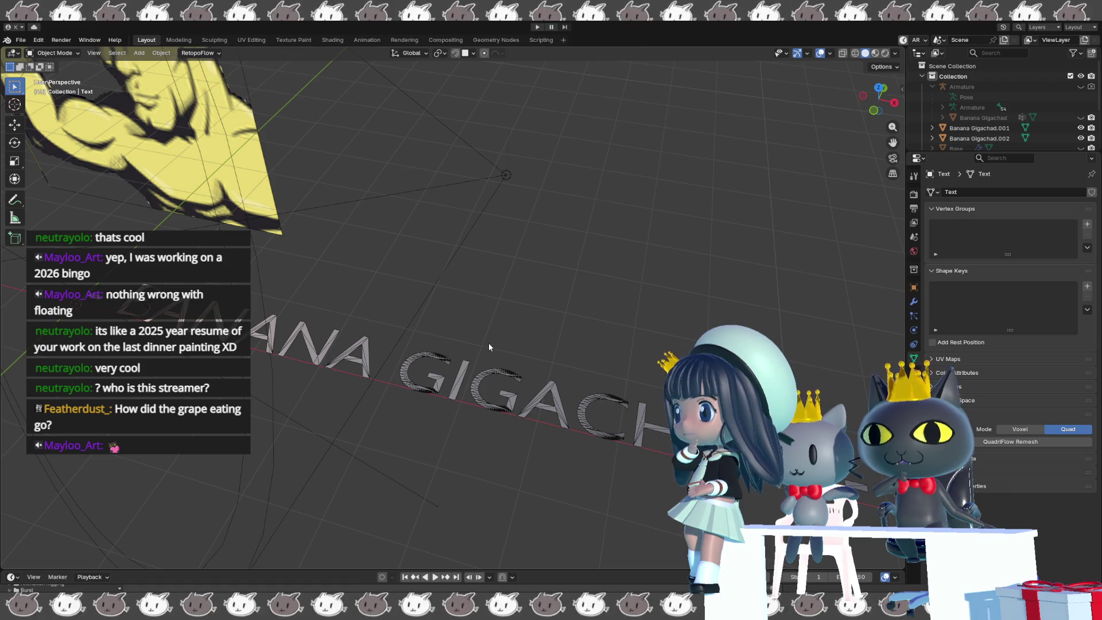
{"action": "left_click", "coordinate": [597, 402]}
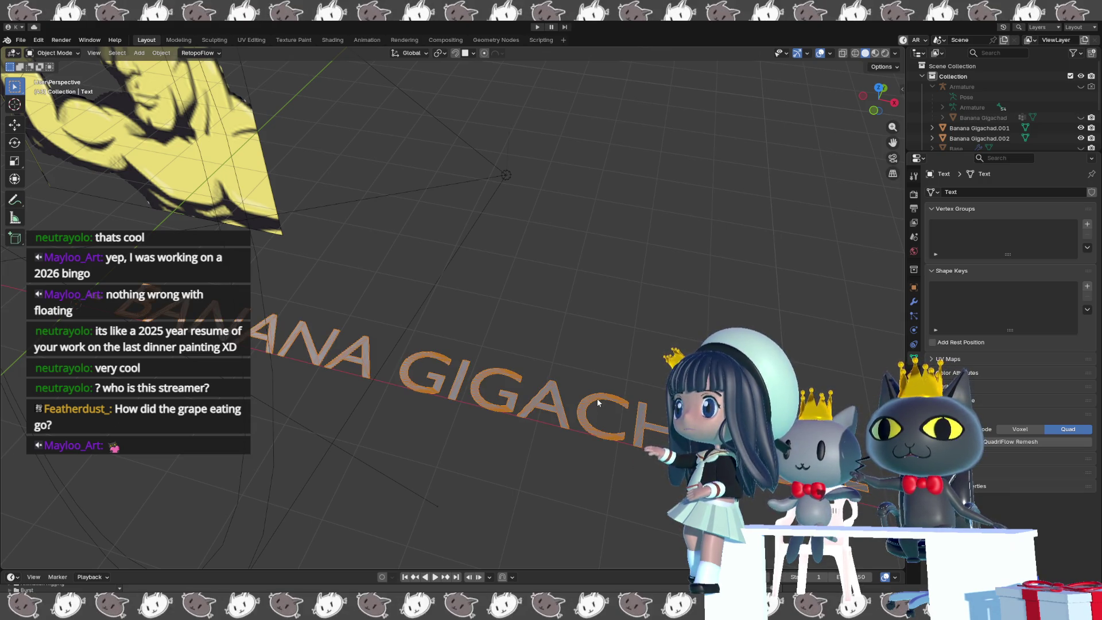
{"action": "left_click", "coordinate": [634, 372]}
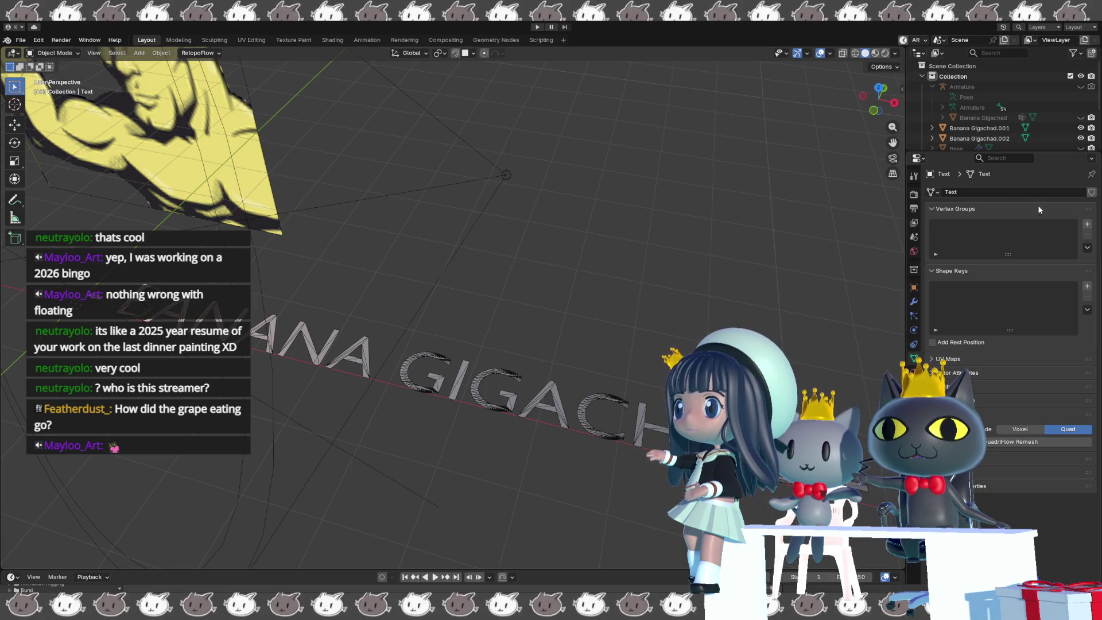
{"action": "scroll", "coordinate": [973, 117], "scroll_direction": "down", "scroll_amount": 3}
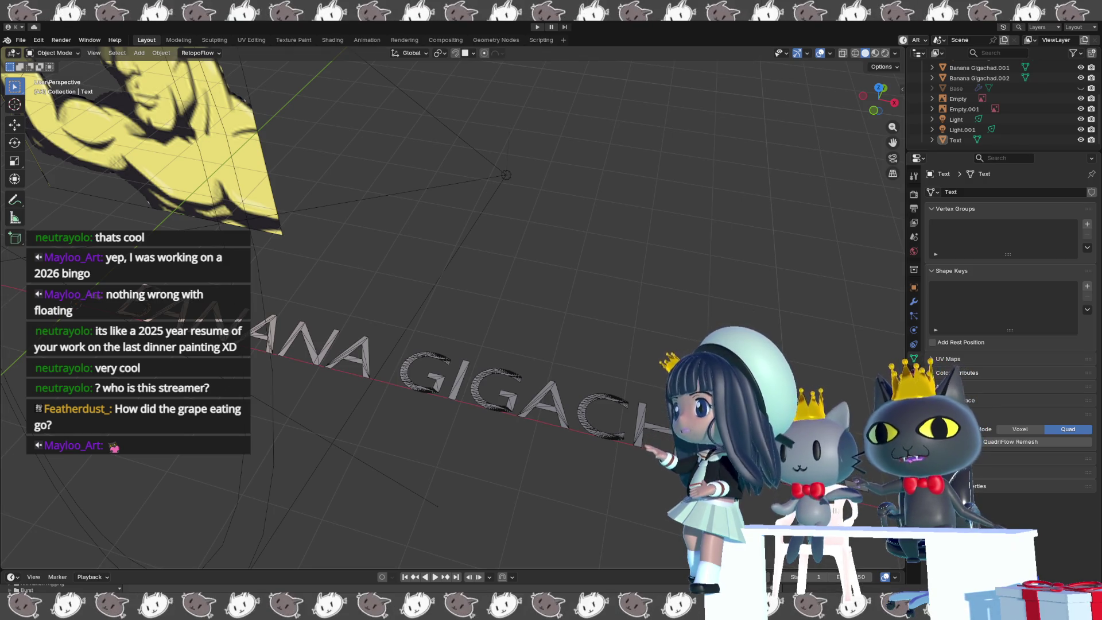
{"action": "left_click", "coordinate": [646, 431]}
{"action": "right_click", "coordinate": [647, 431]}
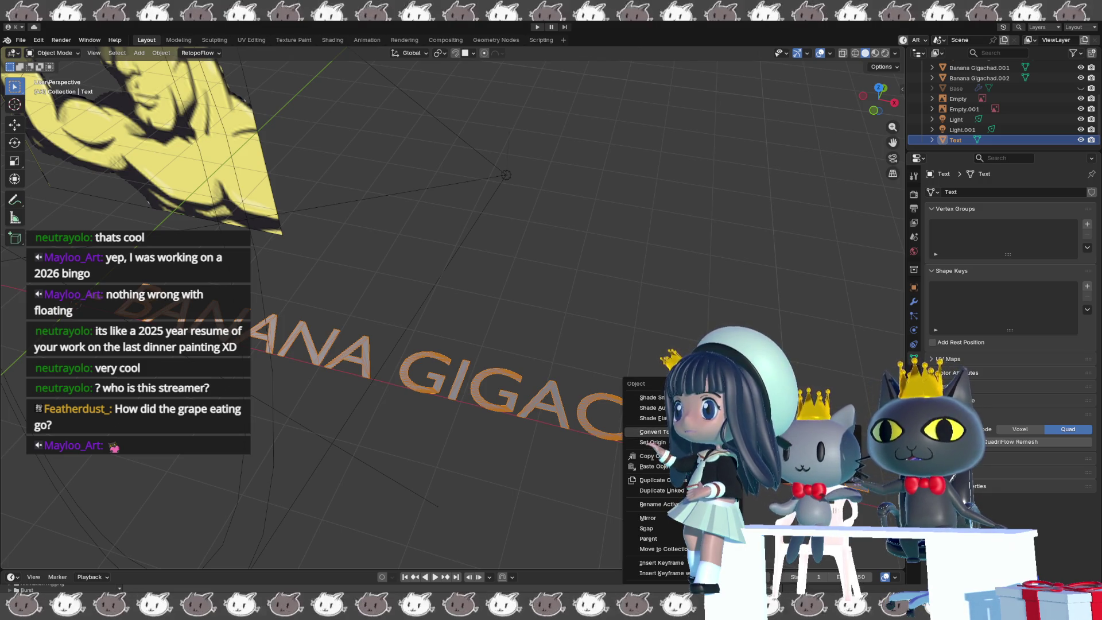
{"action": "key", "text": "Escape"}
{"action": "key", "text": "alt+a"}
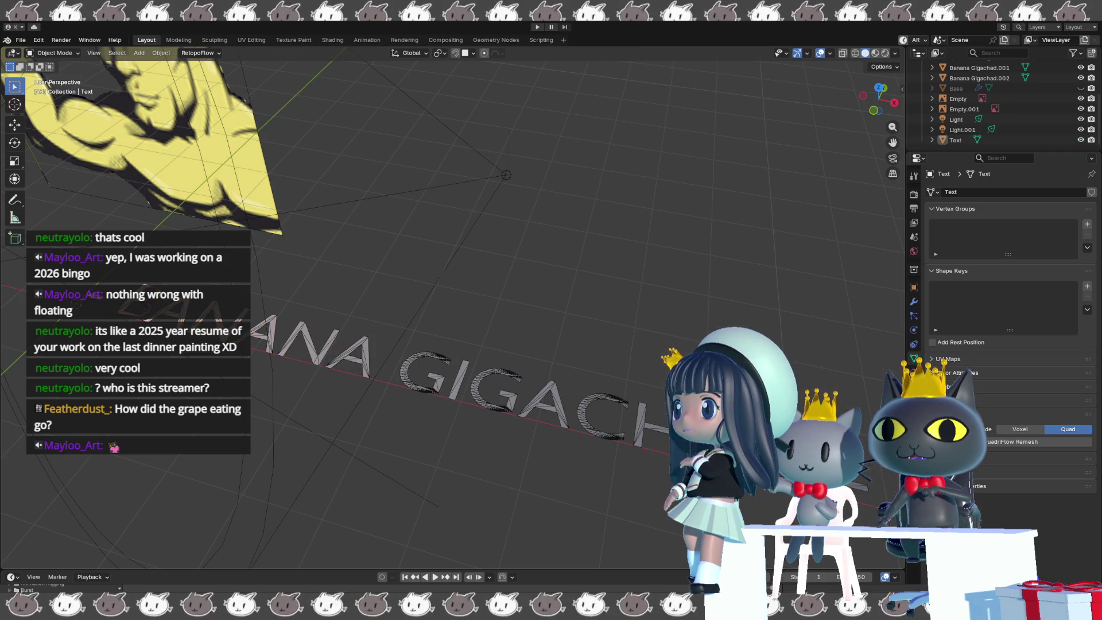
{"action": "key", "text": "ctrl+z"}
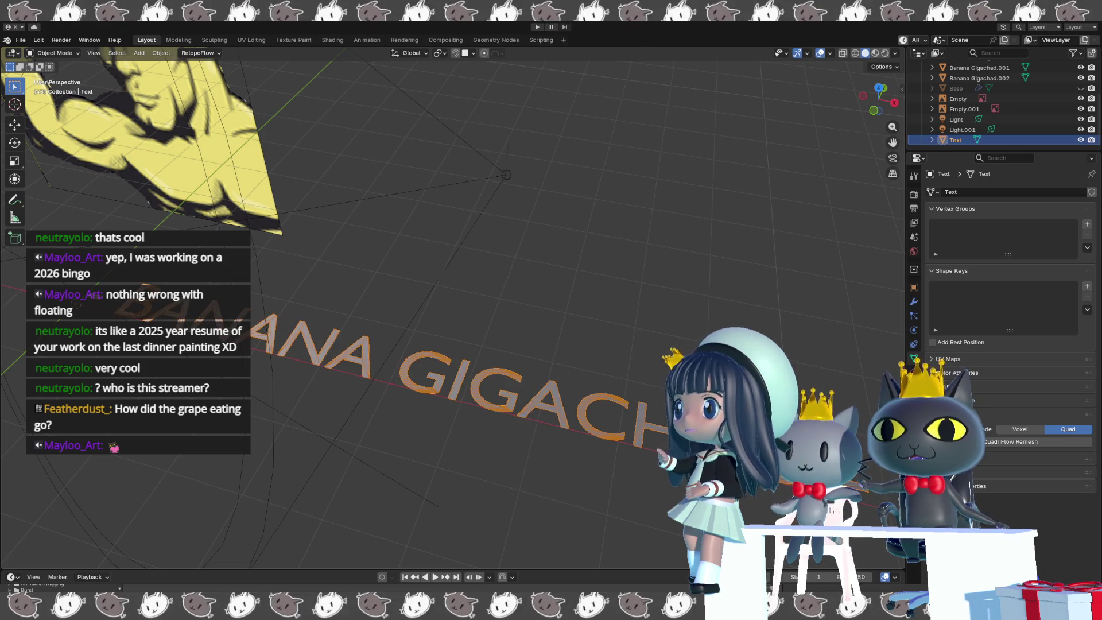
{"action": "key", "text": "Delete"}
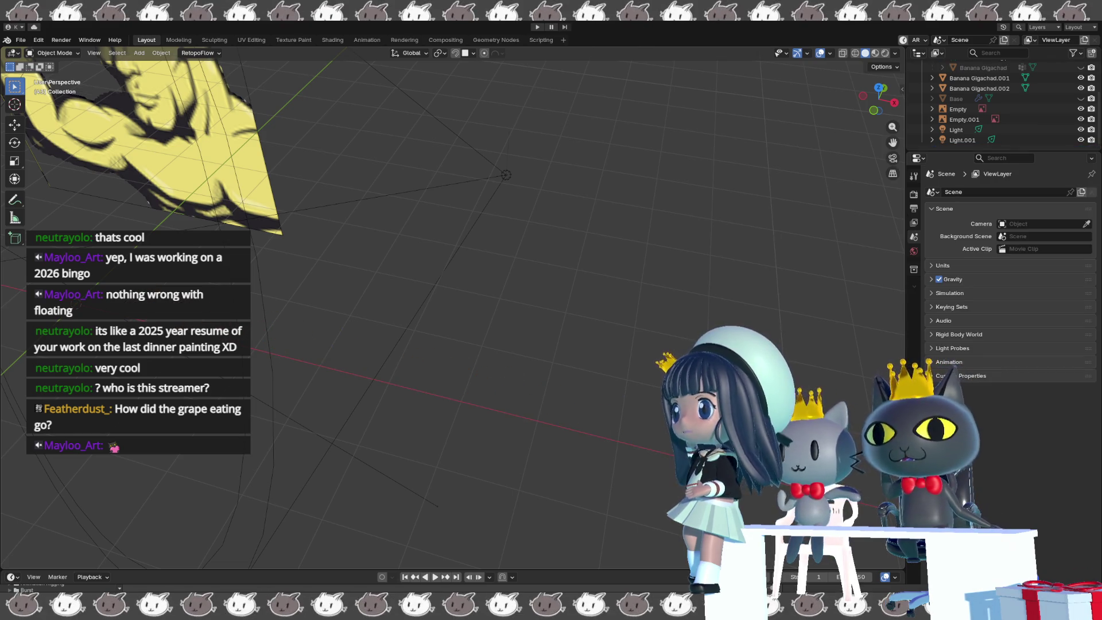
- Add a new text object at the origin
{"action": "key", "text": "shift+a"}
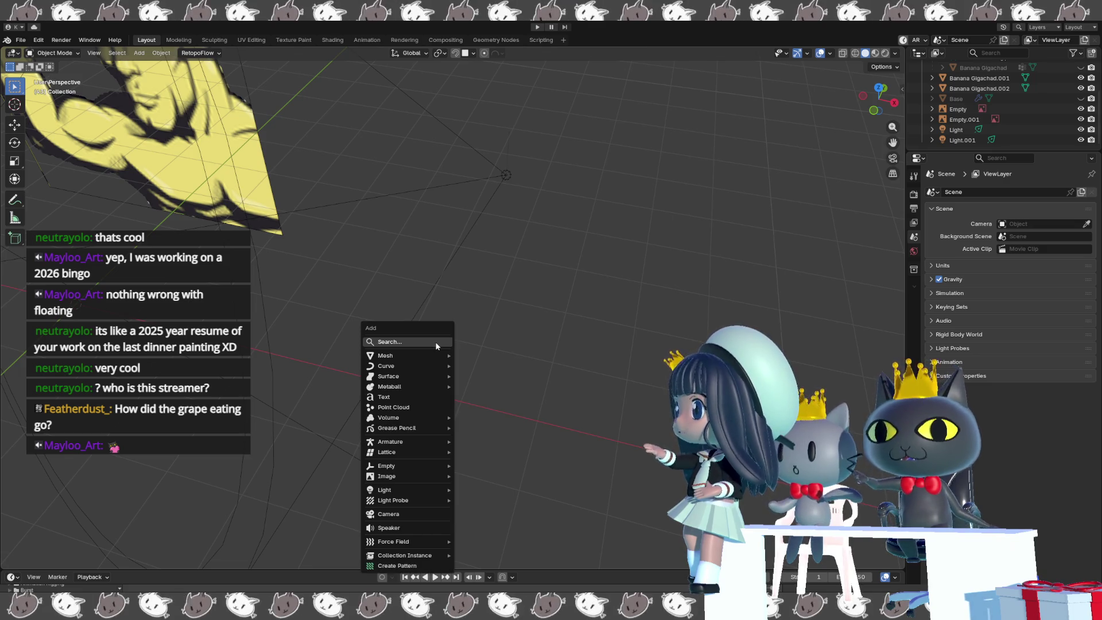
{"action": "mouse_move", "coordinate": [436, 354]}
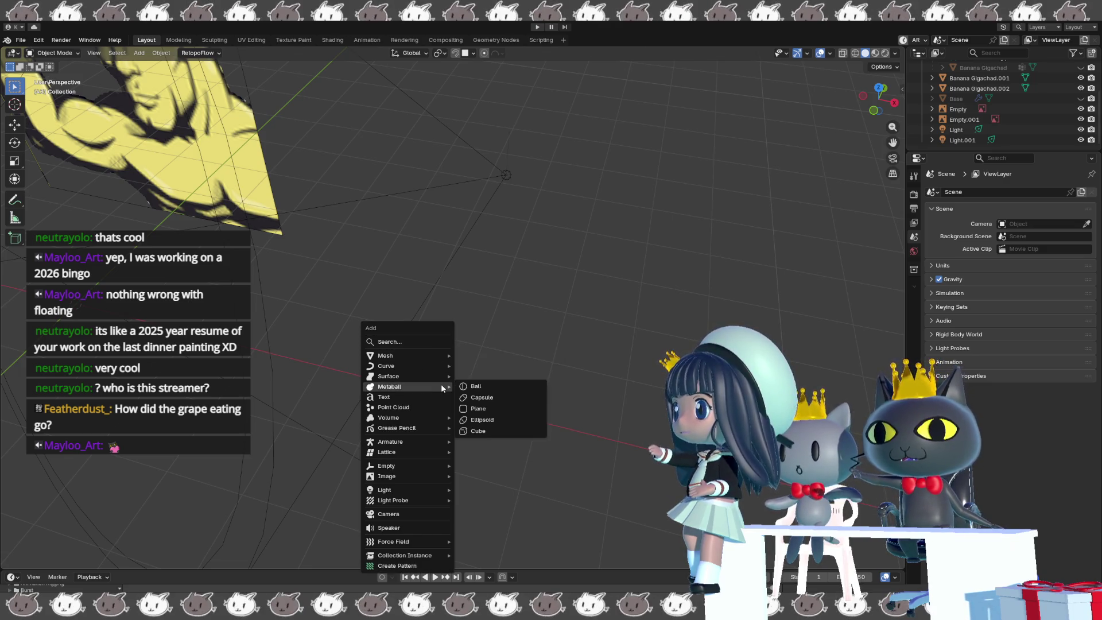
{"action": "left_click", "coordinate": [432, 396]}
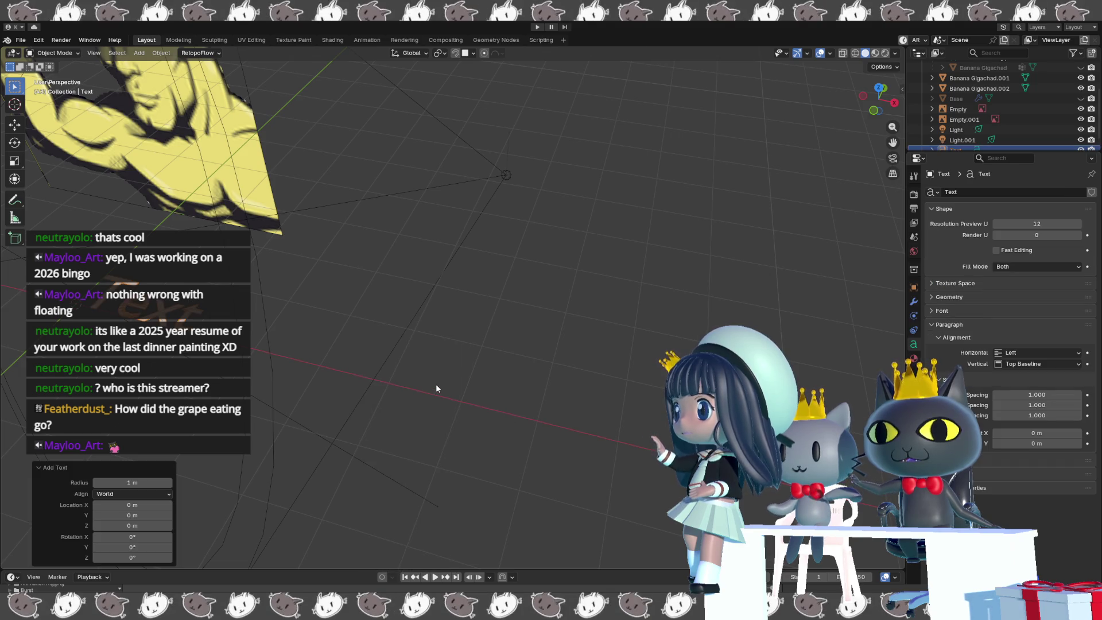
{"action": "mouse_move", "coordinate": [401, 398]}
{"action": "middle_mouse_down"}
{"action": "mouse_move", "coordinate": [373, 399]}
{"action": "mouse_move", "coordinate": [583, 443]}
{"action": "middle_mouse_up"}
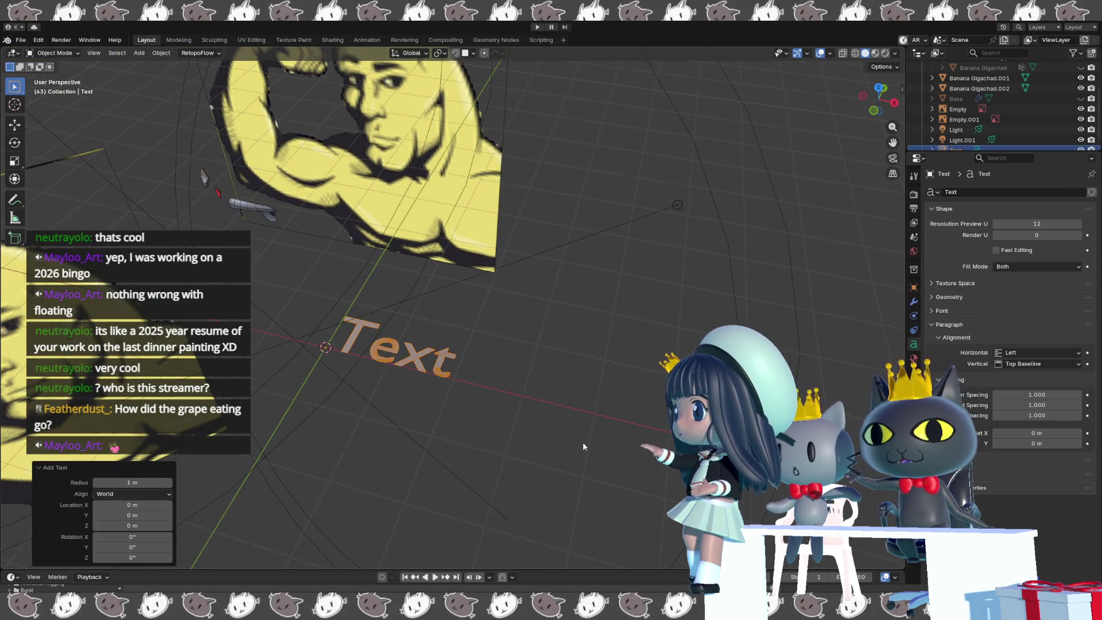
- Replace the placeholder lettering with 'BA' in text edit mode
{"action": "key", "text": "Tab"}
{"action": "key", "text": "BackSpace"}
{"action": "key", "text": "BackSpace"}
{"action": "key", "text": "BackSpace"}
{"action": "key", "text": "BackSpace"}
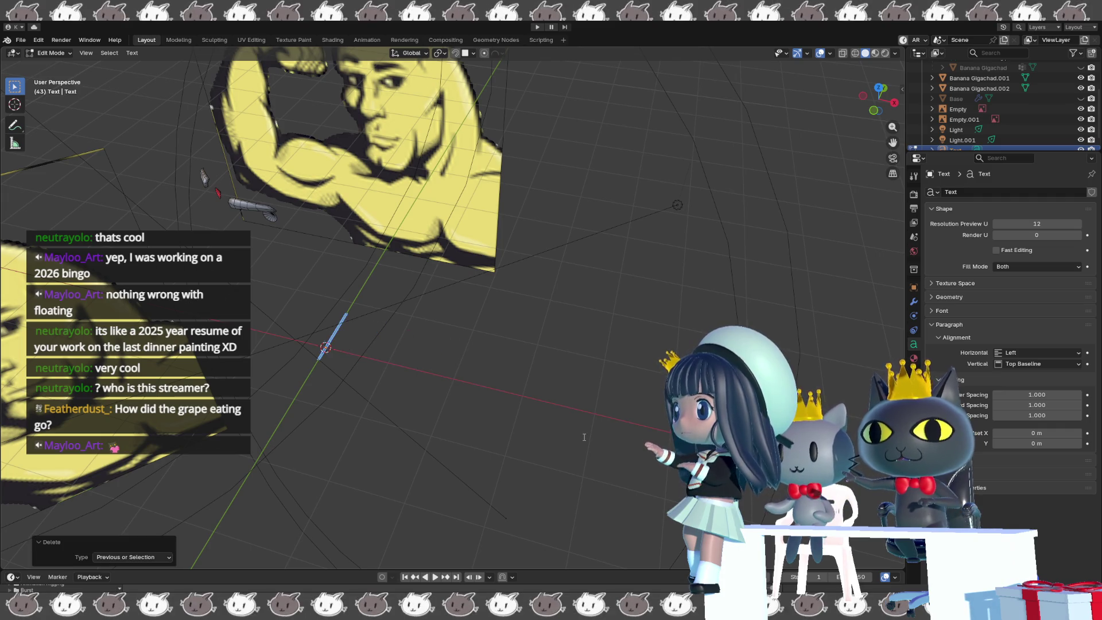
{"action": "type", "text": "-Ba"}
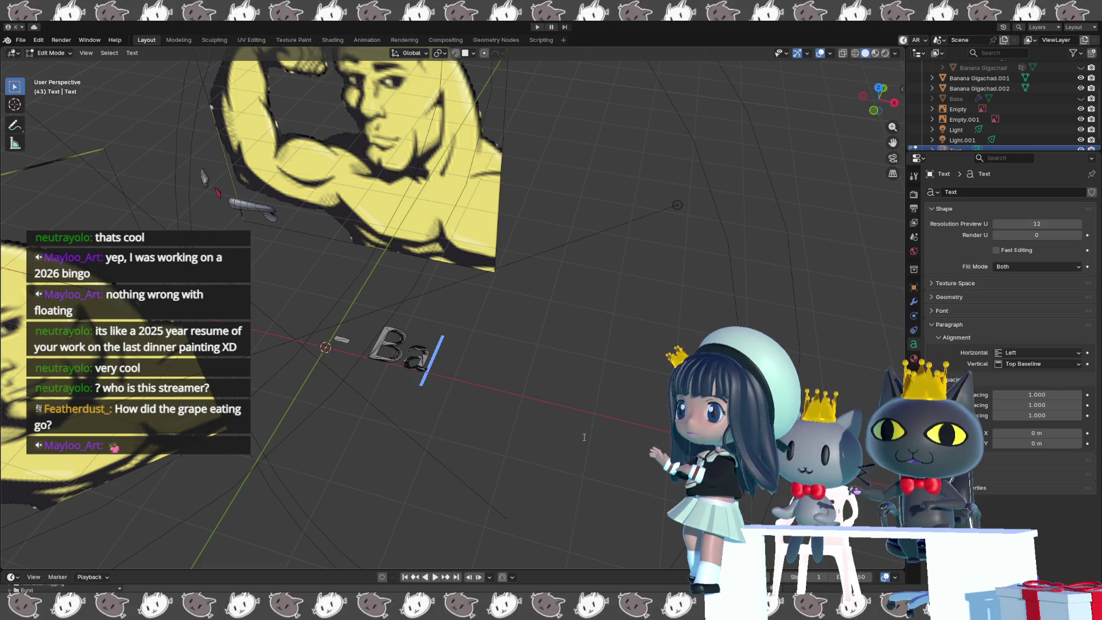
{"action": "key", "text": "BackSpace"}
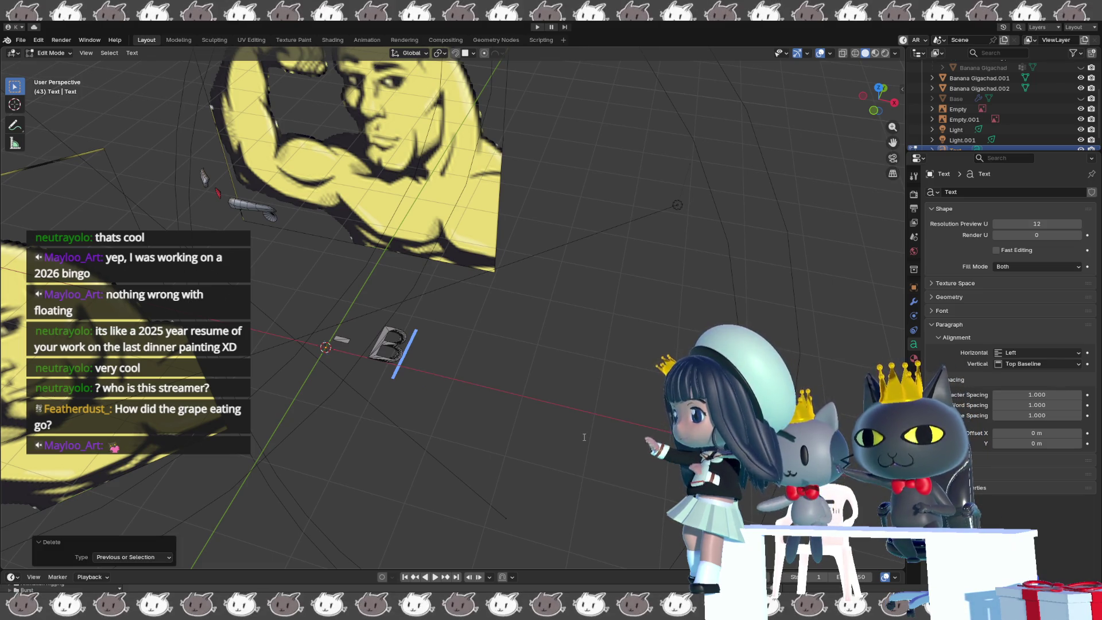
{"action": "type", "text": "A"}
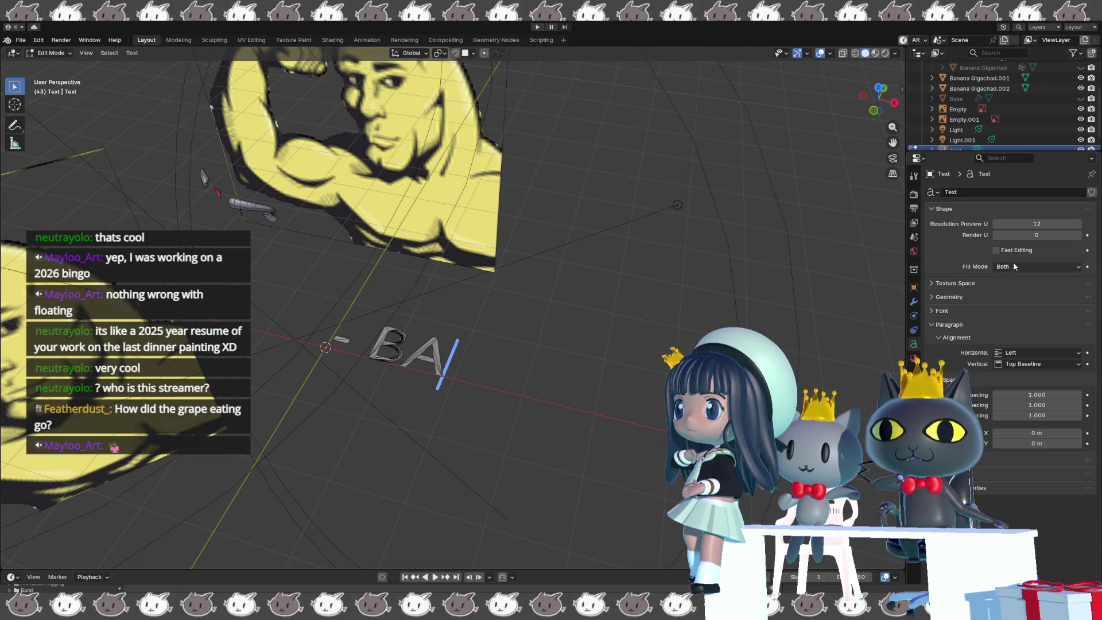
{"action": "left_click", "coordinate": [979, 283]}
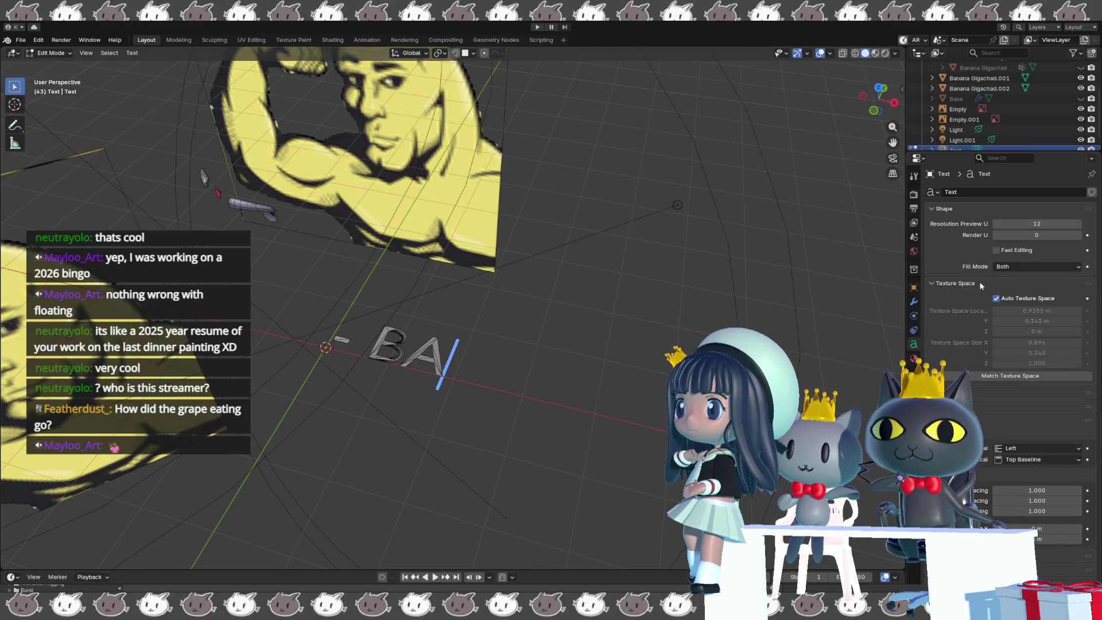
- Set the text's Regular font to Castellar Regular in the Geometry/Font settings
{"action": "left_click", "coordinate": [980, 389]}
{"action": "scroll", "coordinate": [979, 390], "scroll_direction": "down", "scroll_amount": 2}
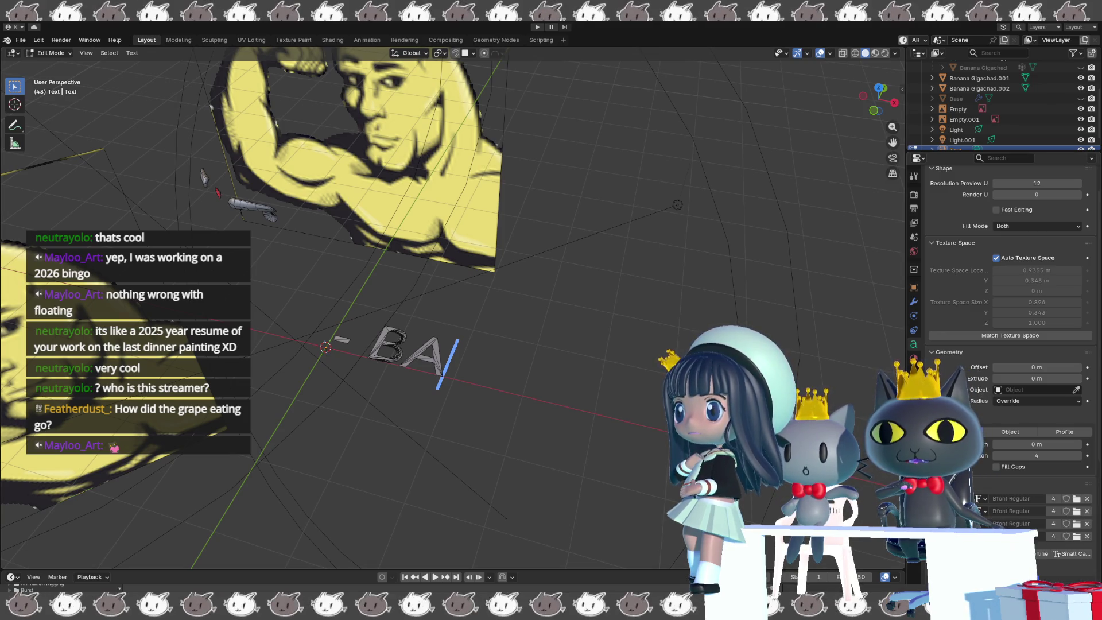
{"action": "scroll", "coordinate": [1010, 286], "scroll_direction": "down", "scroll_amount": 4}
{"action": "scroll", "coordinate": [952, 370], "scroll_direction": "down", "scroll_amount": 2}
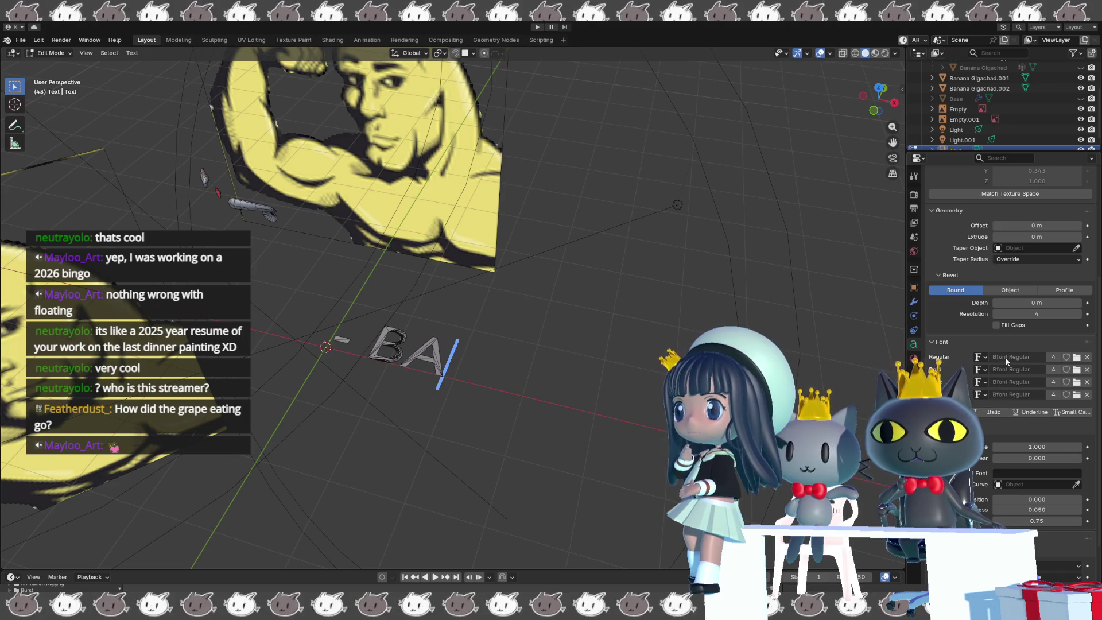
{"action": "left_click", "coordinate": [981, 356]}
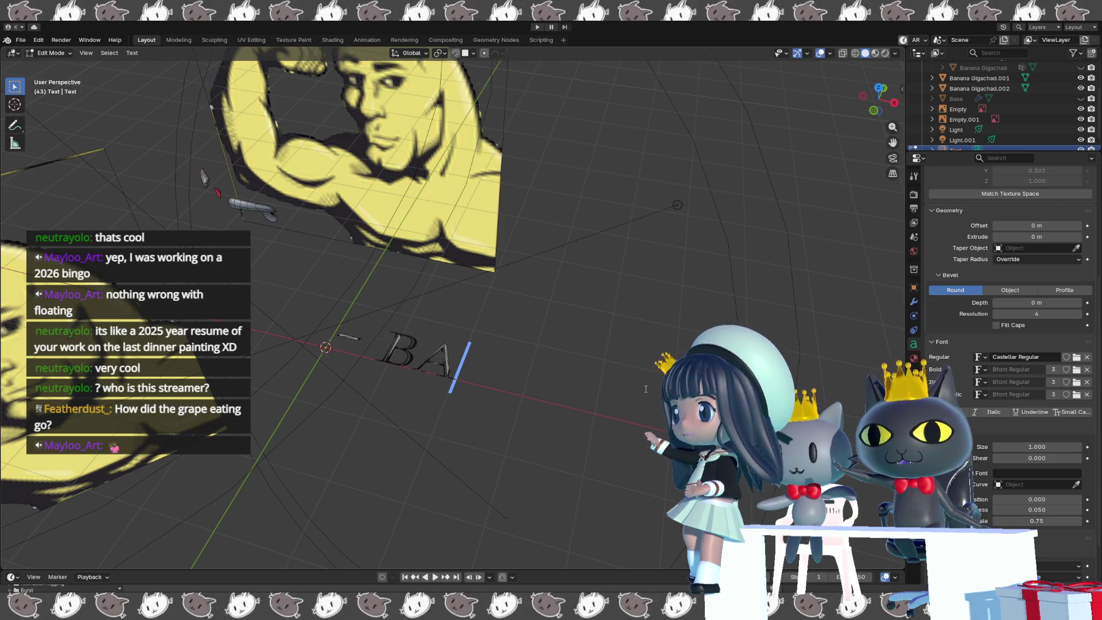
- Extend the title with 'NANA' and delete a mistyped character
{"action": "type", "text": "NAN"}
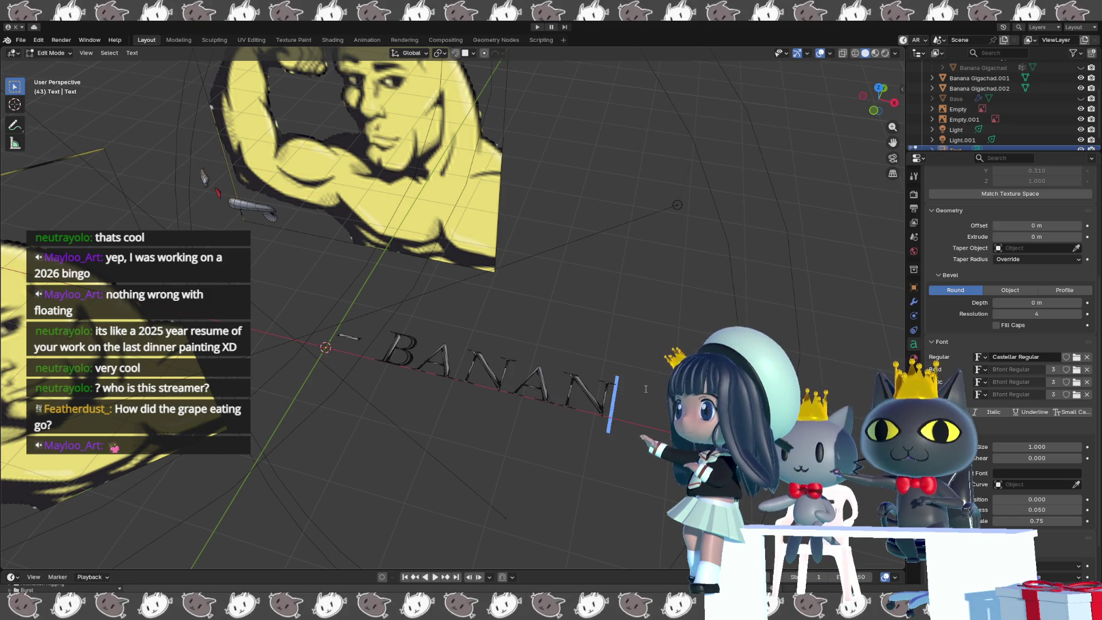
{"action": "type", "text": "A"}
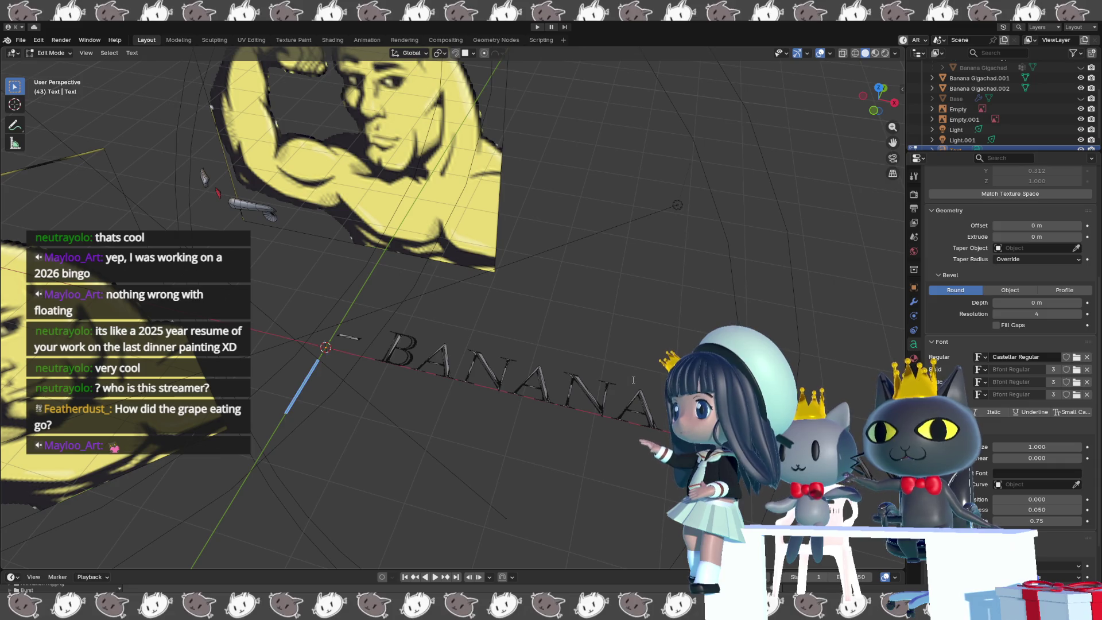
{"action": "key", "text": "BackSpace"}
{"action": "scroll", "coordinate": [598, 444], "scroll_direction": "down", "scroll_amount": 3}
{"action": "middle_click_drag", "start_coordinate": [598, 444], "coordinate": [595, 443], "text": "shift"}
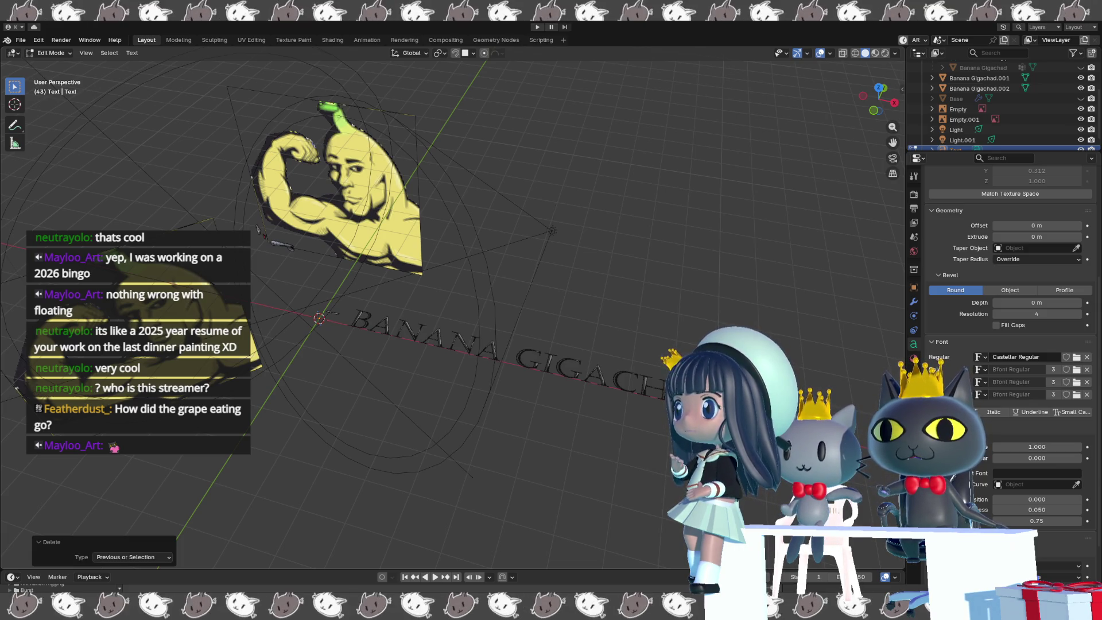
- Select the title lettering, dismiss the text menu, and return to Object Mode
{"action": "key", "text": "shift+Left"}
{"action": "key", "text": "shift+Left"}
{"action": "key", "text": "shift+Left"}
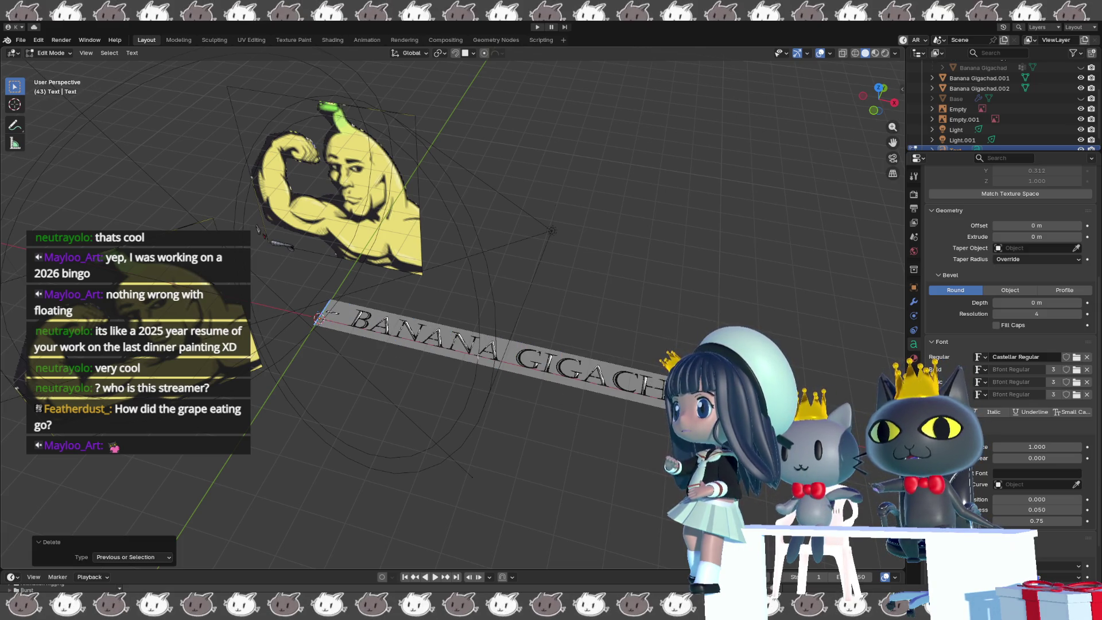
{"action": "right_click", "coordinate": [582, 373]}
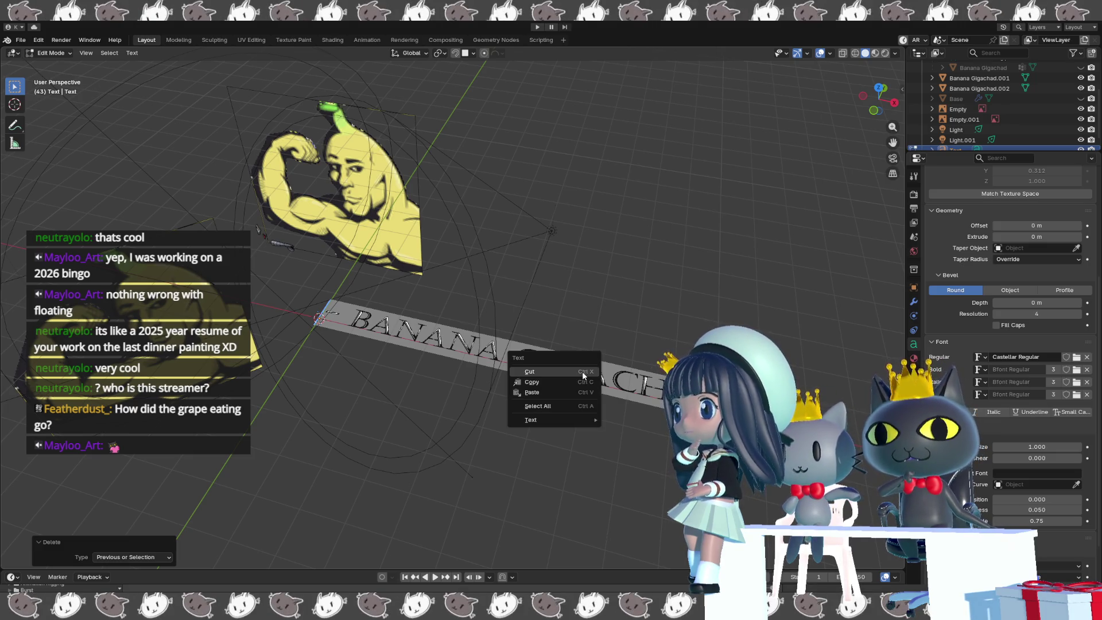
{"action": "key", "text": "Escape"}
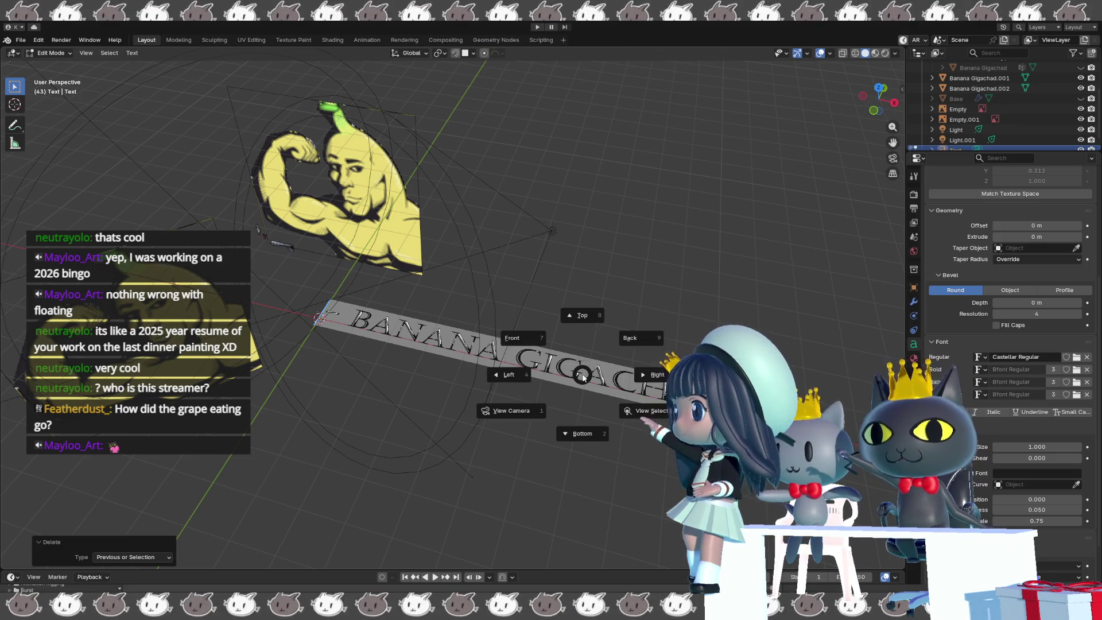
{"action": "key", "text": "Tab"}
{"action": "right_click", "coordinate": [582, 373]}
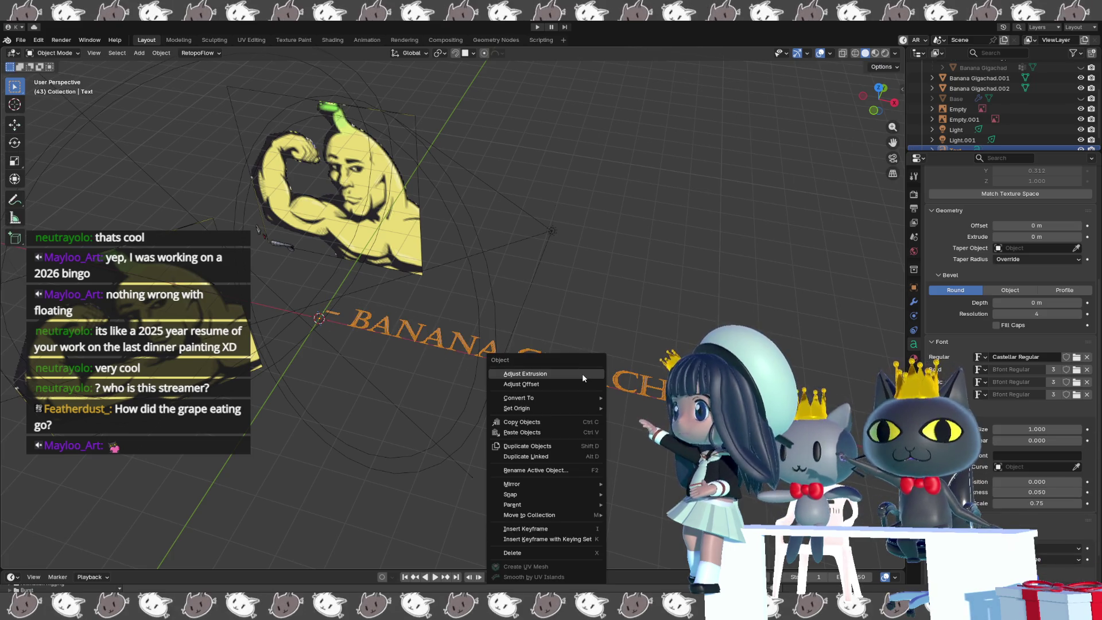
{"action": "mouse_move", "coordinate": [573, 412]}
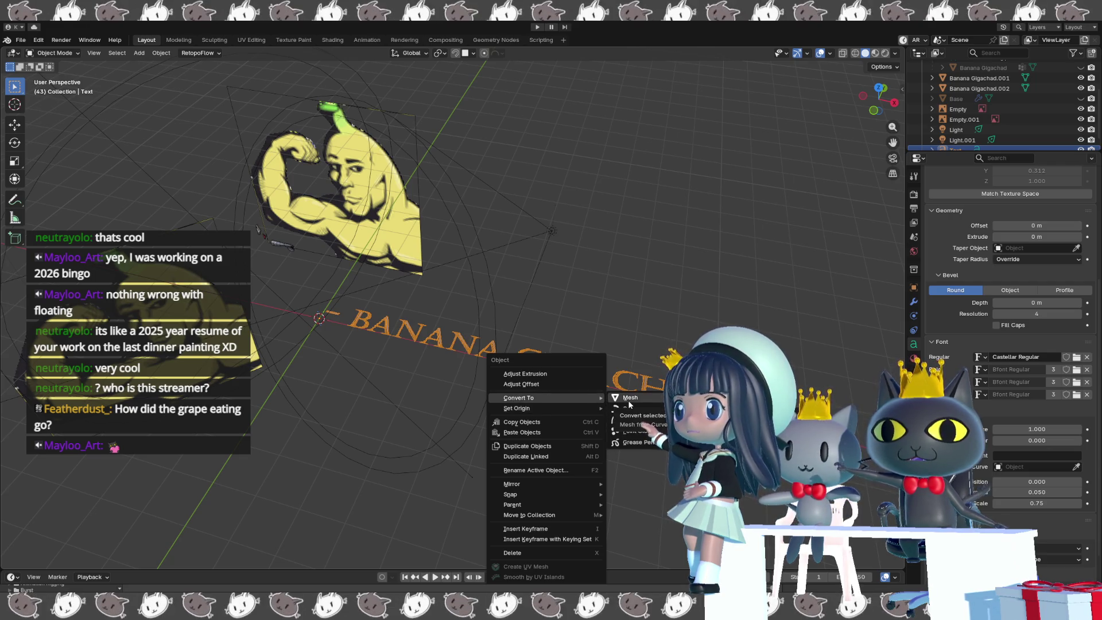
{"action": "scroll", "coordinate": [1009, 287], "scroll_direction": "down", "scroll_amount": 3}
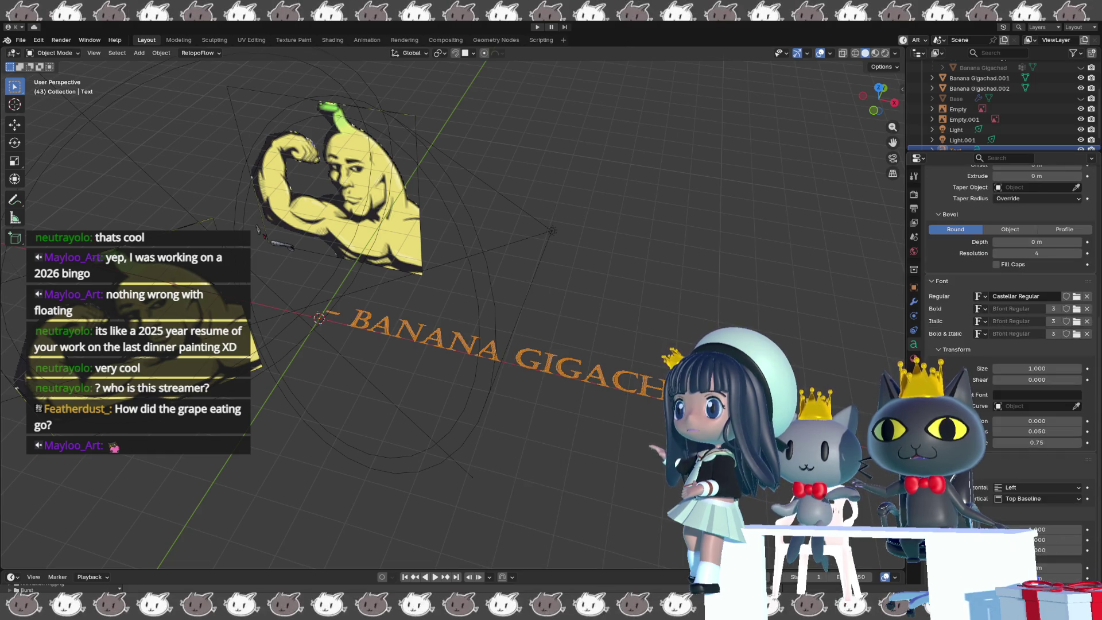
{"action": "scroll", "coordinate": [1010, 287], "scroll_direction": "down", "scroll_amount": 1}
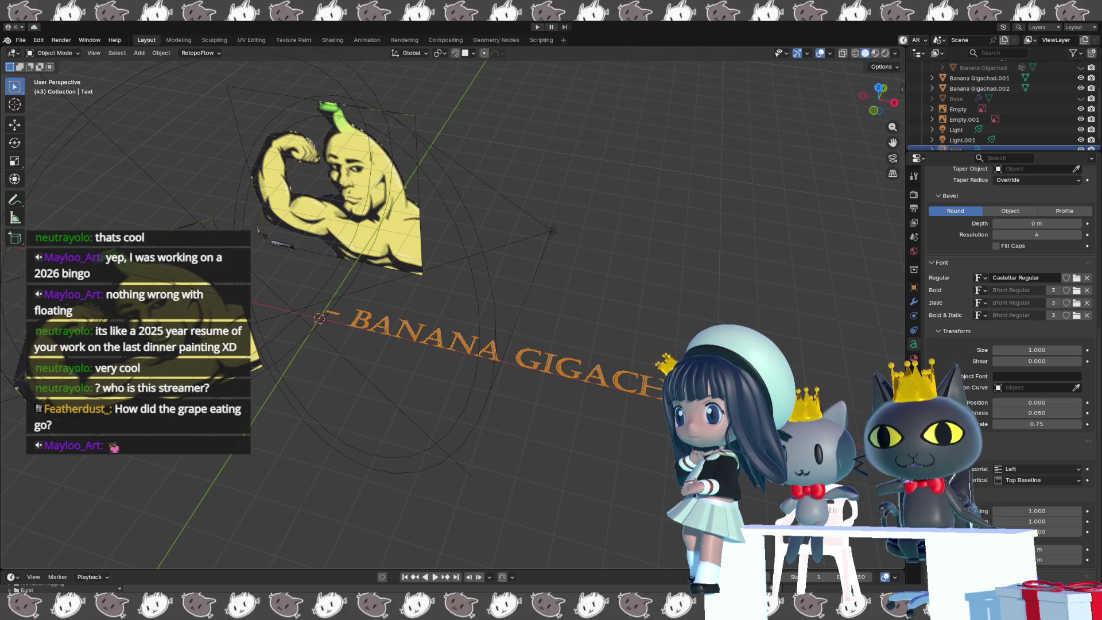
{"action": "key", "text": "alt+a"}
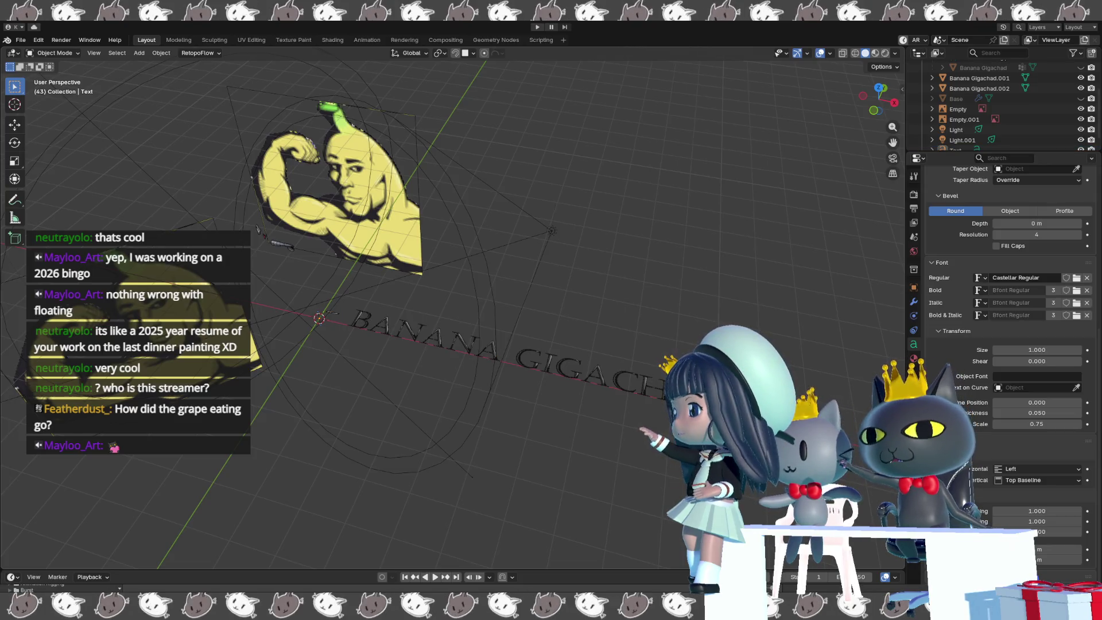
{"action": "key", "text": "a"}
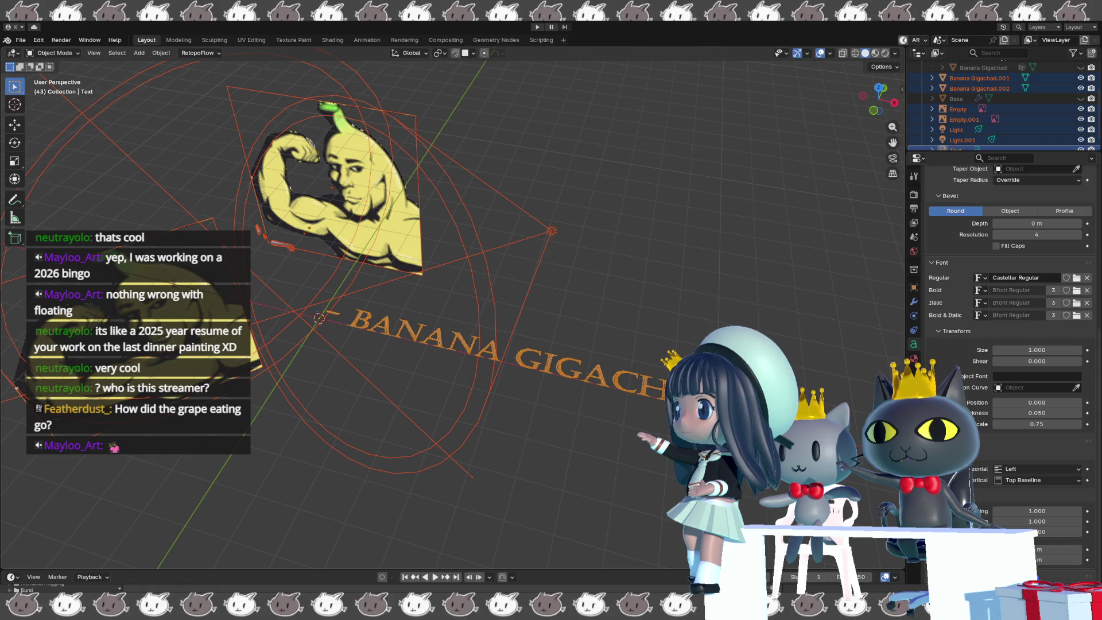
- Select only the title text and scale it down to about 0.2
{"action": "key", "text": "alt+a"}
{"action": "left_click", "coordinate": [425, 333]}
{"action": "key", "text": "s"}
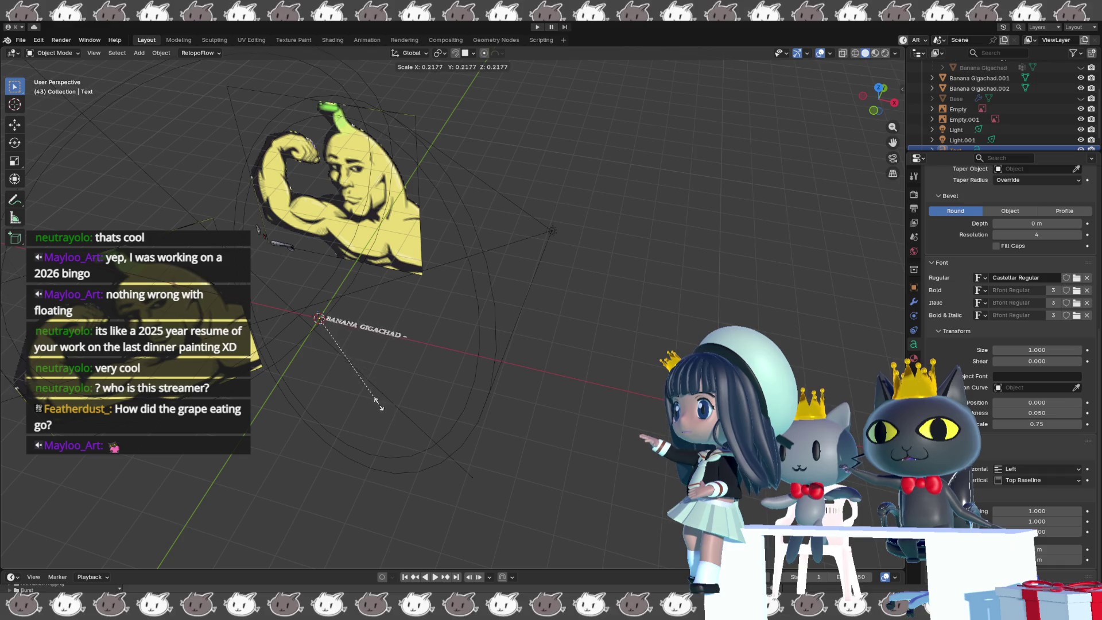
{"action": "left_click", "coordinate": [374, 401]}
- Unhide the Banana Gigachad bust and the Base pedestal
{"action": "mouse_move", "coordinate": [373, 404]}
{"action": "middle_mouse_down"}
{"action": "mouse_move", "coordinate": [514, 394]}
{"action": "mouse_move", "coordinate": [515, 357]}
{"action": "middle_mouse_up"}
{"action": "scroll", "coordinate": [1010, 118], "scroll_direction": "up", "scroll_amount": 3}
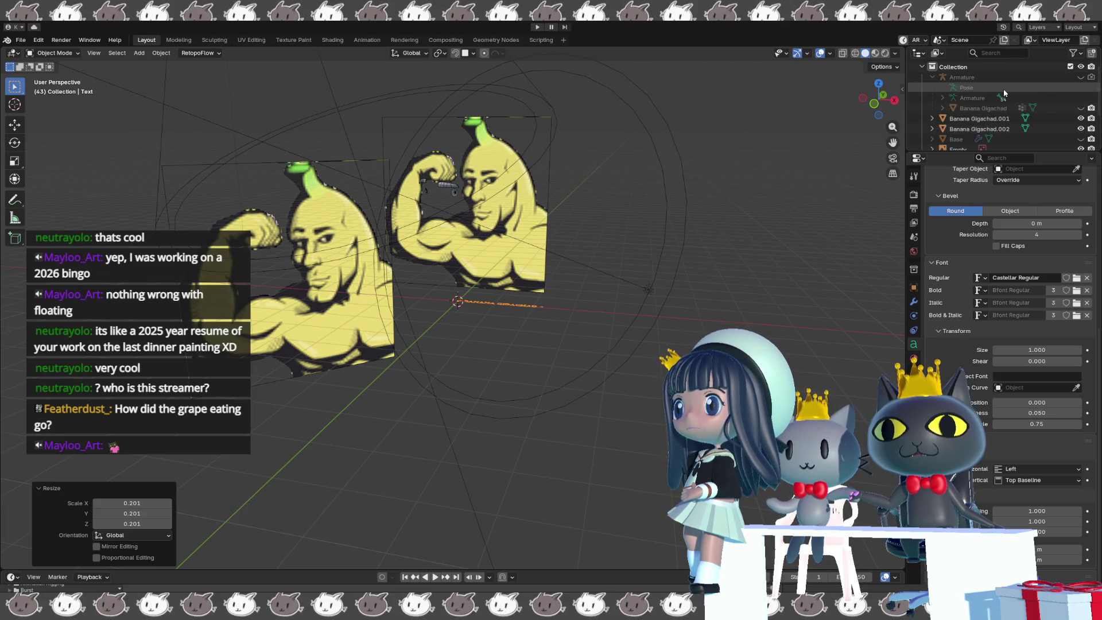
{"action": "left_click", "coordinate": [1081, 108]}
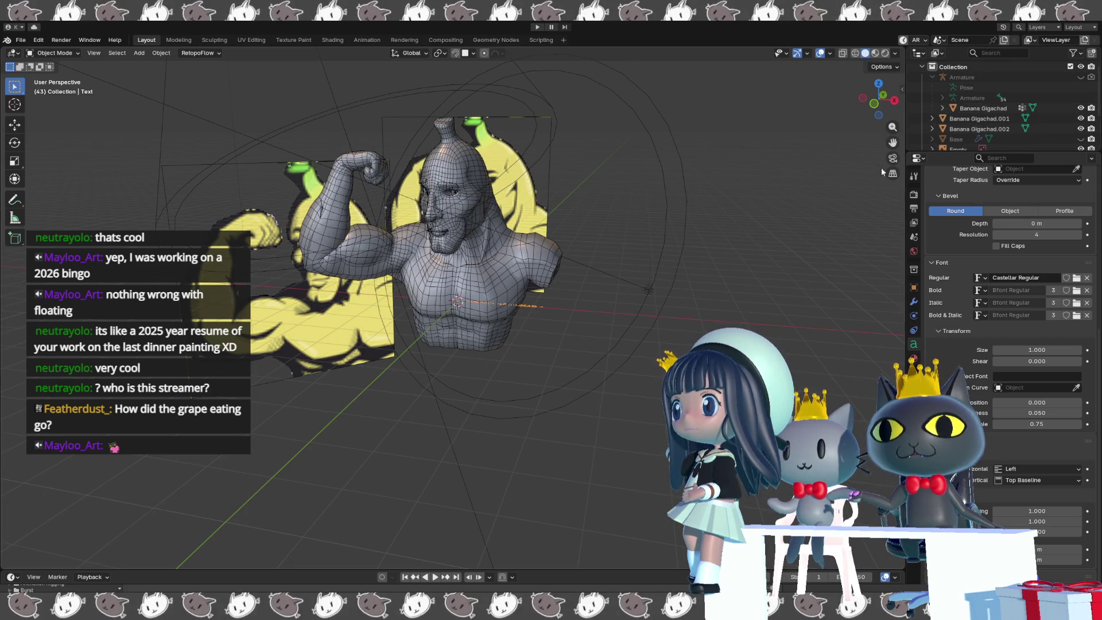
{"action": "left_click", "coordinate": [1080, 138]}
{"action": "mouse_move", "coordinate": [683, 248]}
{"action": "middle_mouse_down"}
{"action": "mouse_move", "coordinate": [686, 277]}
{"action": "mouse_move", "coordinate": [660, 276]}
{"action": "middle_mouse_up"}
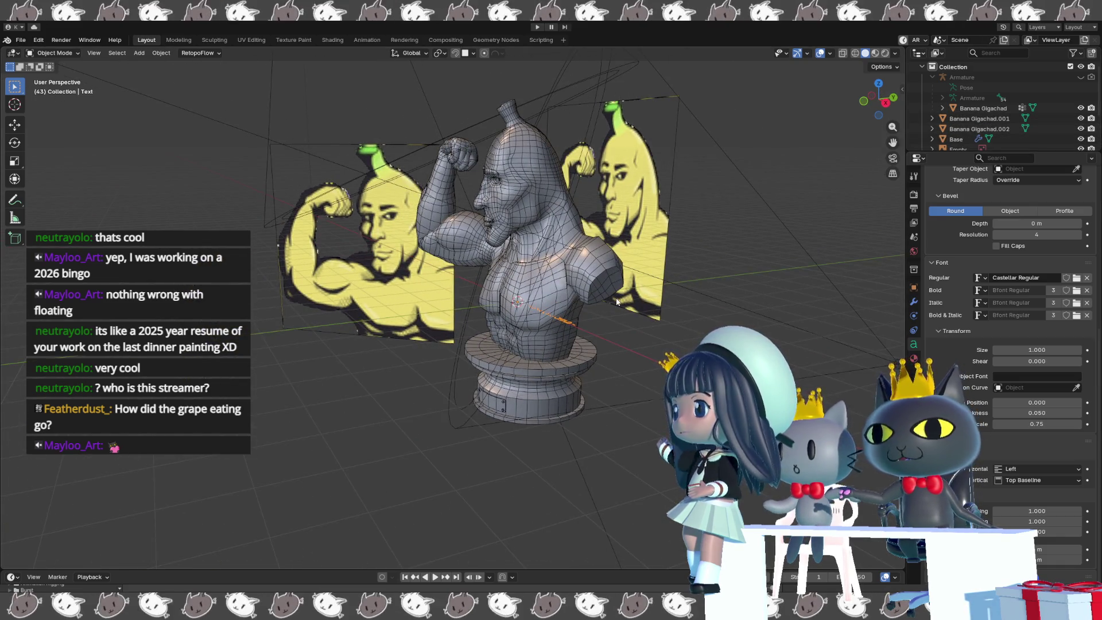
- Lower the text about 2.92 m on Z and rotate it 90° on X
{"action": "key", "text": "g"}
{"action": "key", "text": "z"}
{"action": "left_click", "coordinate": [587, 408]}
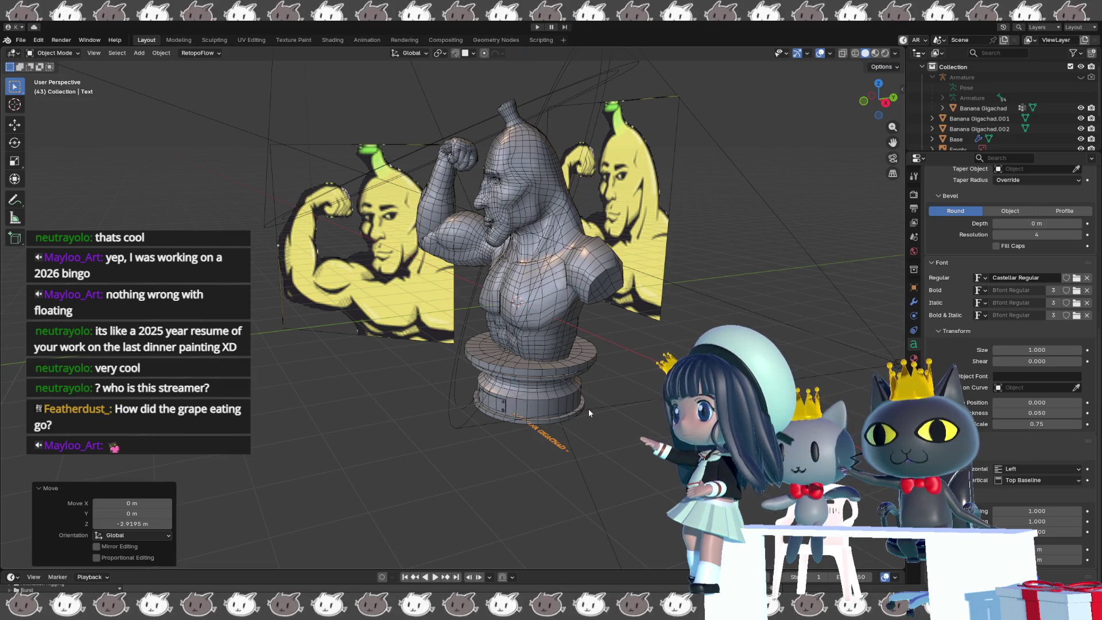
{"action": "type", "text": "rx"}
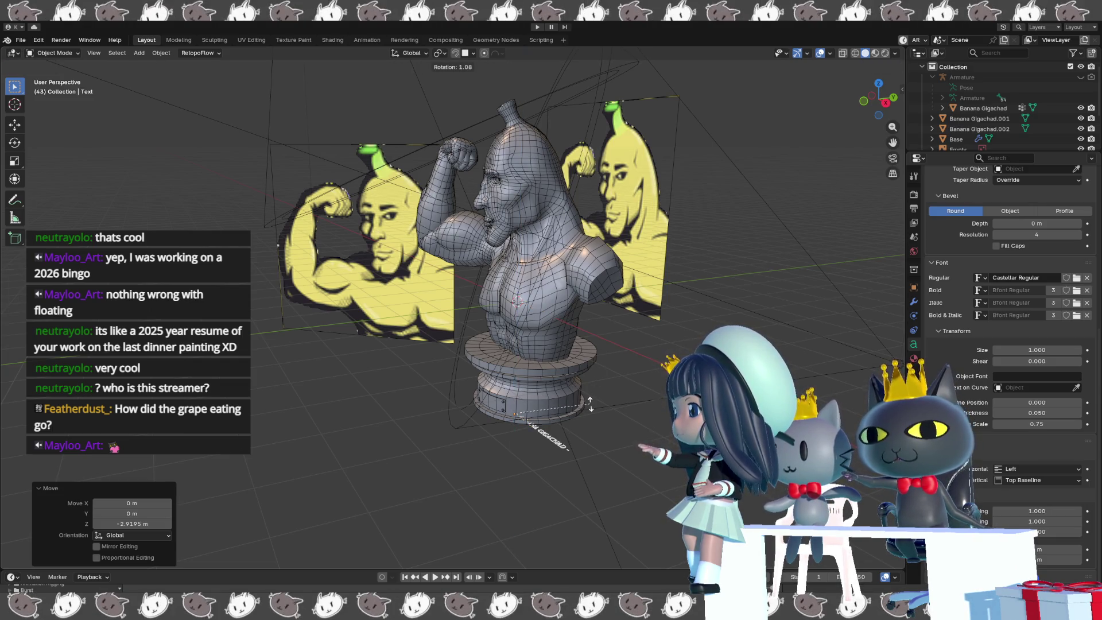
{"action": "type", "text": "90"}
{"action": "key", "text": "Return"}
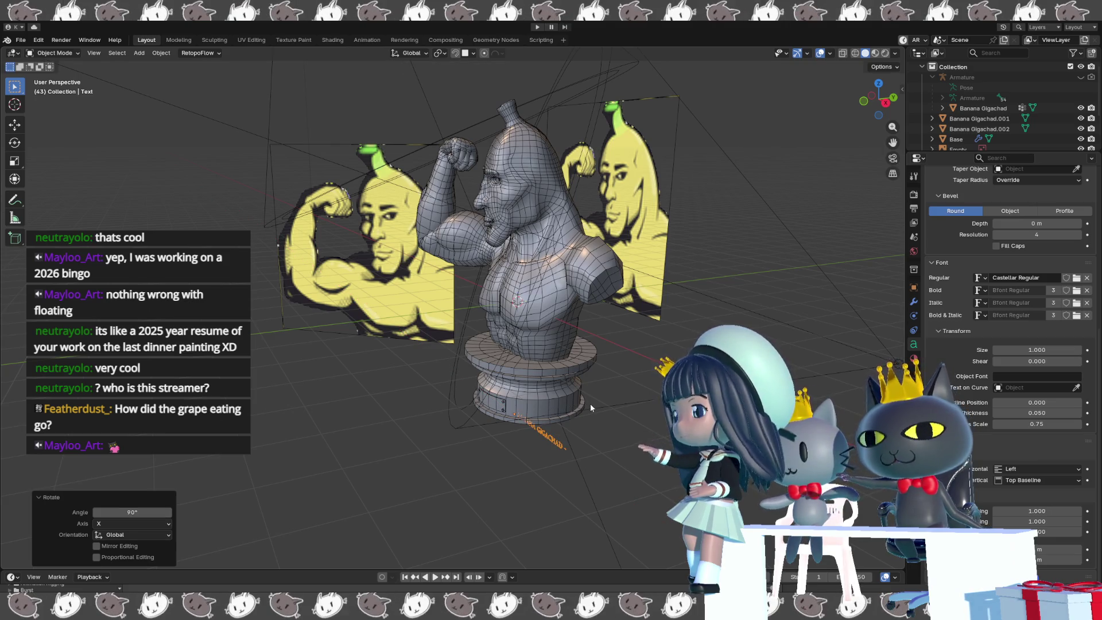
{"action": "key", "text": "KP_1"}
{"action": "scroll", "coordinate": [565, 421], "scroll_direction": "up", "scroll_amount": 8}
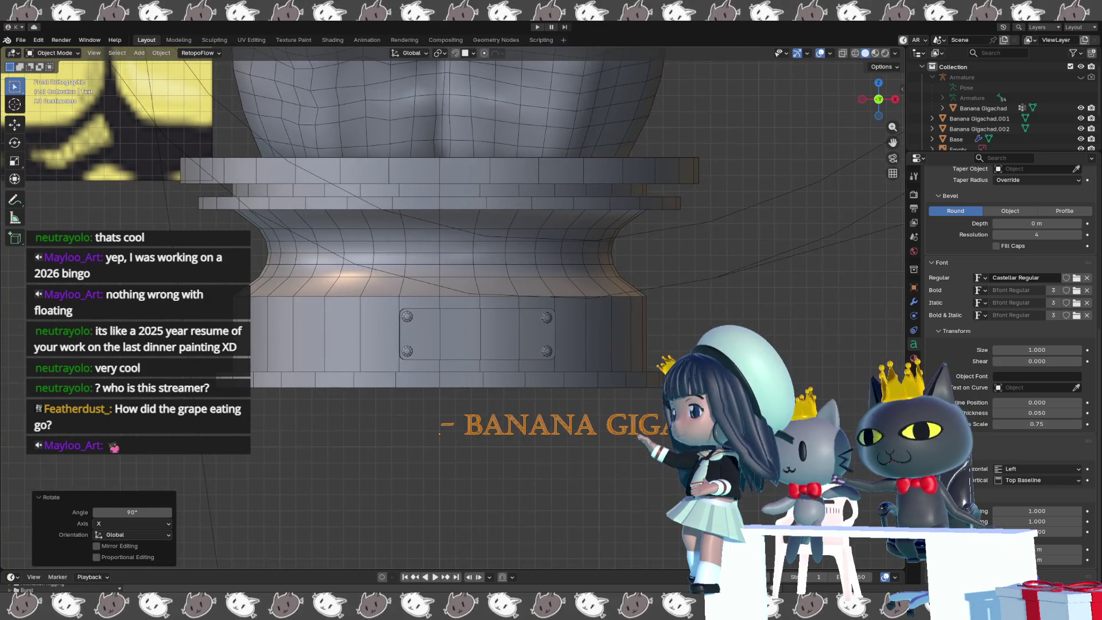
- Scale the BANANA GIGACHAD text to 0.389 and move it onto the bolted plaque
{"action": "key", "text": "s"}
{"action": "left_click", "coordinate": [528, 476]}
{"action": "key", "text": "g"}
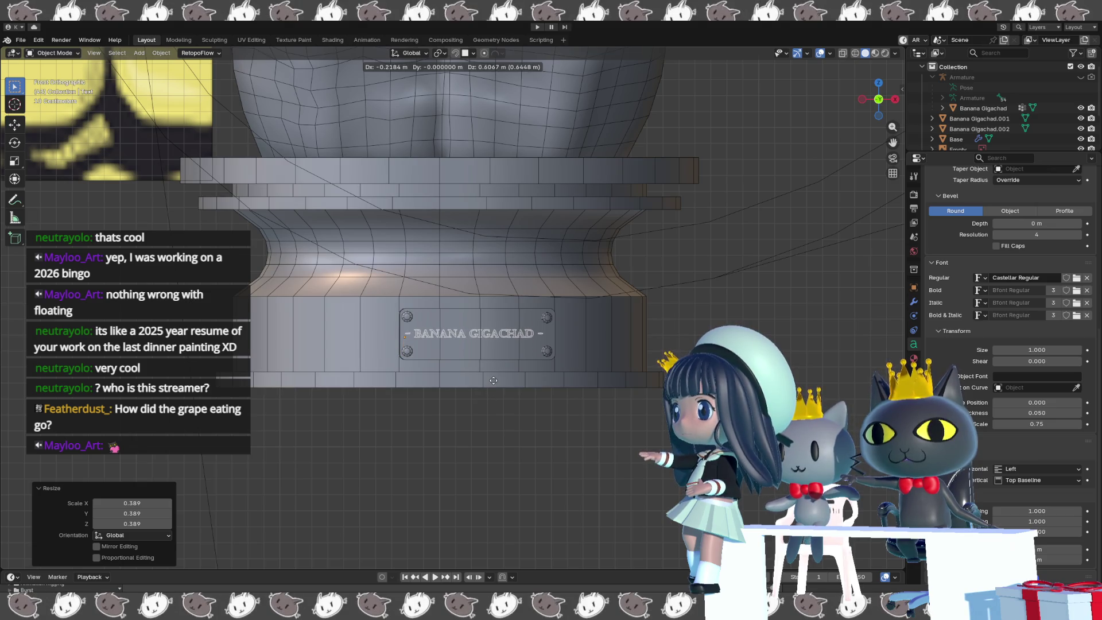
{"action": "left_click", "coordinate": [493, 381]}
{"action": "scroll", "coordinate": [493, 381], "scroll_direction": "up", "scroll_amount": 4}
{"action": "mouse_move", "coordinate": [493, 381]}
{"action": "middle_mouse_down", "text": "shift"}
{"action": "mouse_move", "coordinate": [492, 324]}
{"action": "mouse_move", "coordinate": [491, 340]}
{"action": "middle_mouse_up", "text": "shift"}
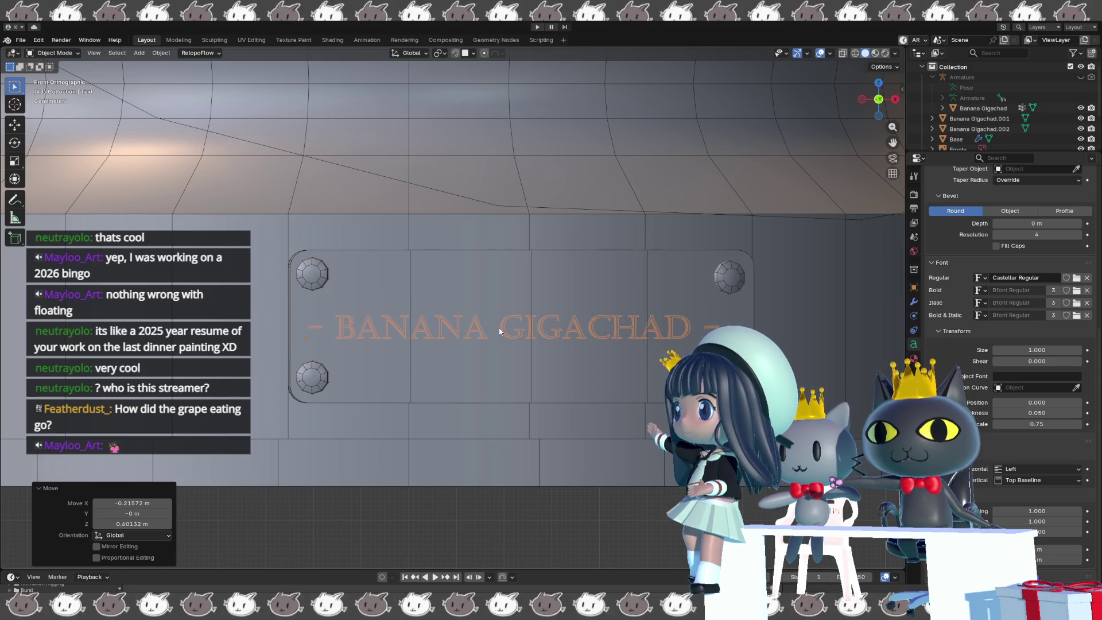
- Check the pedestal in perspective, then reselect the Text object in the outliner
{"action": "left_click", "coordinate": [499, 331]}
{"action": "scroll", "coordinate": [530, 346], "scroll_direction": "down", "scroll_amount": 3}
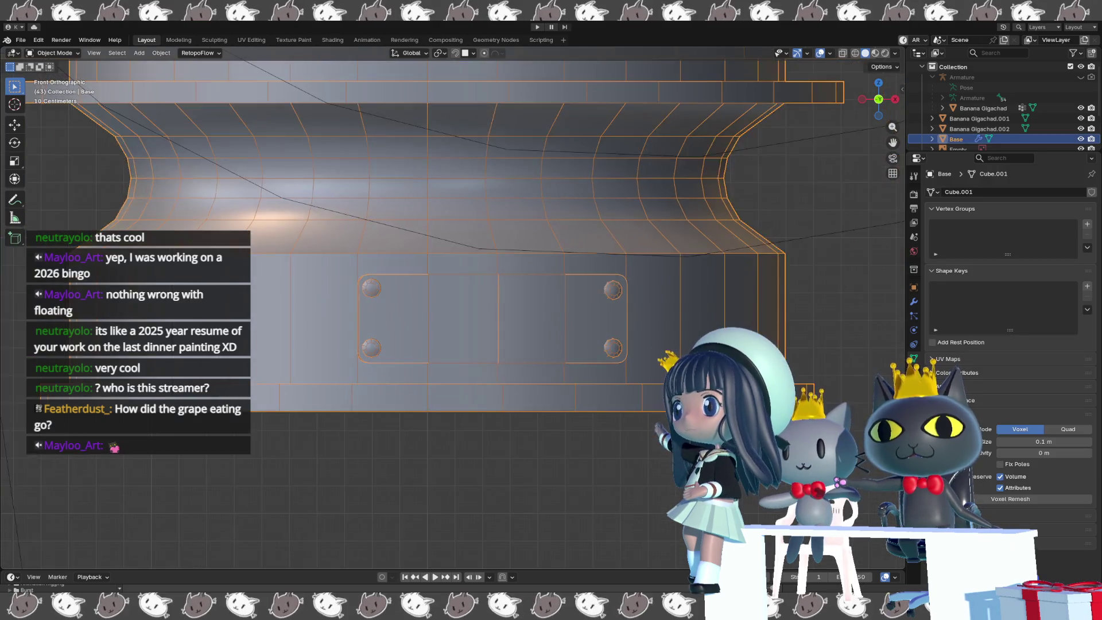
{"action": "middle_click_drag", "start_coordinate": [530, 346], "coordinate": [637, 378]}
{"action": "left_click", "coordinate": [503, 488]}
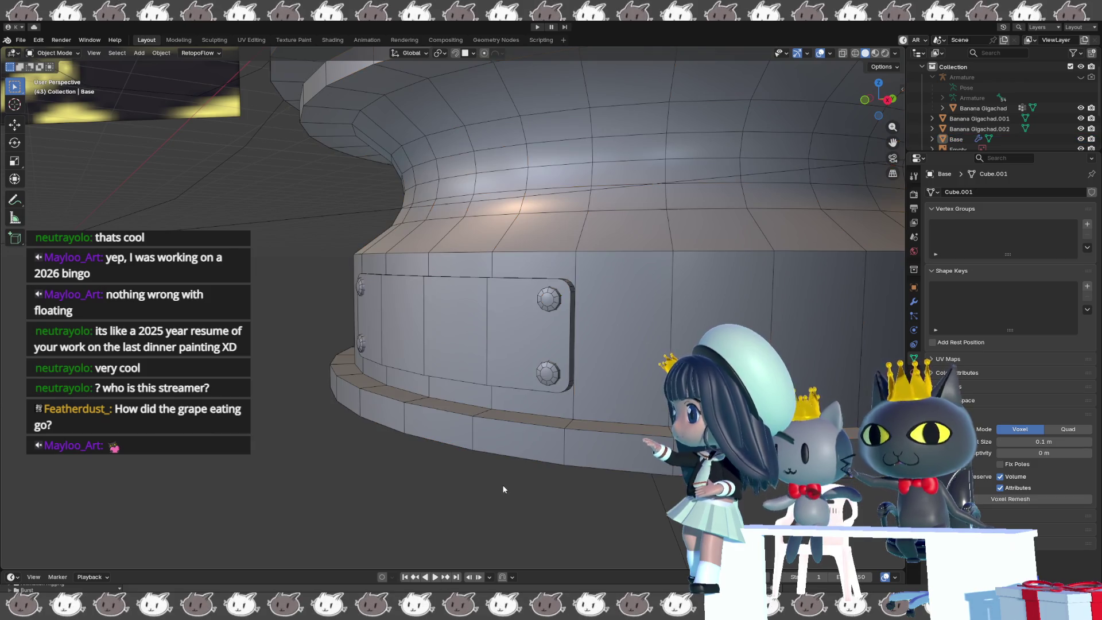
{"action": "scroll", "coordinate": [1021, 119], "scroll_direction": "down", "scroll_amount": 3}
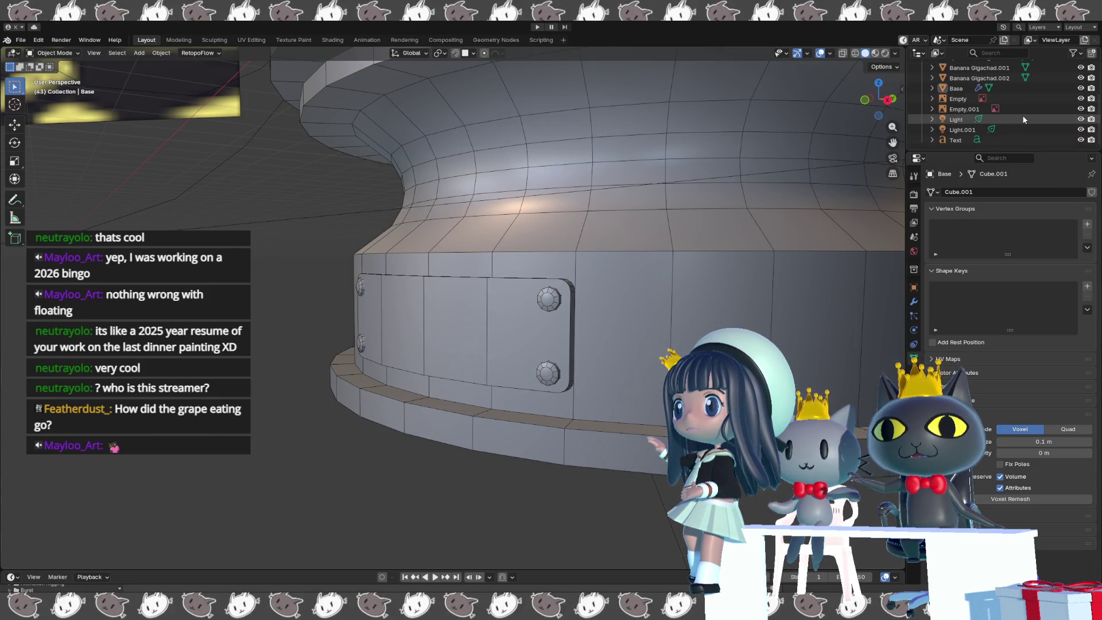
{"action": "left_click", "coordinate": [1005, 140]}
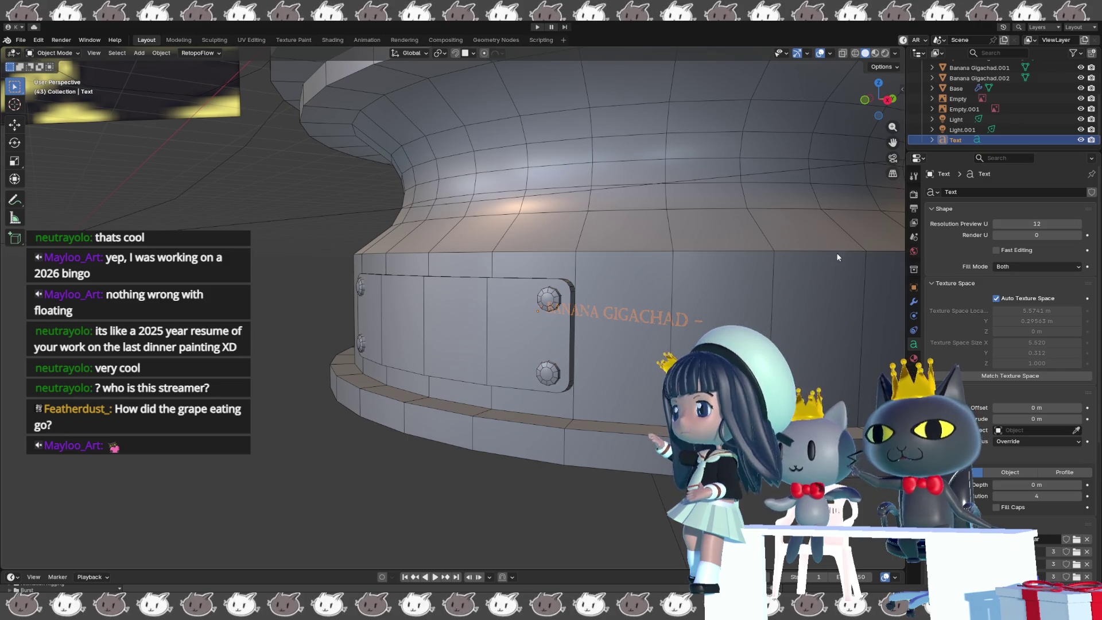
- Push the text along Y out onto the plaque face
{"action": "key", "text": "g"}
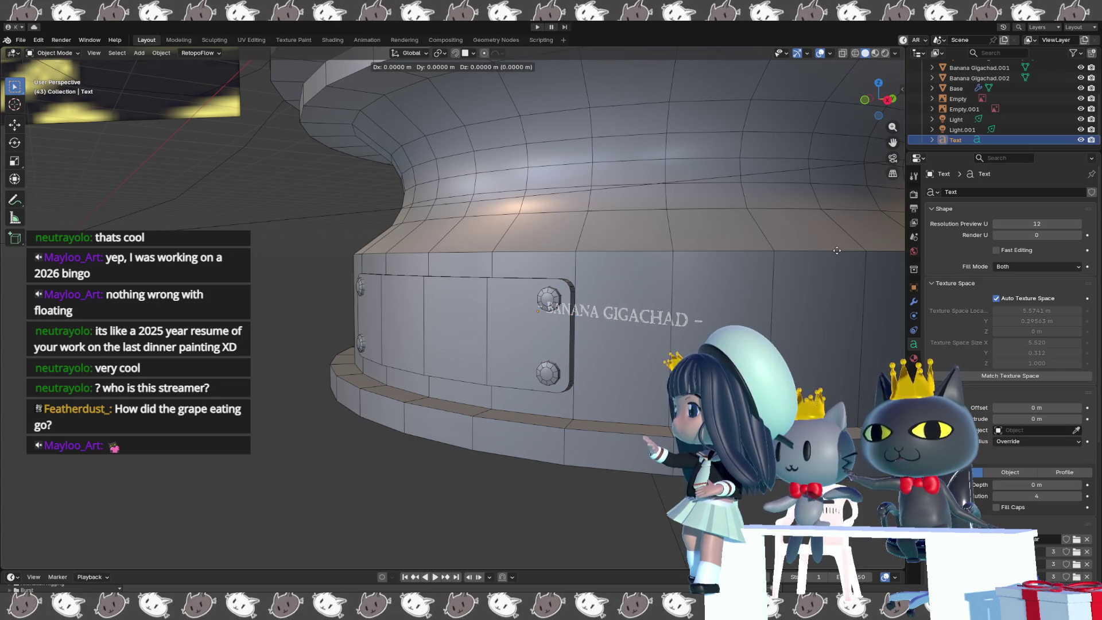
{"action": "key", "text": "y"}
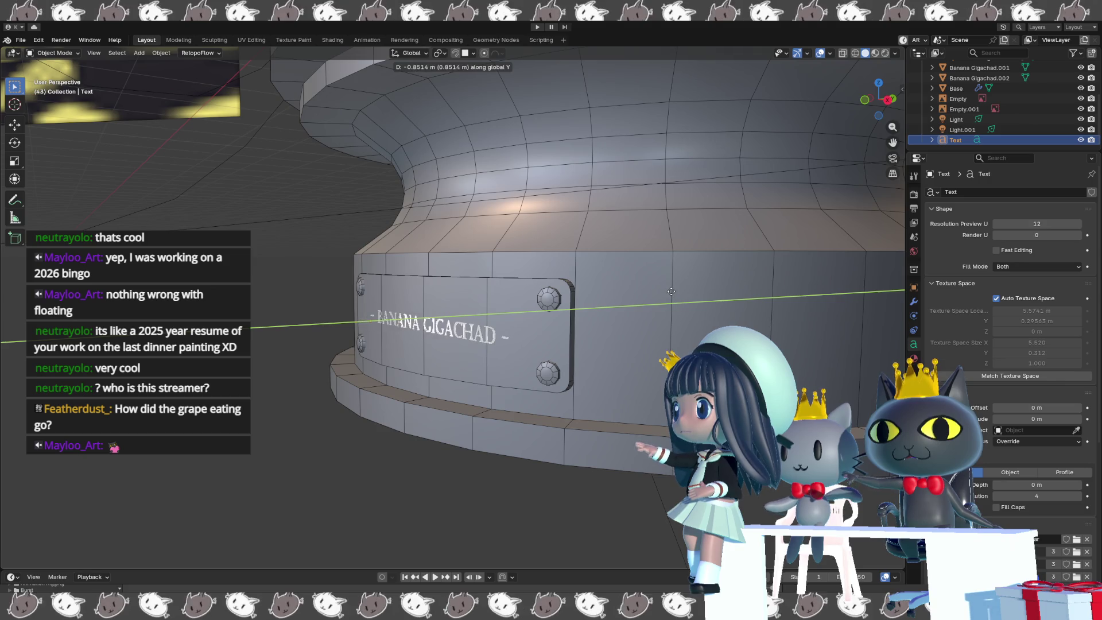
{"action": "left_click", "coordinate": [671, 291]}
{"action": "middle_click_drag", "start_coordinate": [670, 291], "coordinate": [669, 362]}
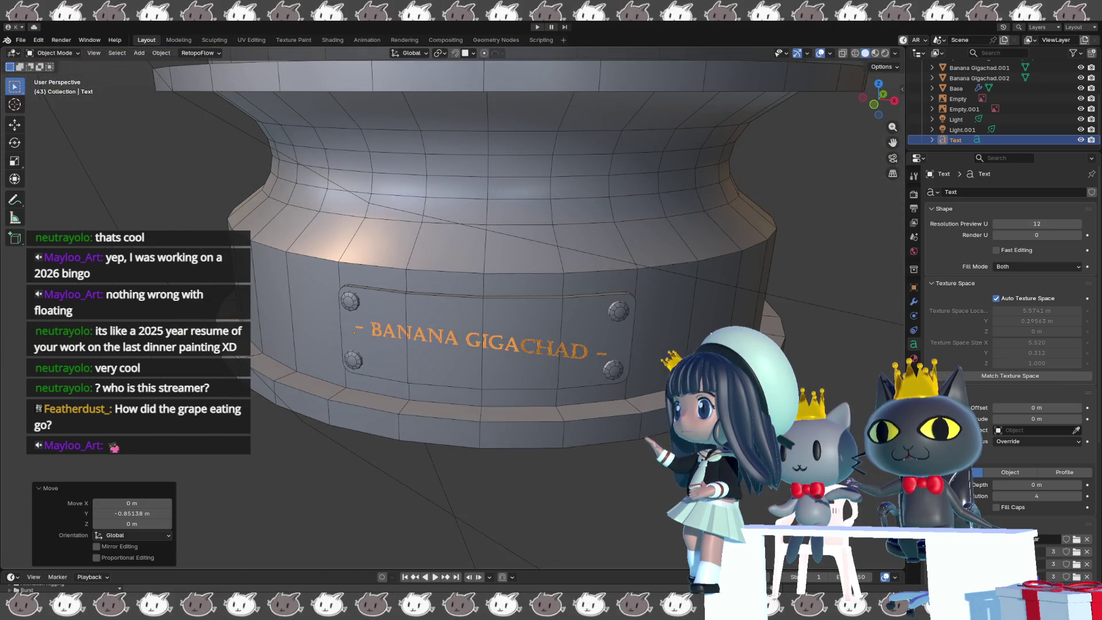
{"action": "middle_click_drag", "start_coordinate": [710, 332], "coordinate": [705, 330]}
- Rotate the text 10.3° about Z to match the curved plaque and nudge its position
{"action": "key", "text": "r"}
{"action": "key", "text": "z"}
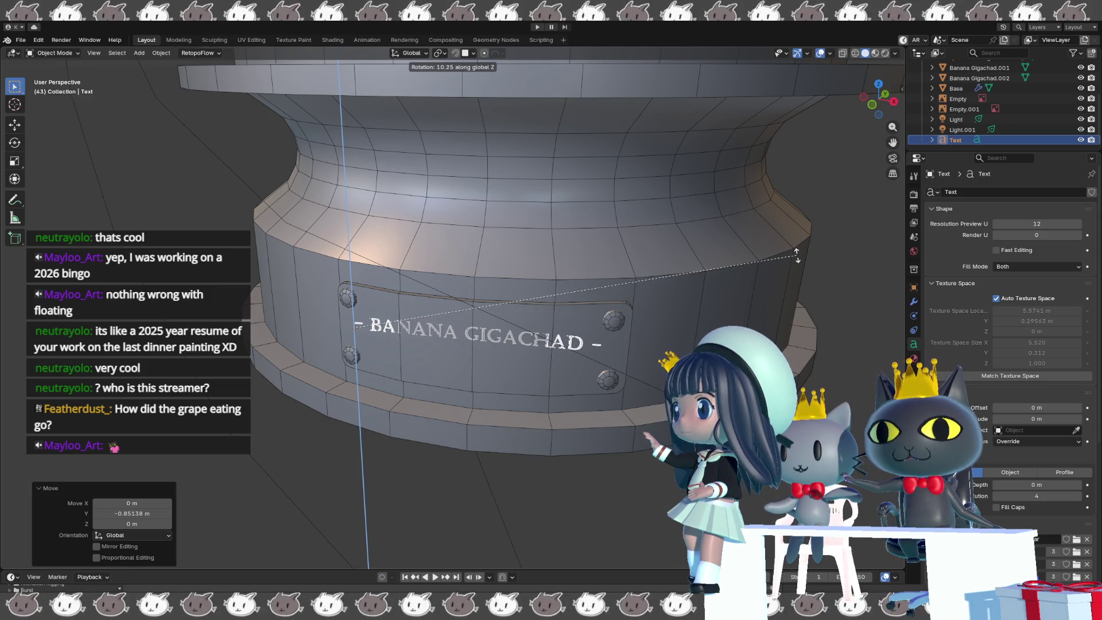
{"action": "left_click", "coordinate": [805, 257]}
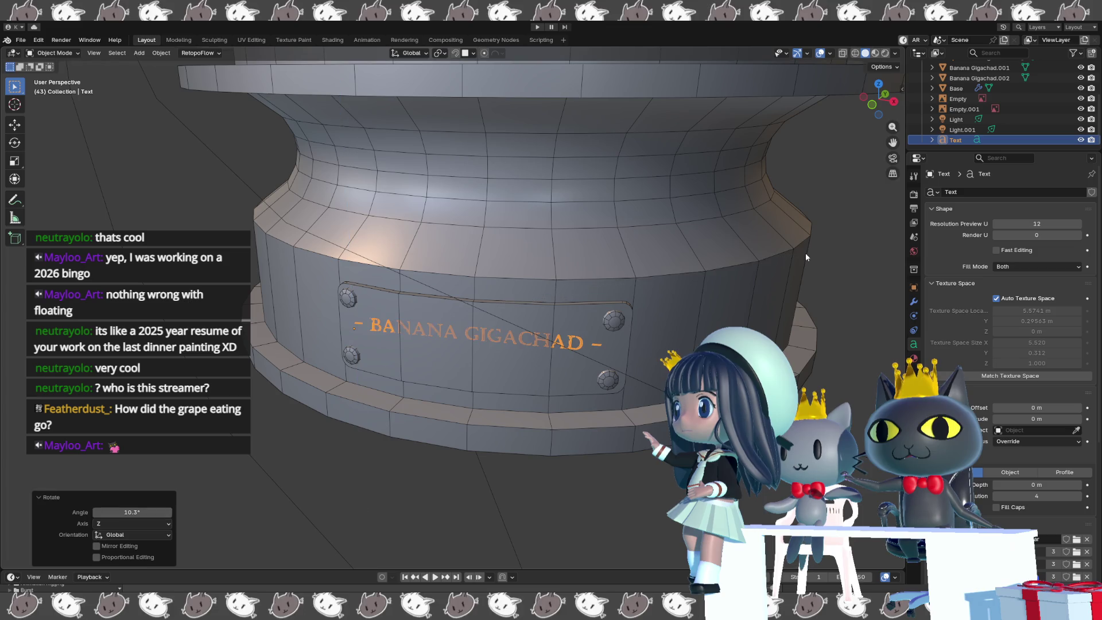
{"action": "key", "text": "g"}
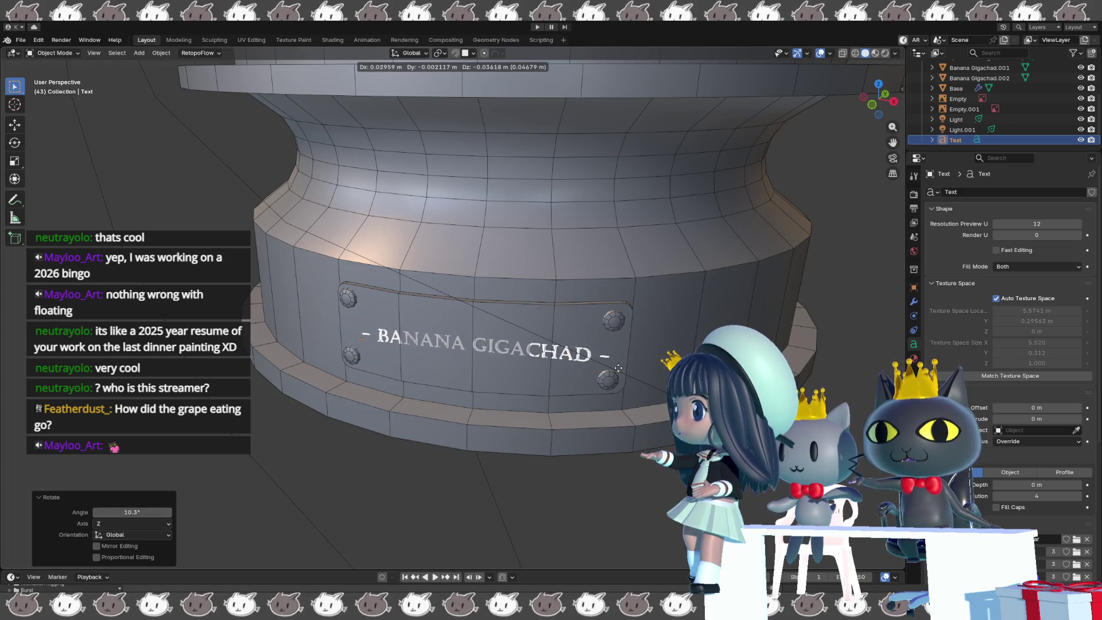
{"action": "left_click", "coordinate": [615, 365]}
{"action": "mouse_move", "coordinate": [615, 365]}
{"action": "middle_mouse_down"}
{"action": "mouse_move", "coordinate": [655, 324]}
{"action": "mouse_move", "coordinate": [567, 388]}
{"action": "middle_mouse_up"}
- Fine-tune the text's Y depth against the plaque and raise it 0.0487 m between the bolts
{"action": "key", "text": "g"}
{"action": "key", "text": "y"}
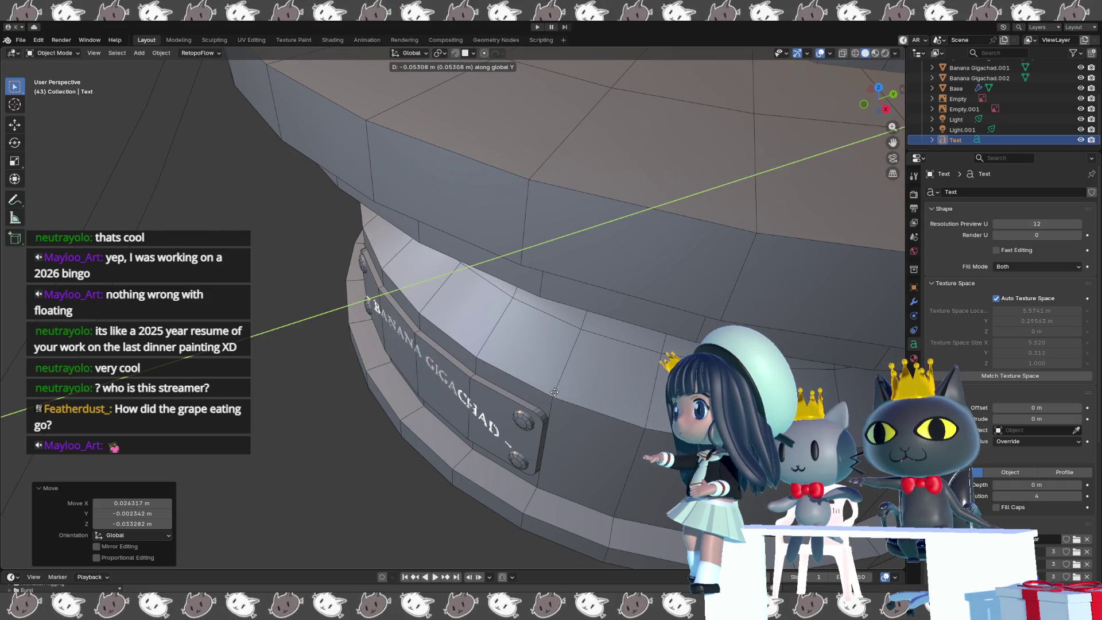
{"action": "left_click", "coordinate": [546, 394]}
{"action": "mouse_move", "coordinate": [547, 394]}
{"action": "middle_mouse_down"}
{"action": "mouse_move", "coordinate": [623, 367]}
{"action": "mouse_move", "coordinate": [638, 333]}
{"action": "mouse_move", "coordinate": [588, 373]}
{"action": "middle_mouse_up"}
{"action": "key", "text": "g"}
{"action": "key", "text": "z"}
{"action": "left_click", "coordinate": [637, 318]}
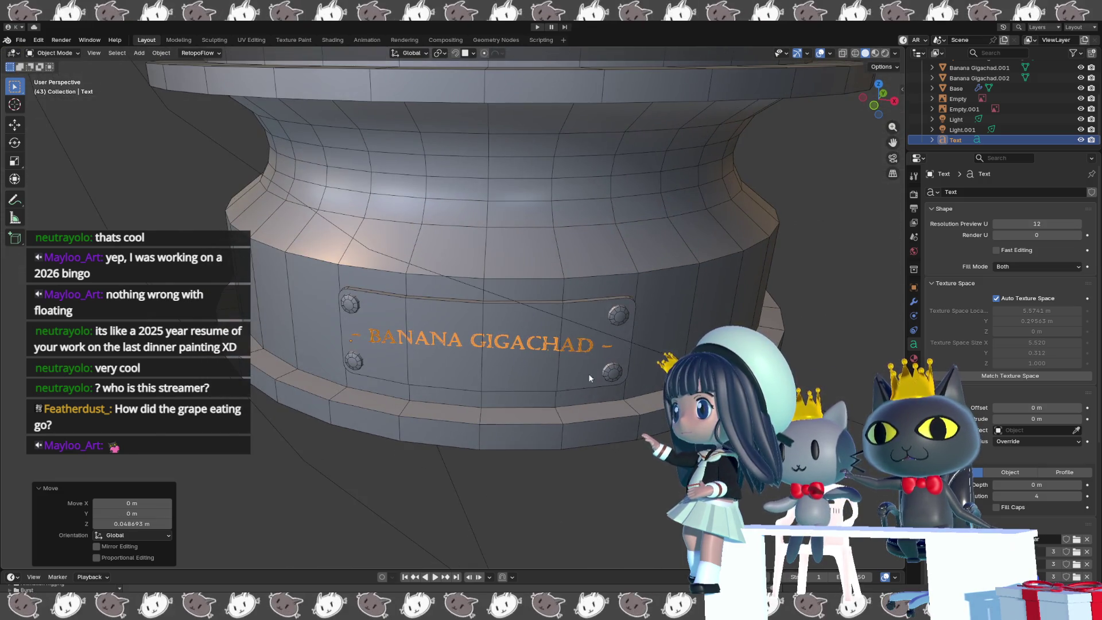
{"action": "scroll", "coordinate": [526, 391], "scroll_direction": "up", "scroll_amount": 2}
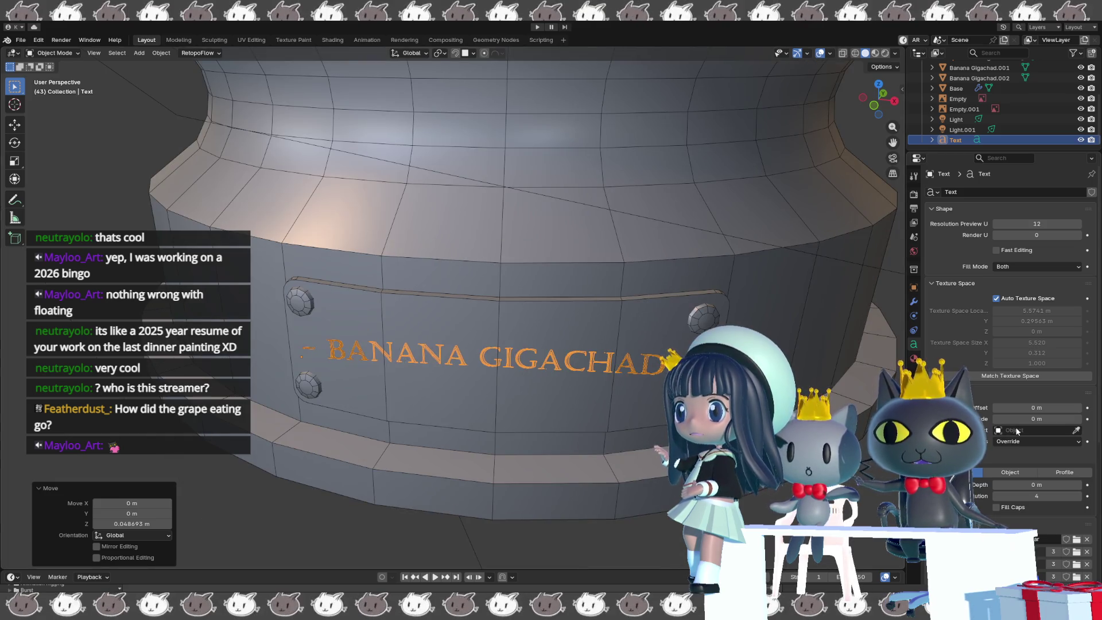
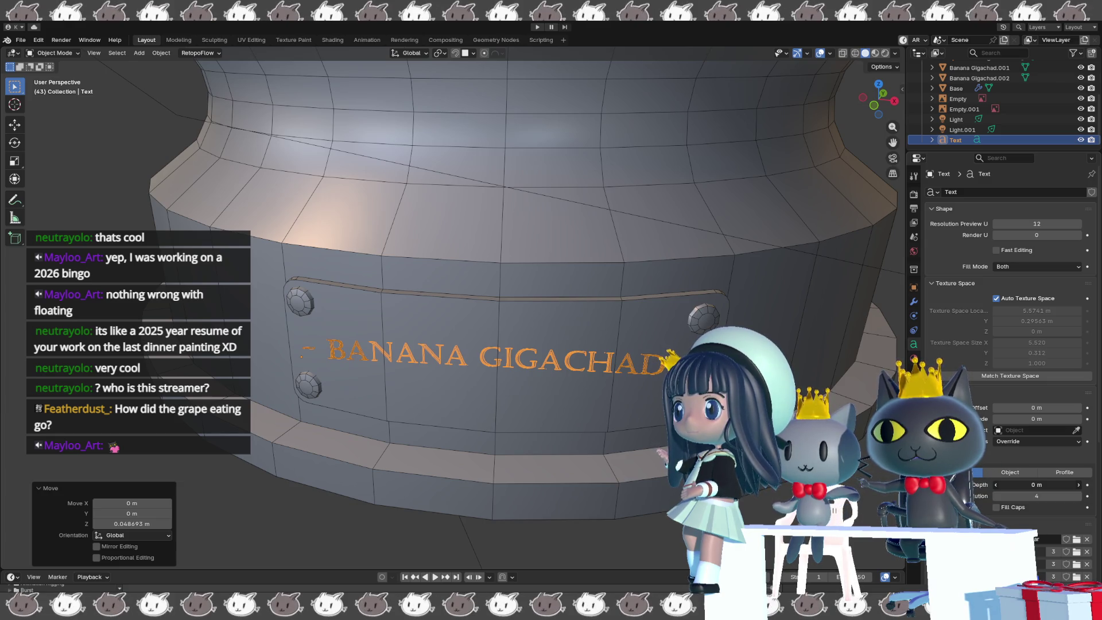
- Give the text a 0.03 m bevel depth and switch its bevel mode to Object
{"action": "left_click_drag", "start_coordinate": [1021, 484], "coordinate": [1033, 485]}
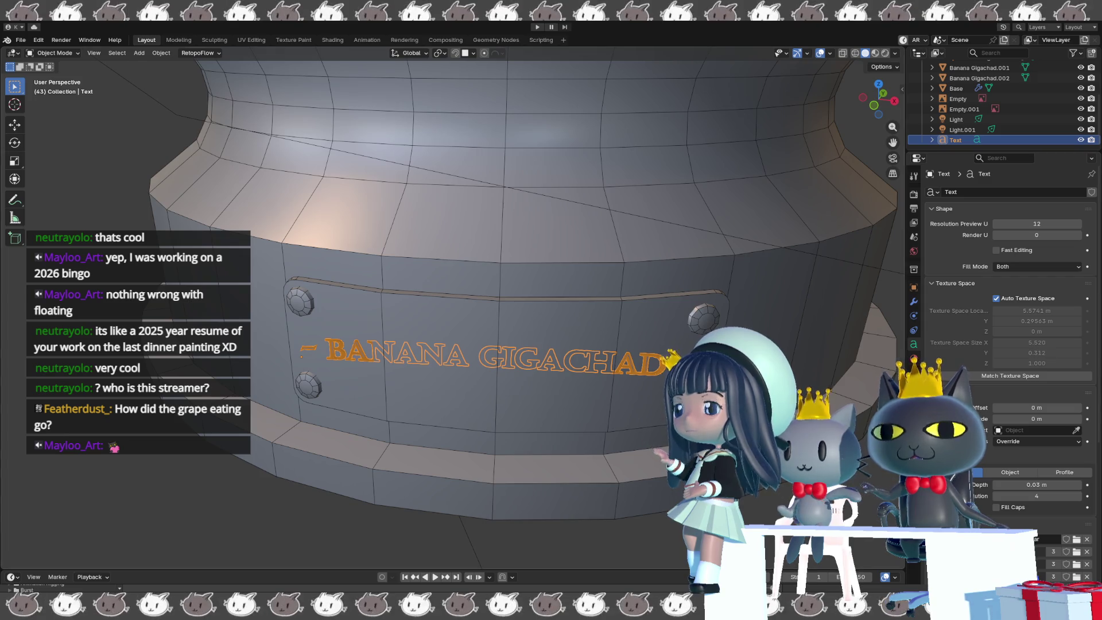
{"action": "left_click", "coordinate": [1010, 471]}
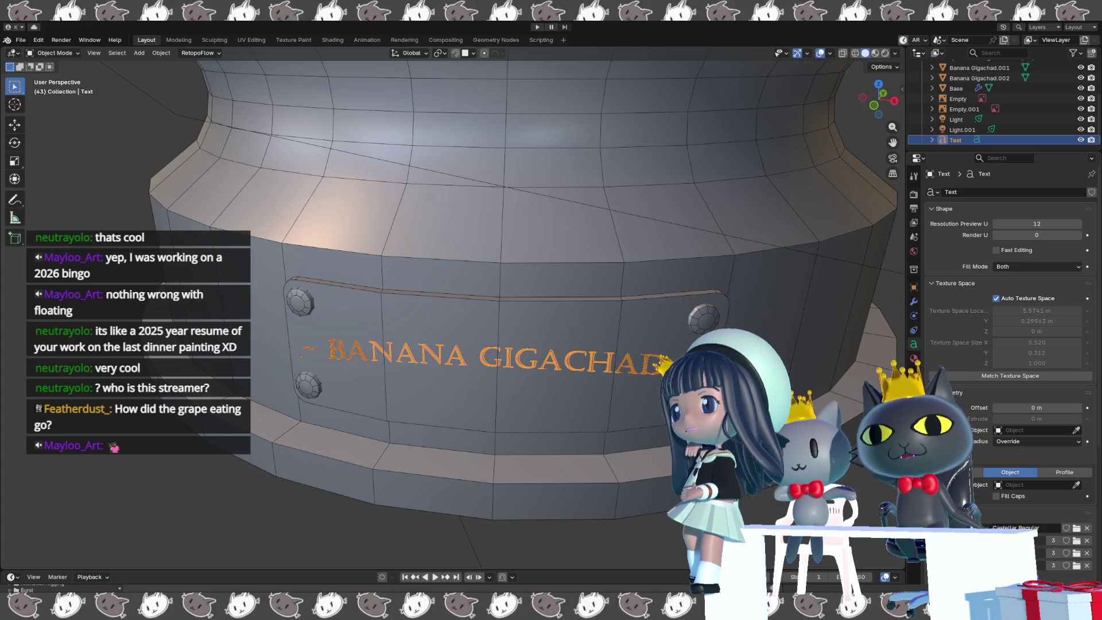
{"action": "middle_click_drag", "start_coordinate": [446, 414], "coordinate": [463, 465]}
{"action": "mouse_move", "coordinate": [595, 445]}
{"action": "middle_mouse_down"}
{"action": "mouse_move", "coordinate": [591, 458]}
{"action": "mouse_move", "coordinate": [600, 440]}
{"action": "mouse_move", "coordinate": [591, 295]}
{"action": "mouse_move", "coordinate": [594, 312]}
{"action": "middle_mouse_up"}
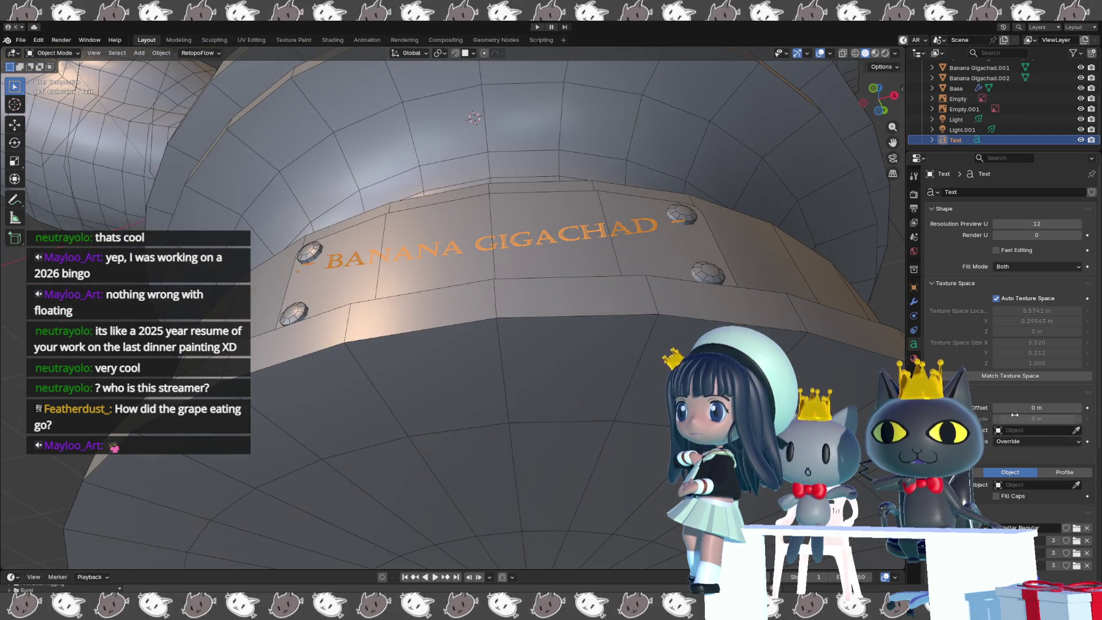
{"action": "left_click", "coordinate": [1074, 486]}
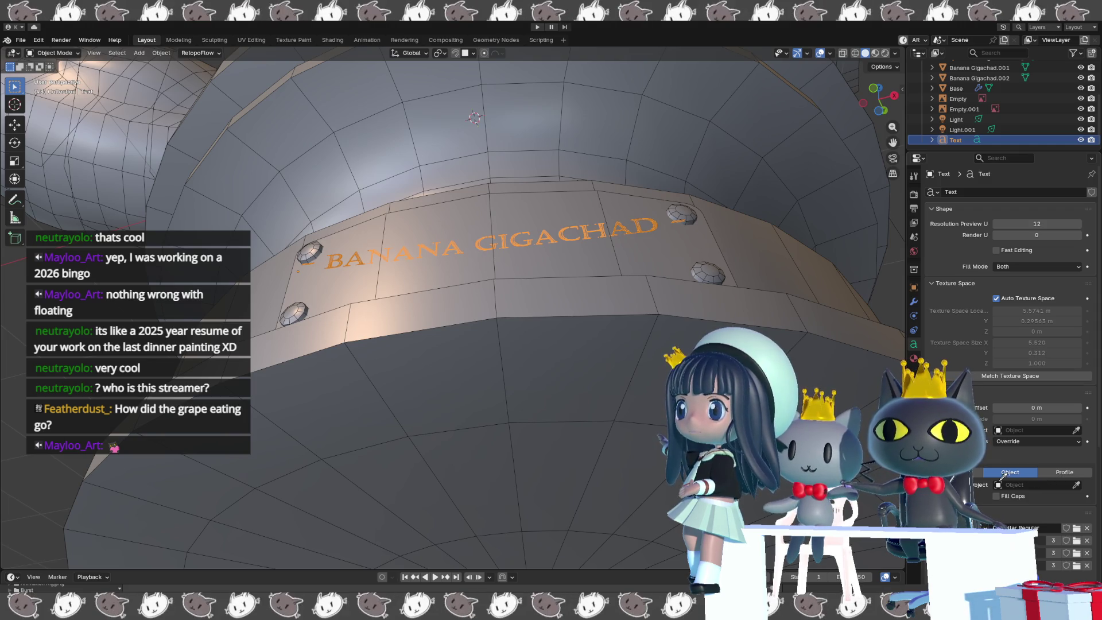
{"action": "left_click", "coordinate": [654, 362]}
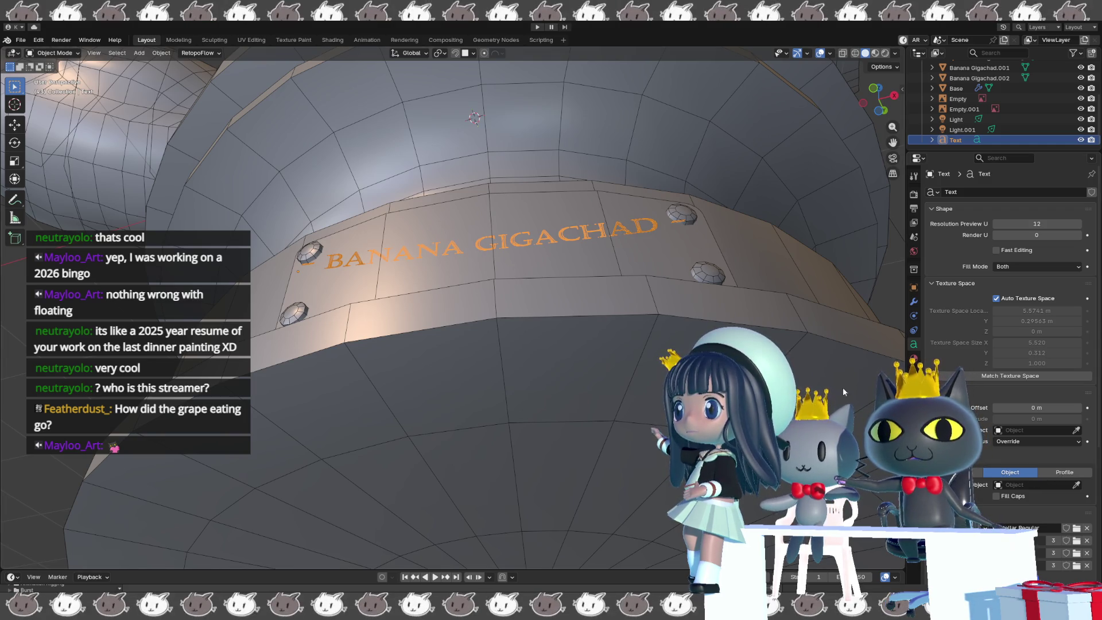
{"action": "left_click", "coordinate": [975, 472]}
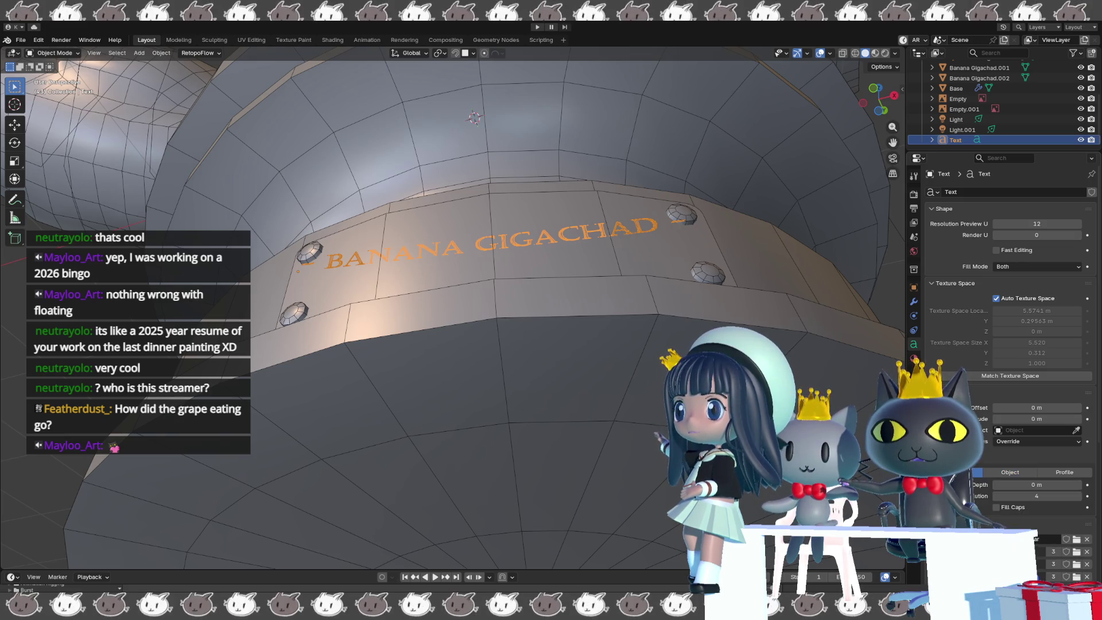
{"action": "left_click", "coordinate": [1027, 475]}
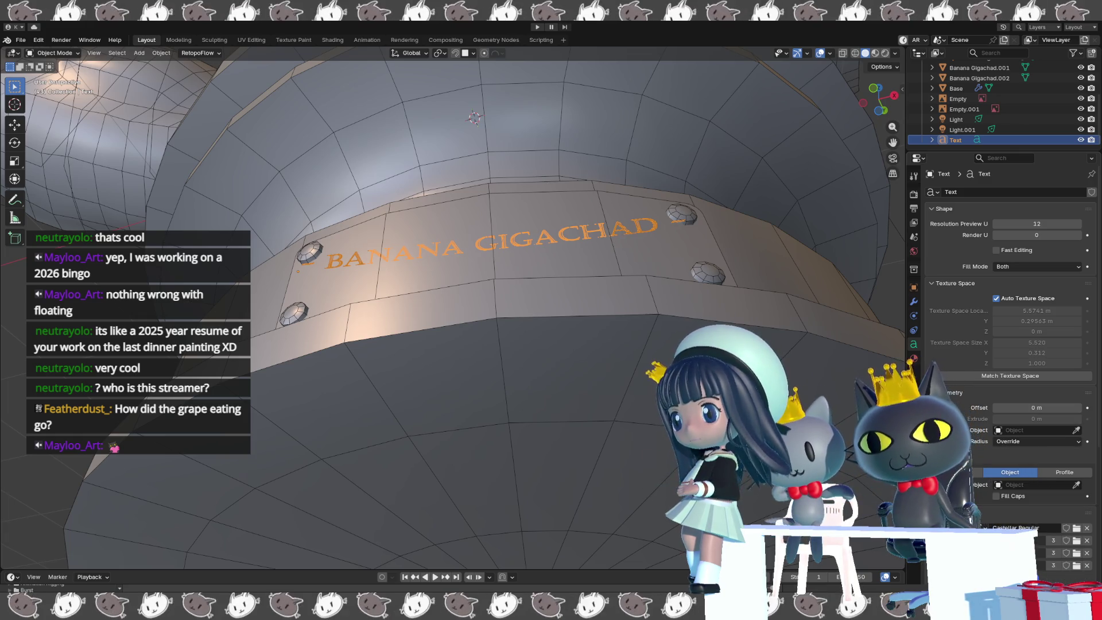
{"action": "middle_click_drag", "start_coordinate": [459, 259], "coordinate": [459, 324]}
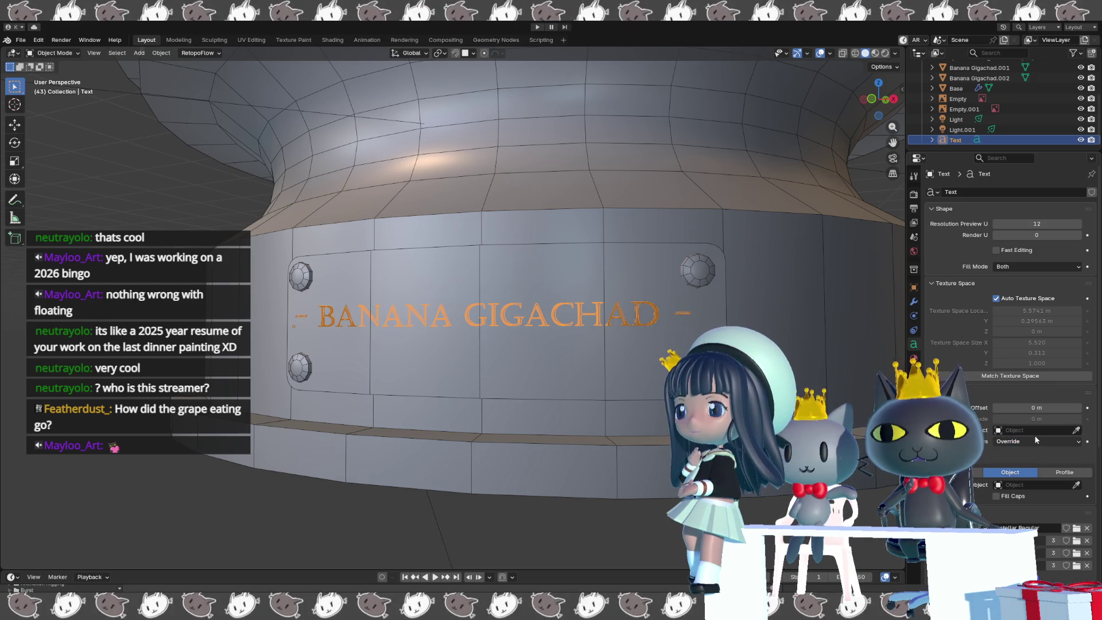
{"action": "left_click", "coordinate": [1077, 430]}
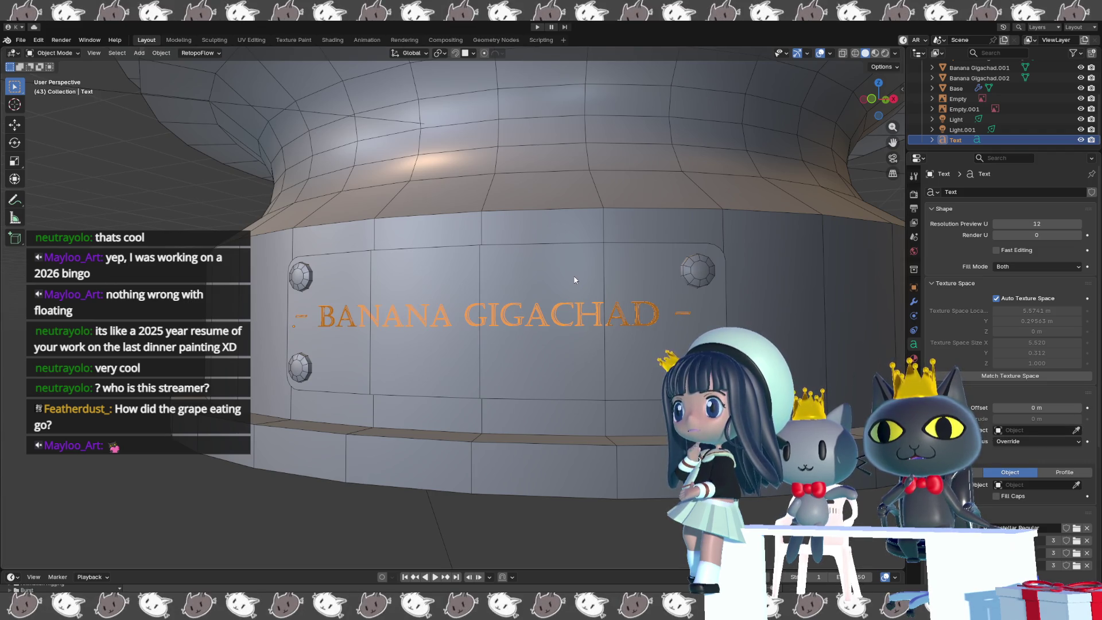
{"action": "mouse_move", "coordinate": [574, 280]}
{"action": "middle_mouse_down"}
{"action": "mouse_move", "coordinate": [658, 449]}
{"action": "mouse_move", "coordinate": [641, 425]}
{"action": "middle_mouse_up"}
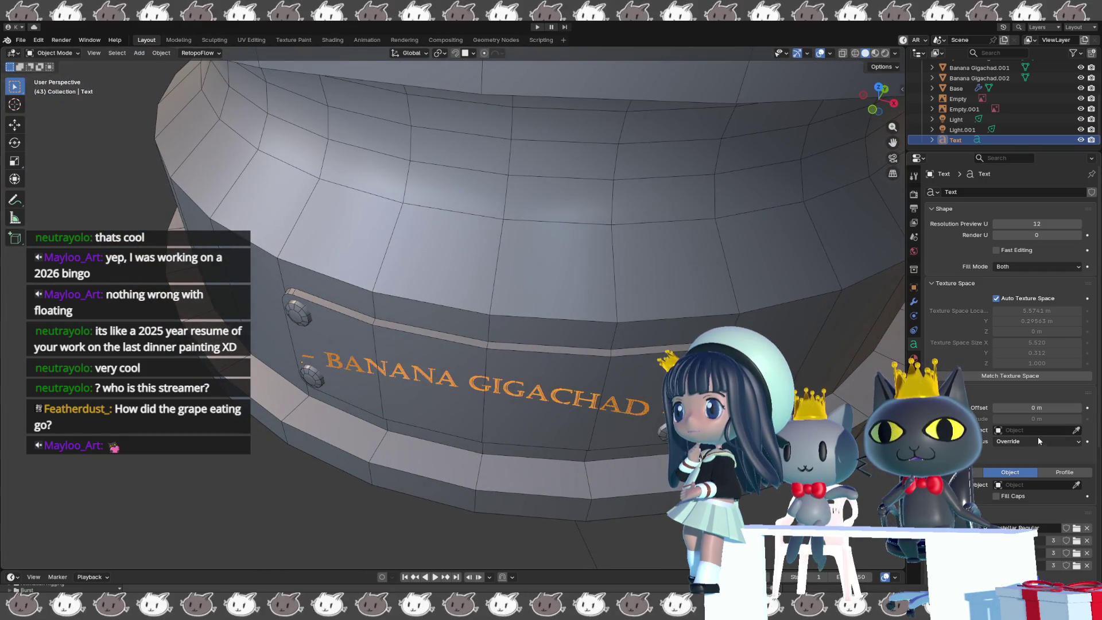
{"action": "key", "text": "Tab"}
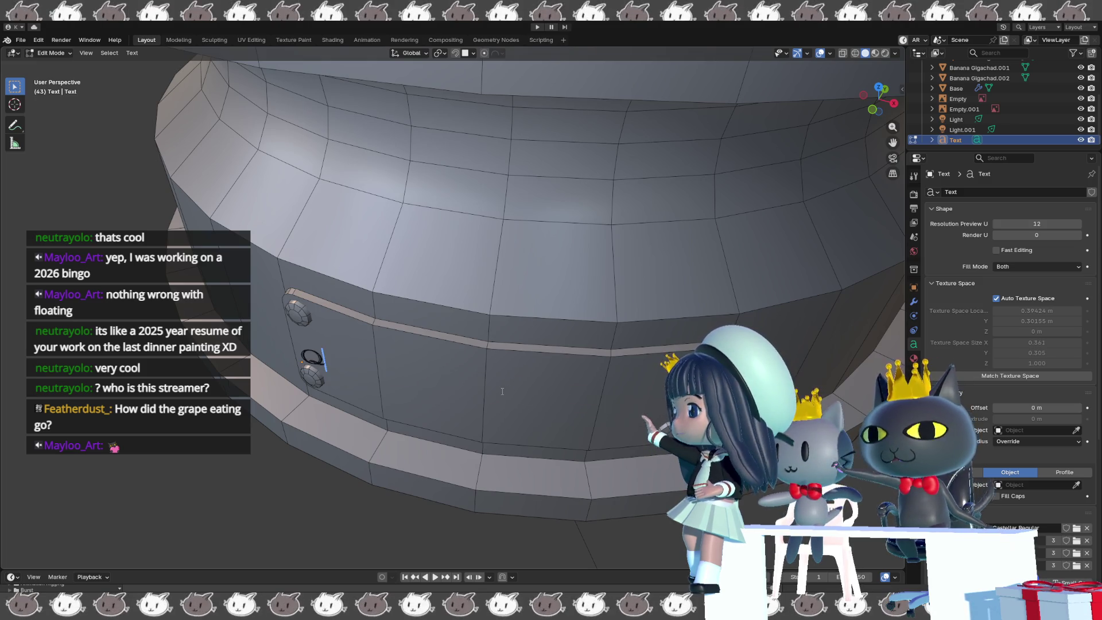
{"action": "key", "text": "ctrl+z"}
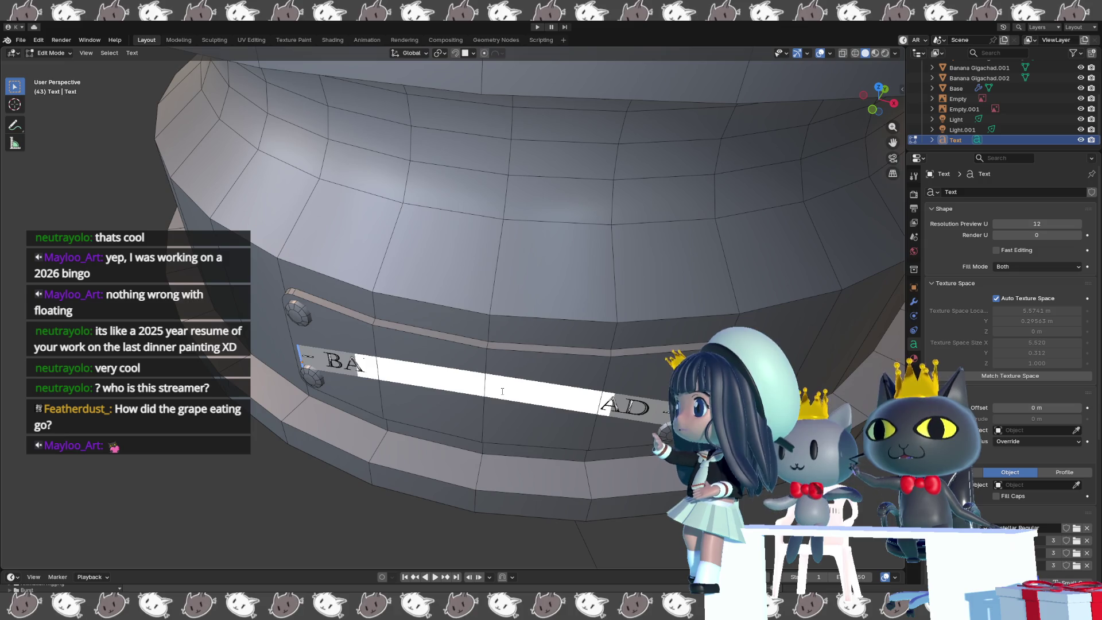
{"action": "key", "text": "Tab"}
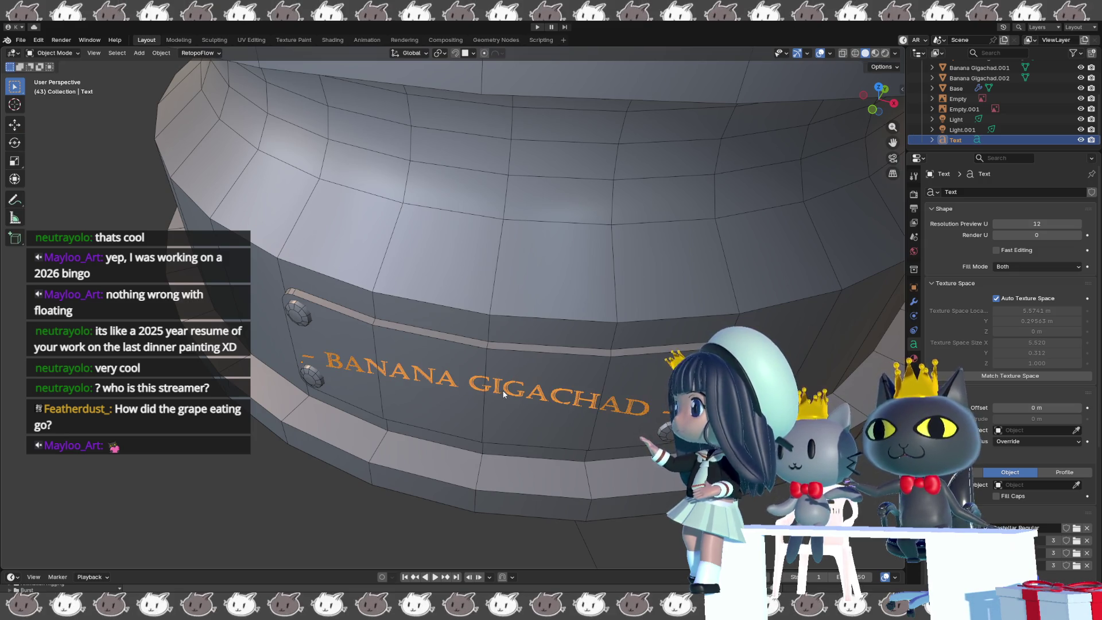
{"action": "key", "text": "Tab"}
{"action": "type", "text": "S"}
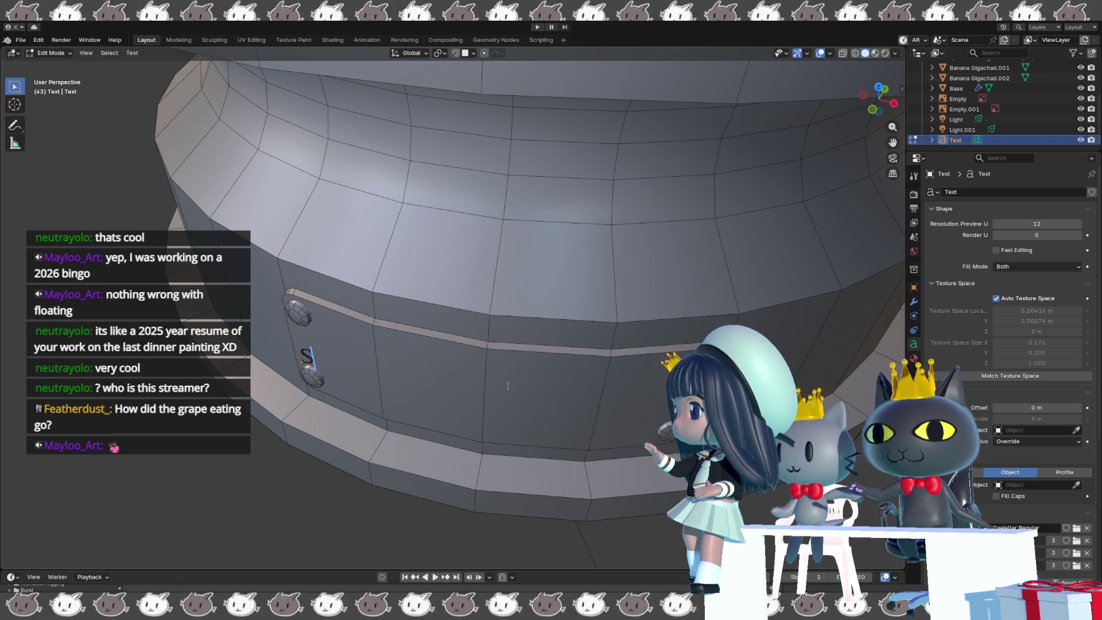
{"action": "key", "text": "ctrl+z"}
{"action": "key", "text": "Tab"}
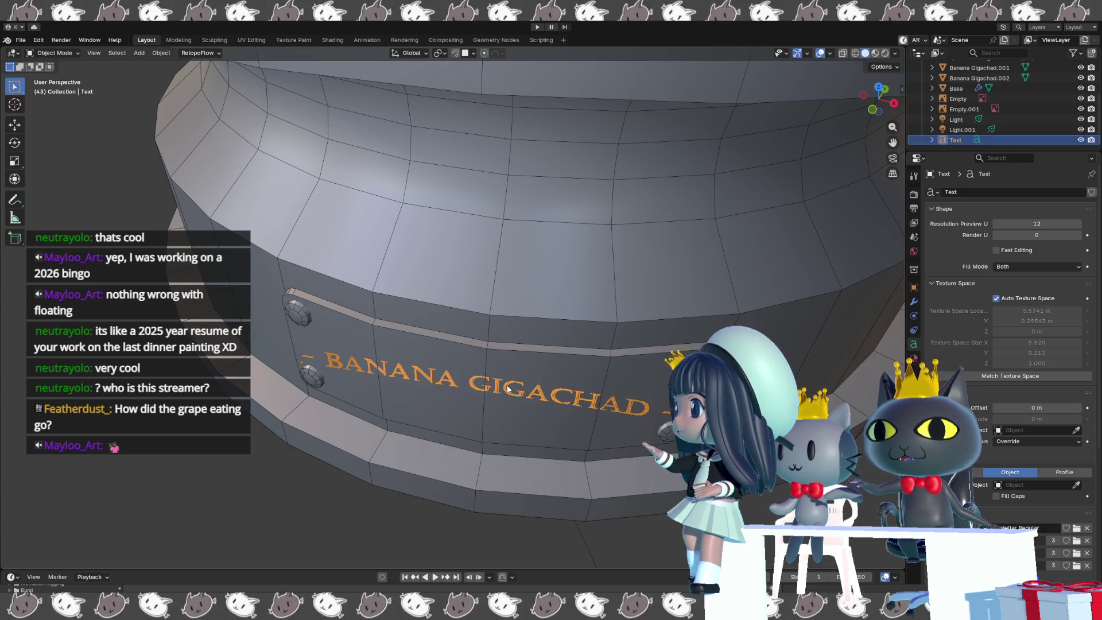
{"action": "key", "text": "Tab"}
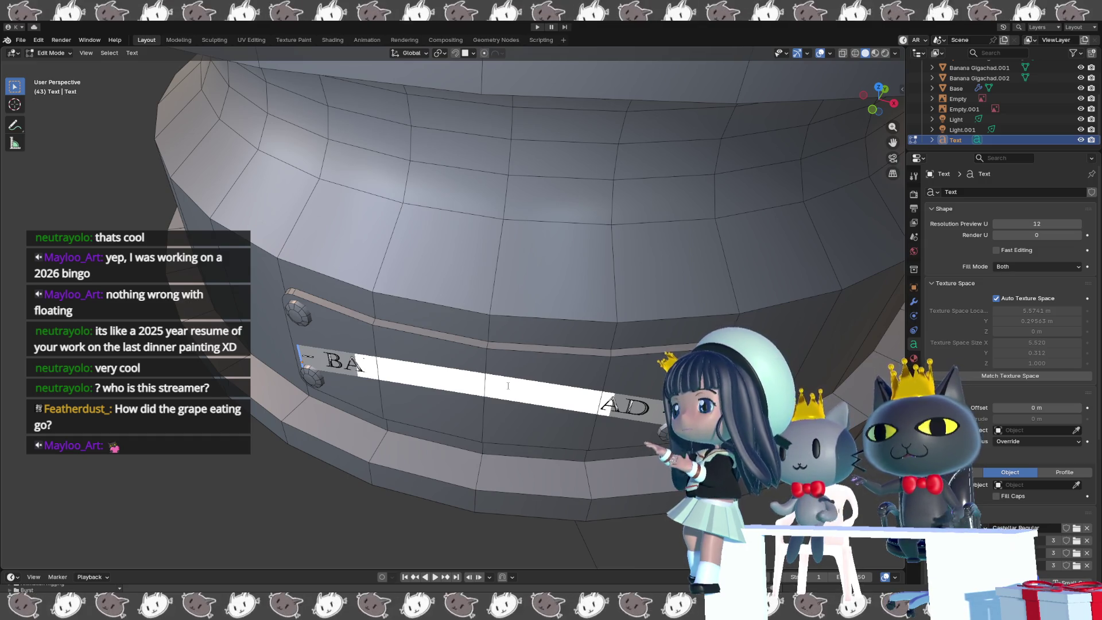
{"action": "key", "text": "Tab"}
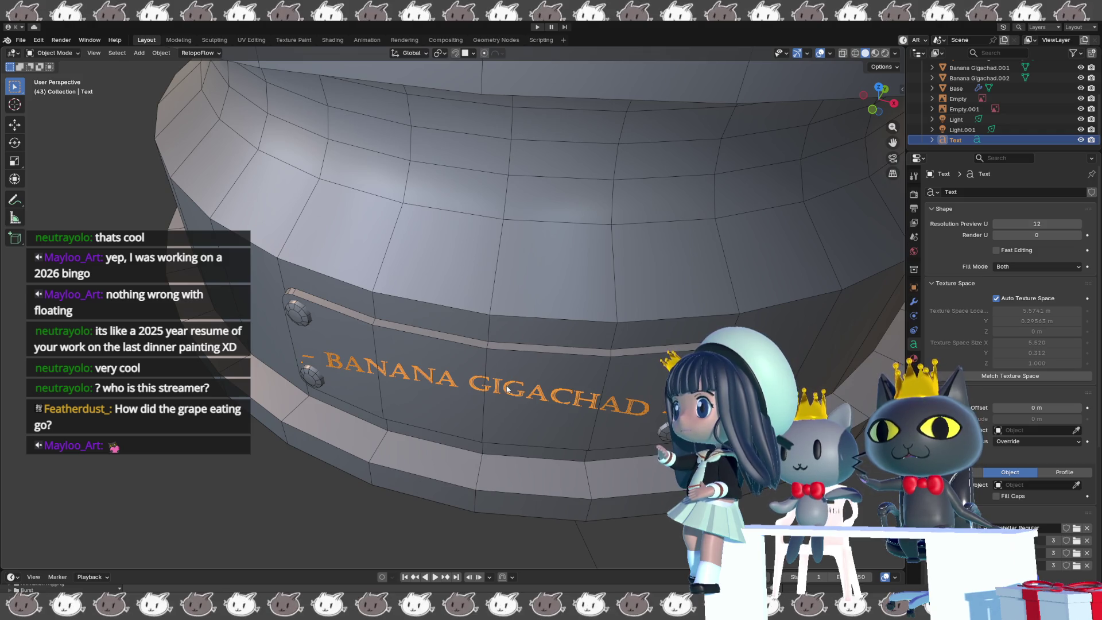
{"action": "mouse_move", "coordinate": [546, 400]}
{"action": "middle_mouse_down"}
{"action": "mouse_move", "coordinate": [612, 429]}
{"action": "mouse_move", "coordinate": [641, 405]}
{"action": "mouse_move", "coordinate": [649, 379]}
{"action": "mouse_move", "coordinate": [622, 382]}
{"action": "middle_mouse_up"}
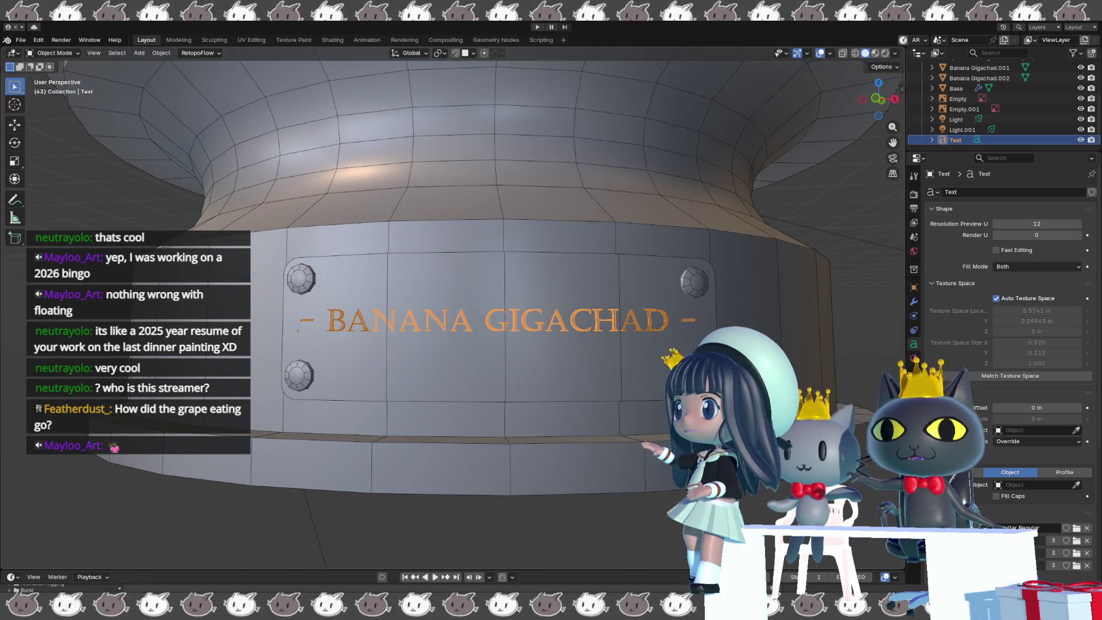
{"action": "scroll", "coordinate": [453, 310], "scroll_direction": "down", "scroll_amount": 3}
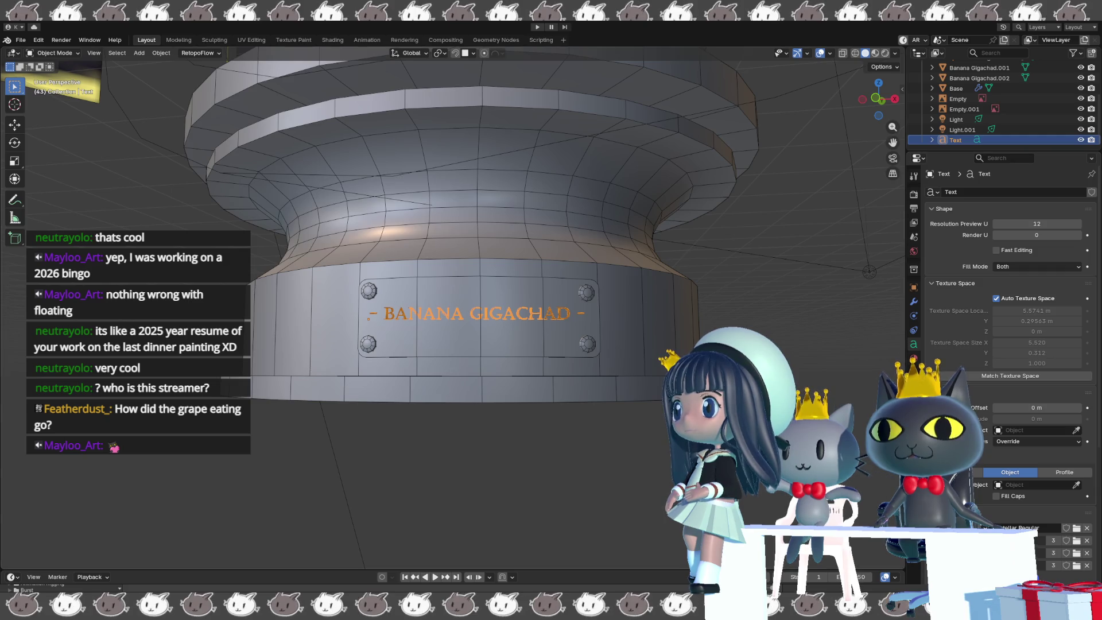
{"action": "scroll", "coordinate": [482, 241], "scroll_direction": "up", "scroll_amount": 2}
{"action": "middle_click_drag", "start_coordinate": [551, 258], "coordinate": [424, 287]}
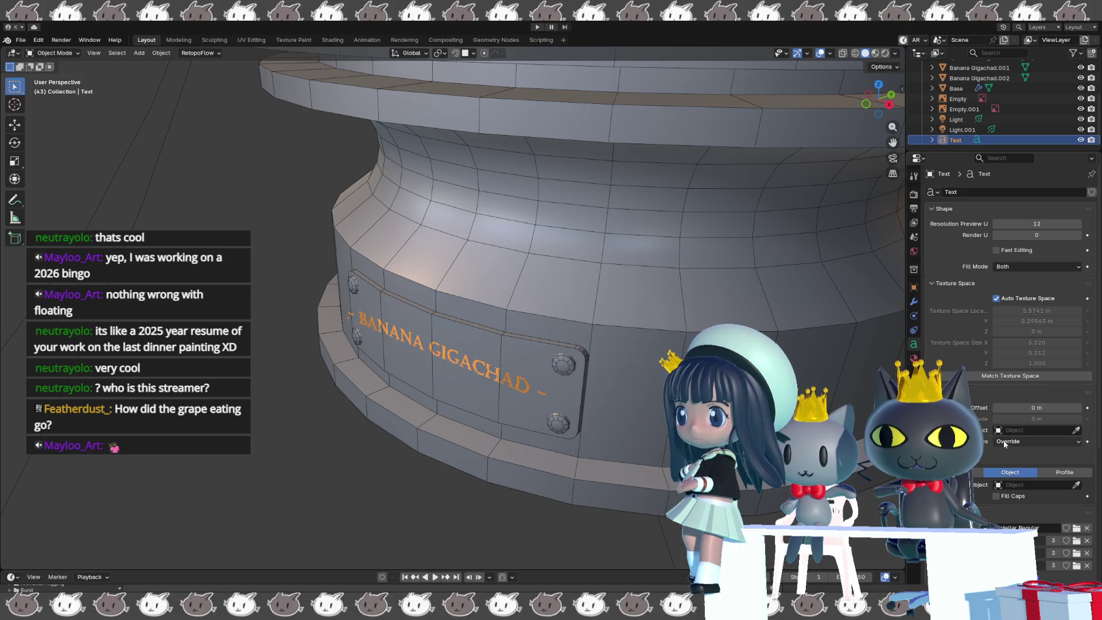
{"action": "scroll", "coordinate": [1004, 443], "scroll_direction": "down", "scroll_amount": 6}
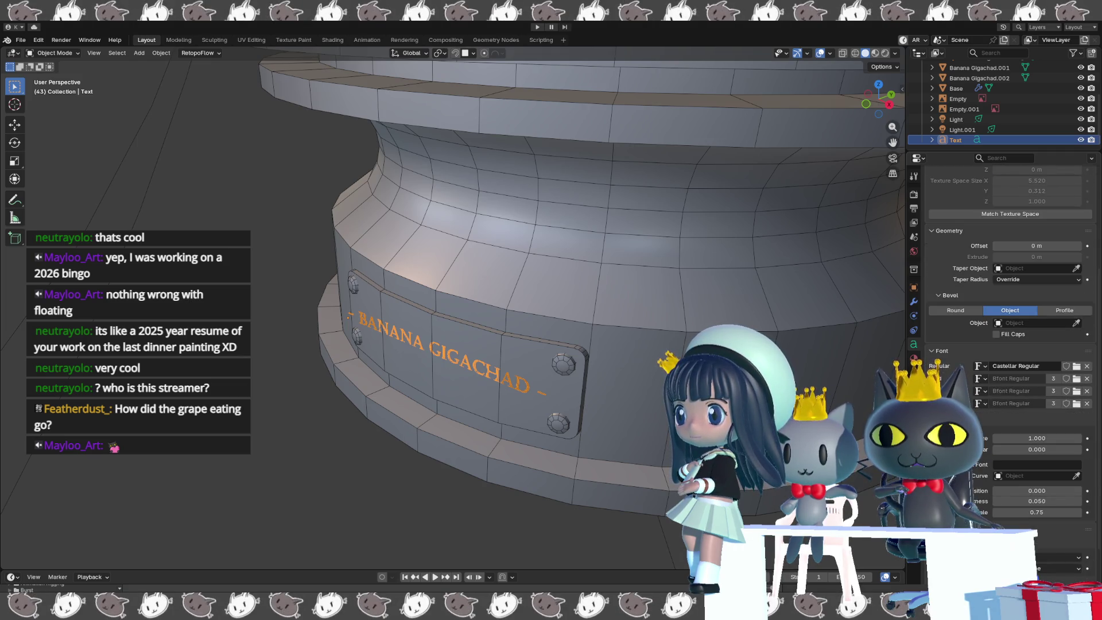
{"action": "scroll", "coordinate": [1011, 408], "scroll_direction": "down", "scroll_amount": 2}
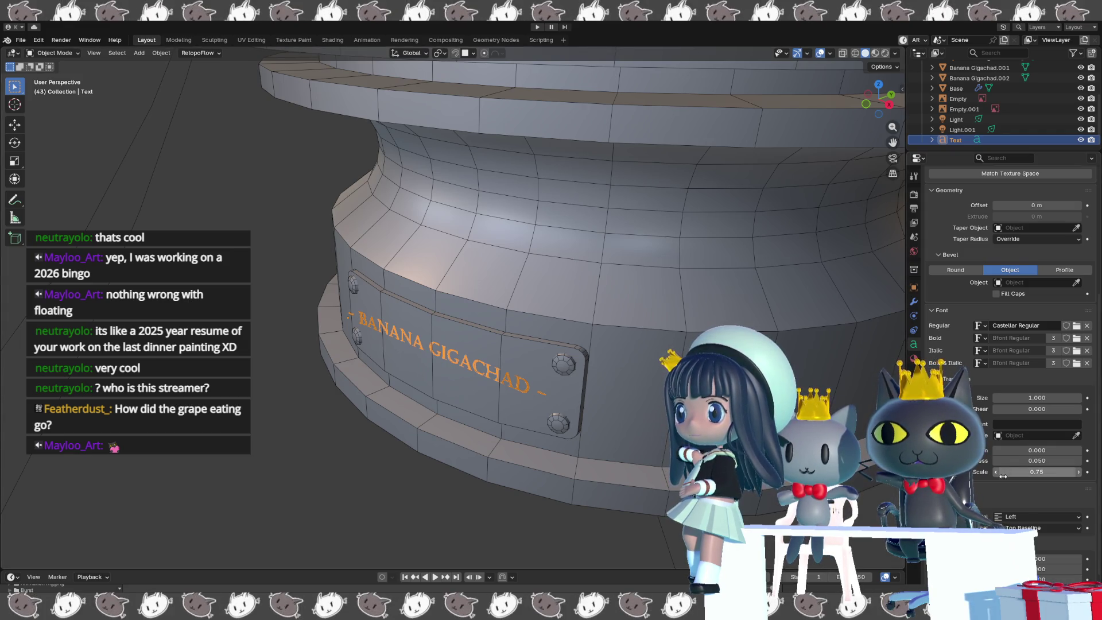
{"action": "scroll", "coordinate": [993, 476], "scroll_direction": "down", "scroll_amount": 2}
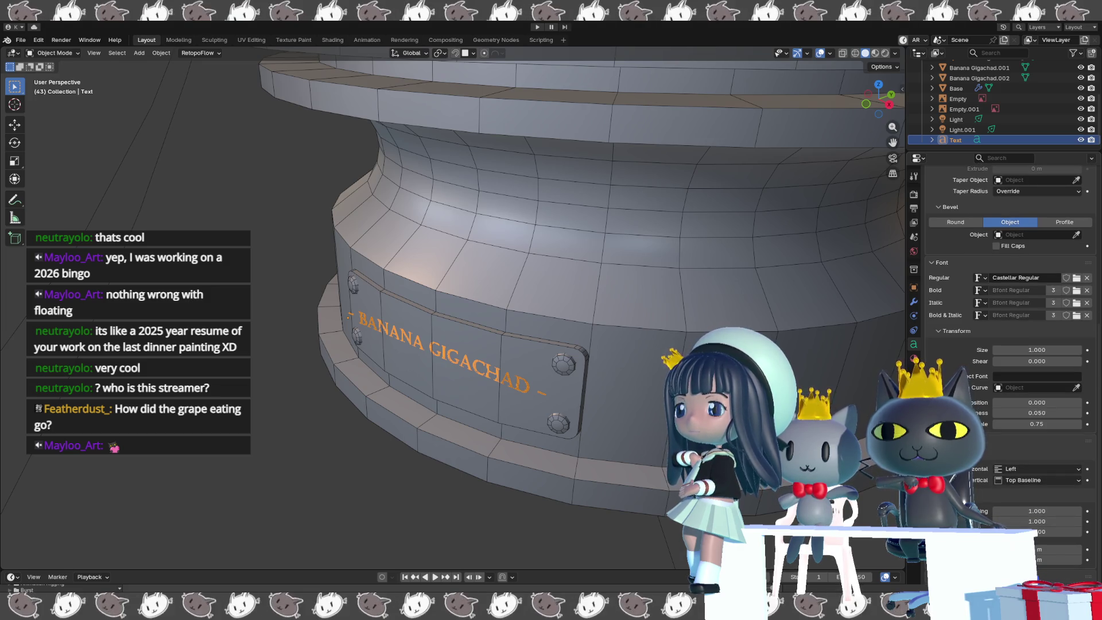
{"action": "scroll", "coordinate": [993, 476], "scroll_direction": "up", "scroll_amount": 7}
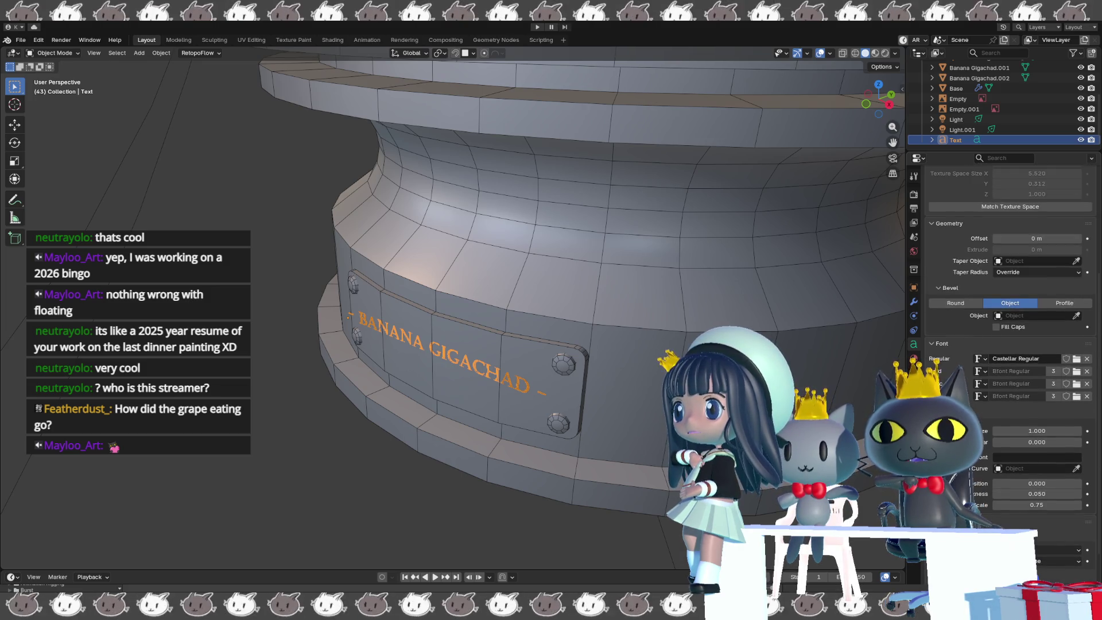
{"action": "scroll", "coordinate": [956, 309], "scroll_direction": "up", "scroll_amount": 4}
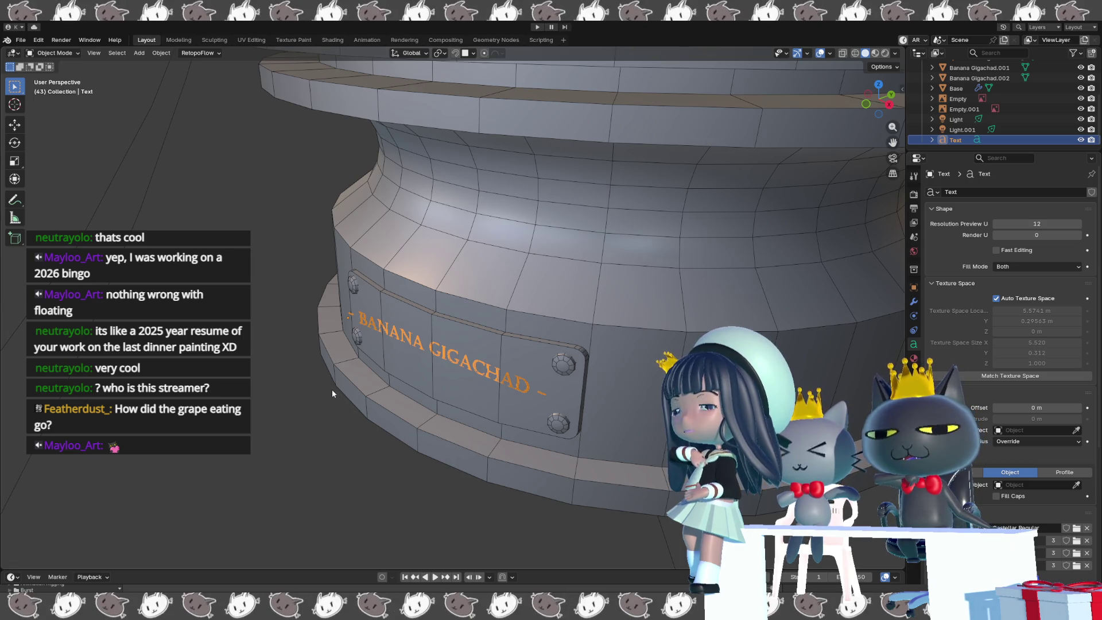
{"action": "scroll", "coordinate": [332, 389], "scroll_direction": "down", "scroll_amount": 5}
{"action": "mouse_move", "coordinate": [340, 401]}
{"action": "middle_mouse_down"}
{"action": "mouse_move", "coordinate": [360, 433]}
{"action": "mouse_move", "coordinate": [349, 411]}
{"action": "mouse_move", "coordinate": [309, 440]}
{"action": "mouse_move", "coordinate": [290, 420]}
{"action": "middle_mouse_up"}
{"action": "scroll", "coordinate": [309, 441], "scroll_direction": "up", "scroll_amount": 3}
{"action": "mouse_move", "coordinate": [447, 350]}
{"action": "middle_mouse_down"}
{"action": "mouse_move", "coordinate": [474, 387]}
{"action": "mouse_move", "coordinate": [573, 418]}
{"action": "mouse_move", "coordinate": [542, 389]}
{"action": "mouse_move", "coordinate": [519, 388]}
{"action": "middle_mouse_up"}
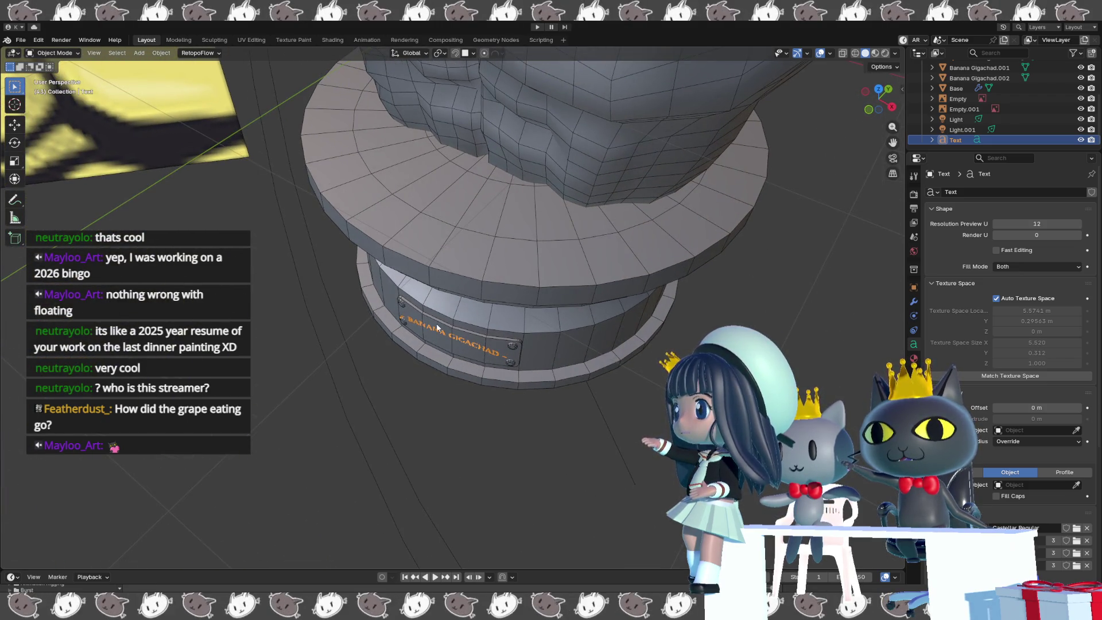
{"action": "key", "text": "g"}
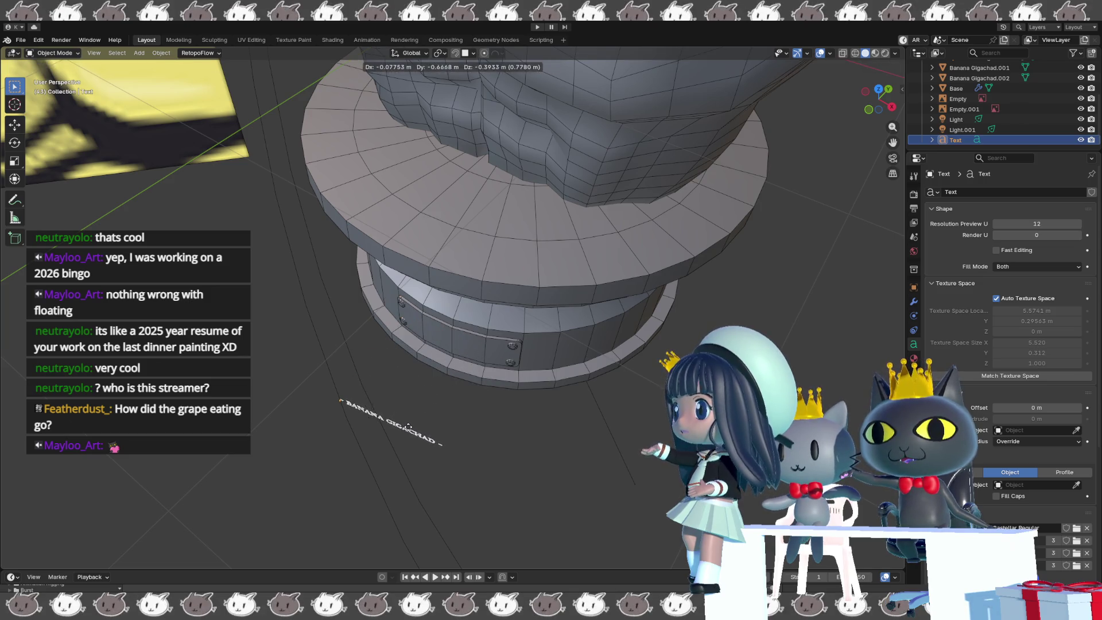
{"action": "left_click", "coordinate": [404, 429]}
{"action": "middle_click_drag", "start_coordinate": [404, 430], "coordinate": [373, 457]}
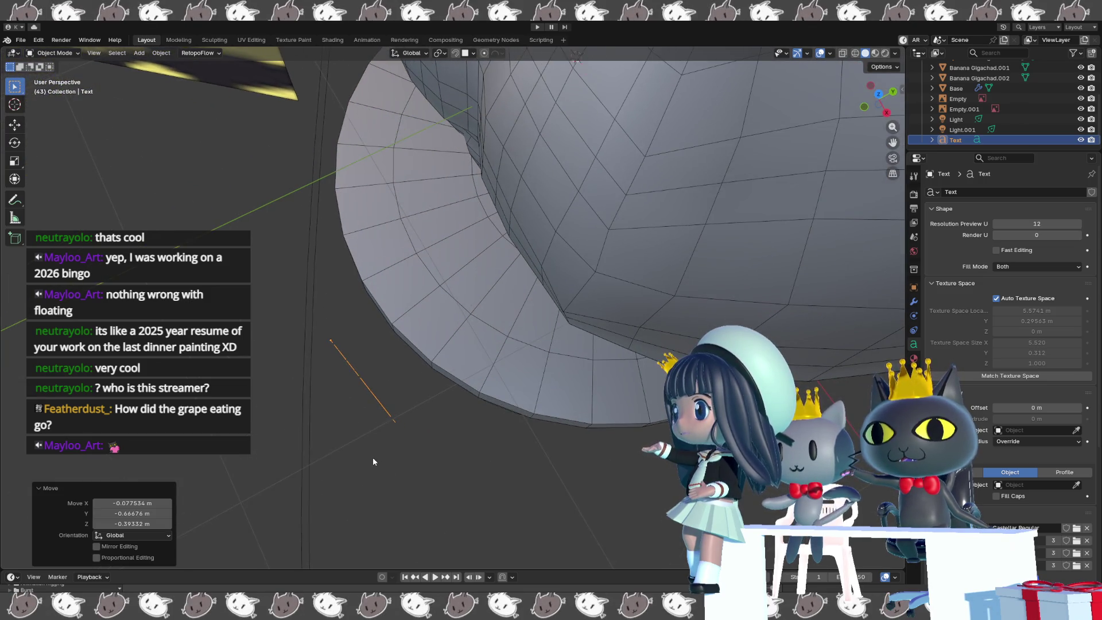
{"action": "key", "text": "ctrl+z"}
{"action": "mouse_move", "coordinate": [369, 458]}
{"action": "middle_mouse_down"}
{"action": "mouse_move", "coordinate": [420, 405]}
{"action": "mouse_move", "coordinate": [426, 354]}
{"action": "mouse_move", "coordinate": [453, 353]}
{"action": "middle_mouse_up"}
{"action": "scroll", "coordinate": [453, 353], "scroll_direction": "up", "scroll_amount": 5}
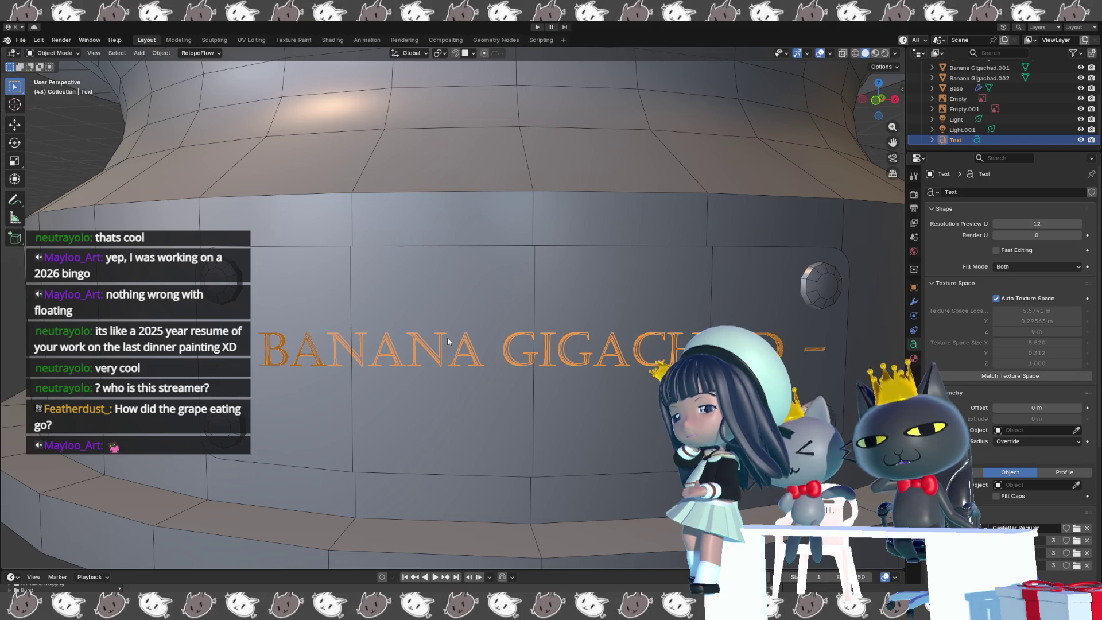
{"action": "scroll", "coordinate": [448, 342], "scroll_direction": "down", "scroll_amount": 1}
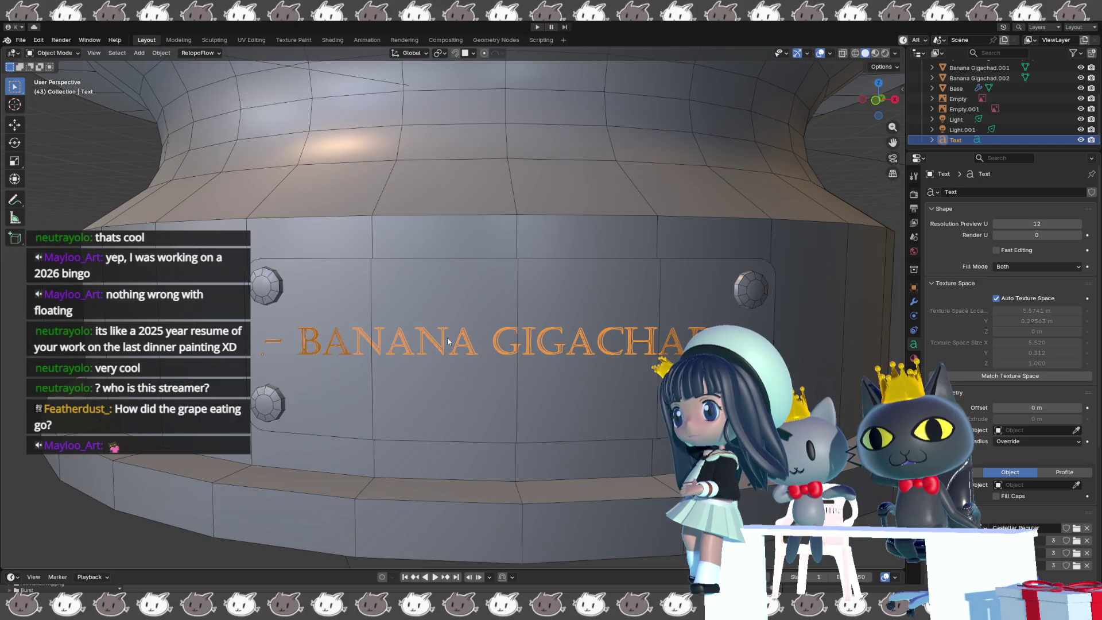
{"action": "mouse_move", "coordinate": [448, 341]}
{"action": "middle_mouse_down"}
{"action": "mouse_move", "coordinate": [443, 370]}
{"action": "mouse_move", "coordinate": [369, 393]}
{"action": "mouse_move", "coordinate": [450, 392]}
{"action": "middle_mouse_up"}
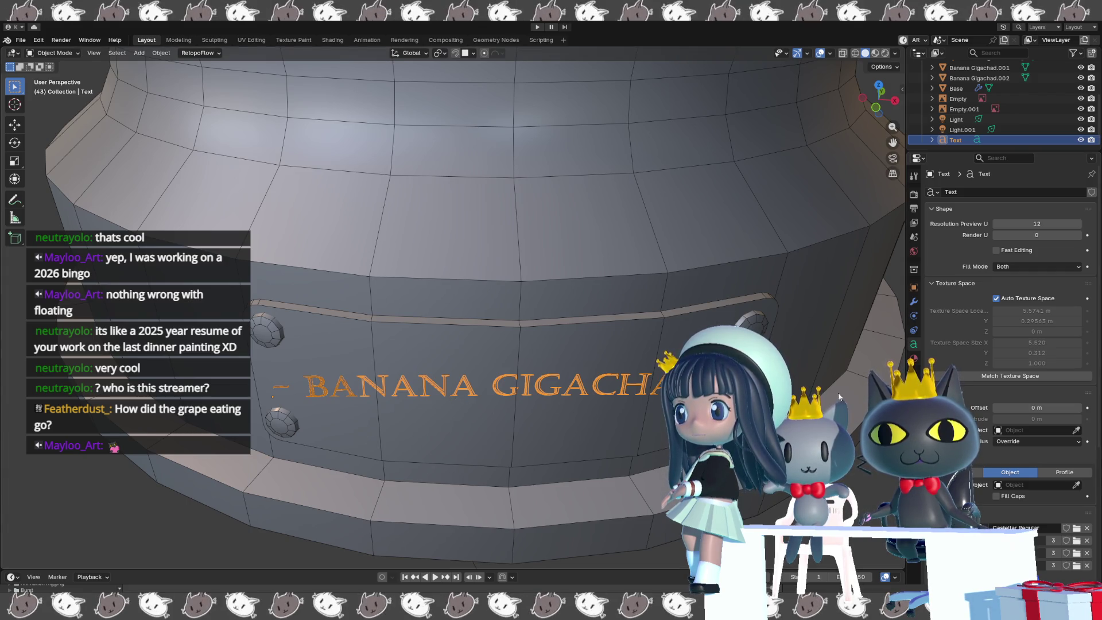
- Convert the BANANA GIGACHAD text object to a mesh
{"action": "scroll", "coordinate": [580, 376], "scroll_direction": "down", "scroll_amount": 1}
{"action": "right_click", "coordinate": [579, 376]}
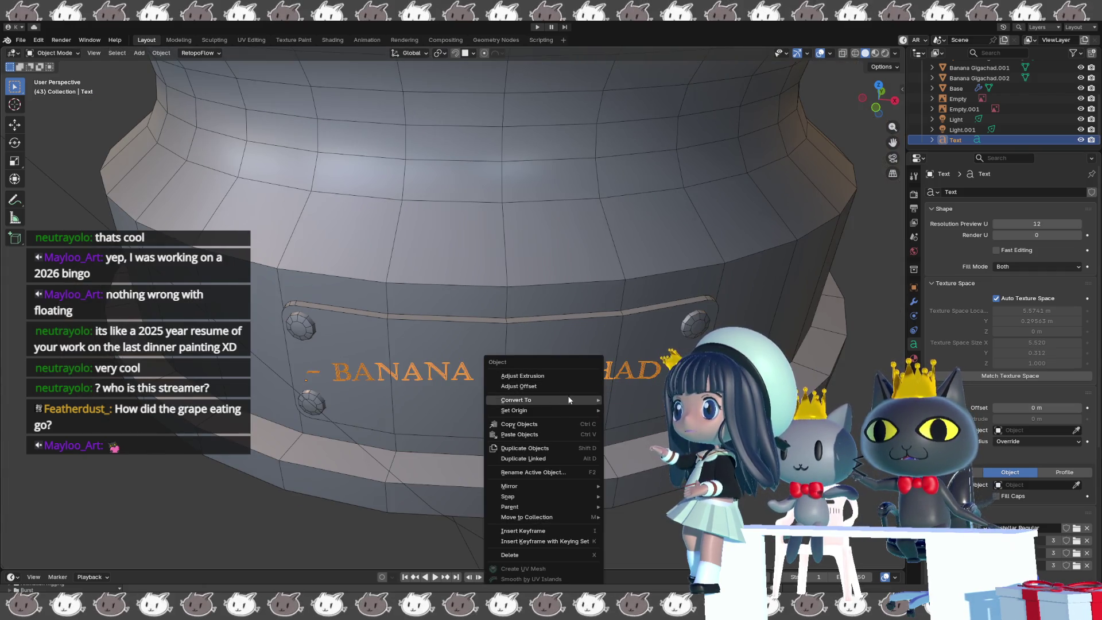
{"action": "key", "text": "Escape"}
{"action": "right_click", "coordinate": [551, 404]}
{"action": "mouse_move", "coordinate": [546, 401]}
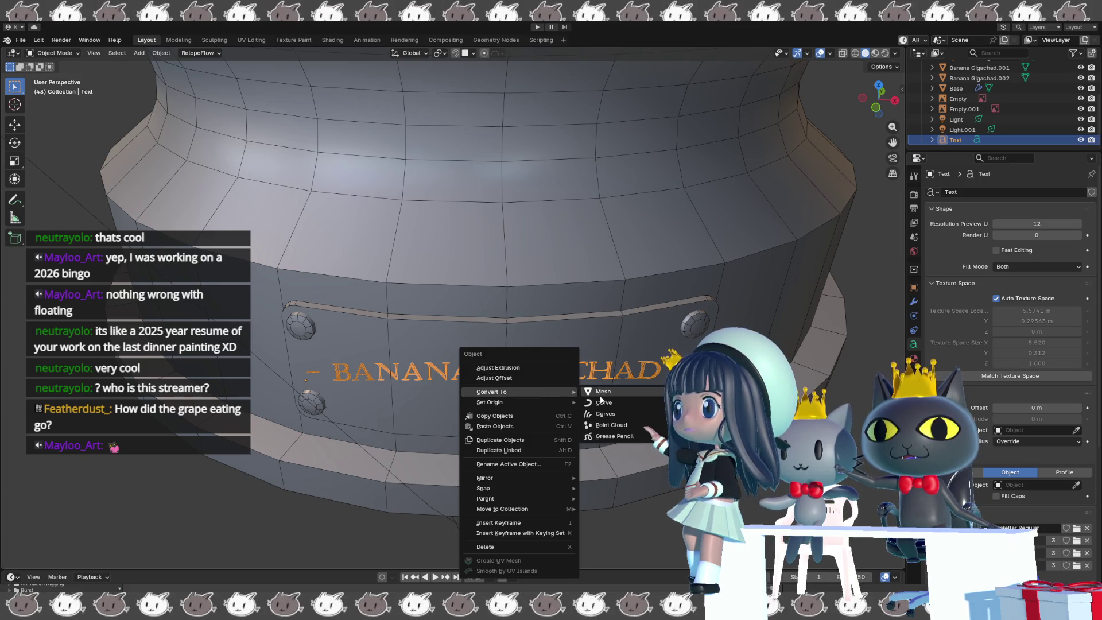
{"action": "left_click", "coordinate": [601, 392]}
{"action": "middle_click_drag", "start_coordinate": [602, 391], "coordinate": [560, 397]}
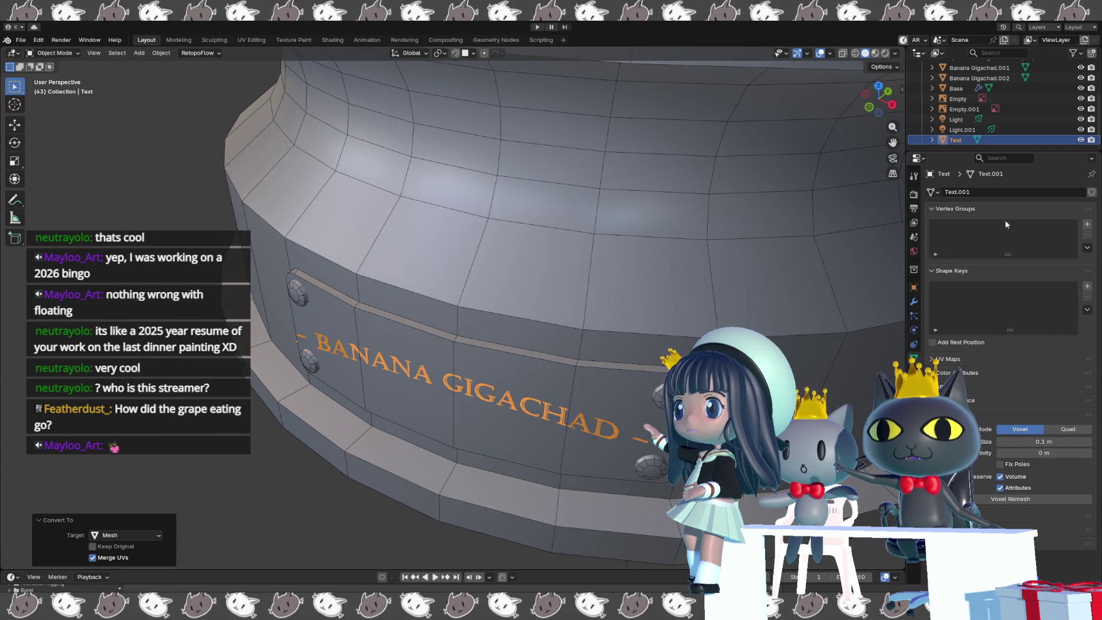
- Bring up the searchable Add Modifier list in the Modifier properties
{"action": "left_click", "coordinate": [913, 301]}
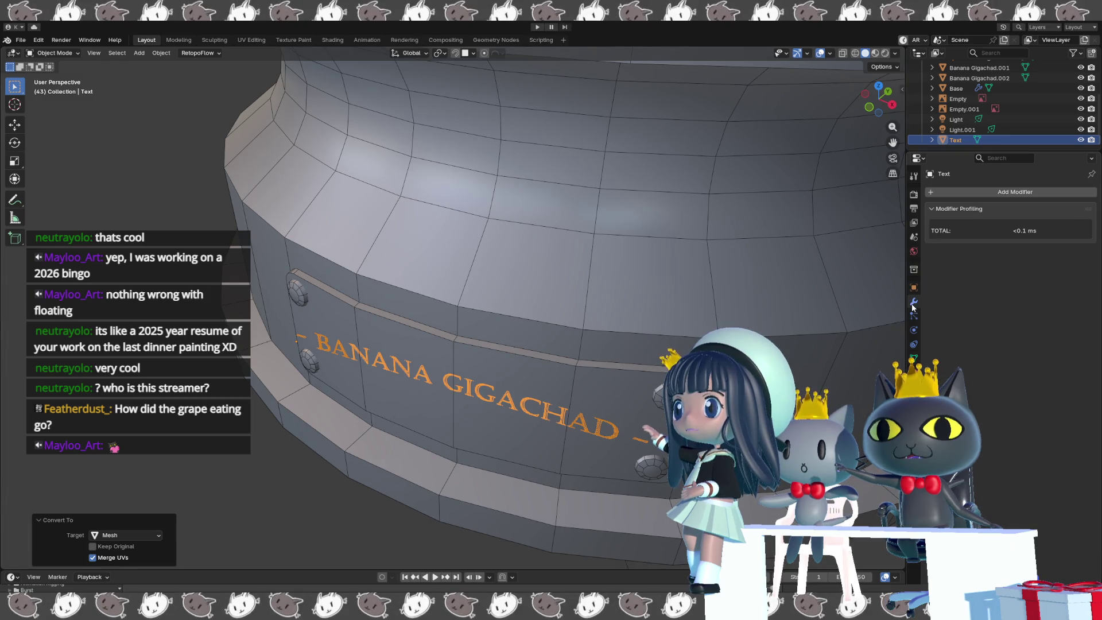
{"action": "left_click", "coordinate": [975, 192]}
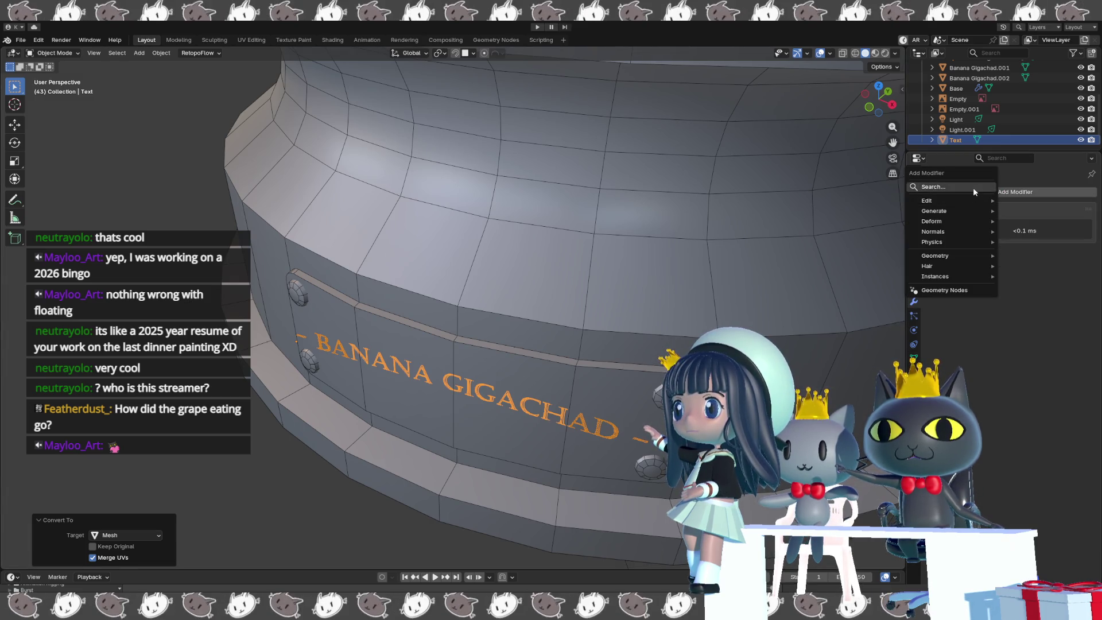
{"action": "left_click", "coordinate": [973, 187]}
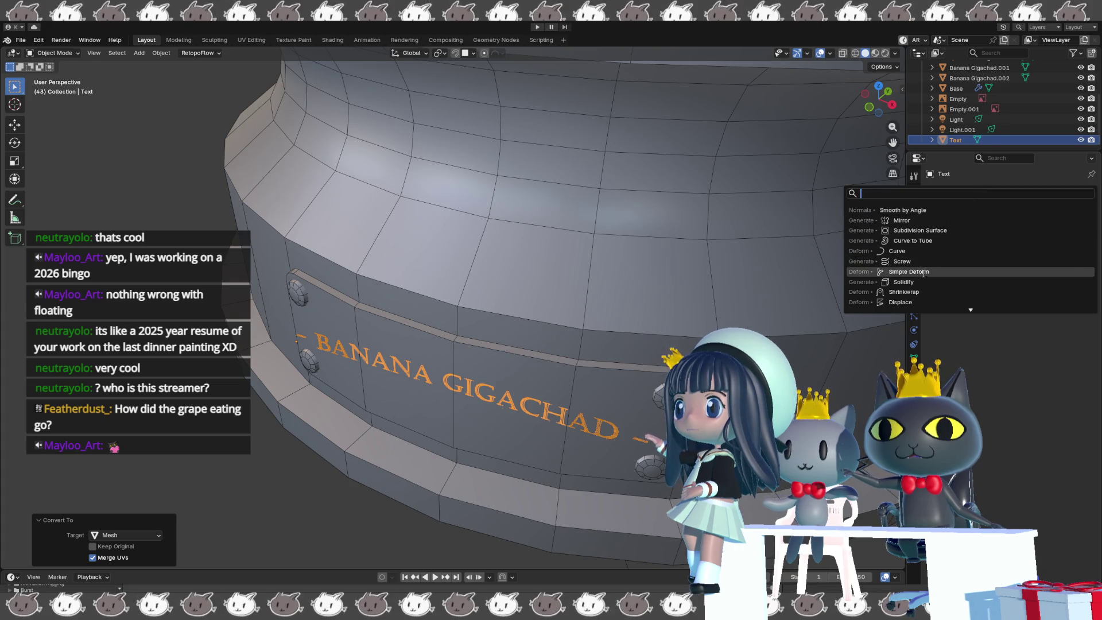
- Add a Shrinkwrap modifier to the text mesh, targeting the Base object
{"action": "left_click", "coordinate": [935, 292]}
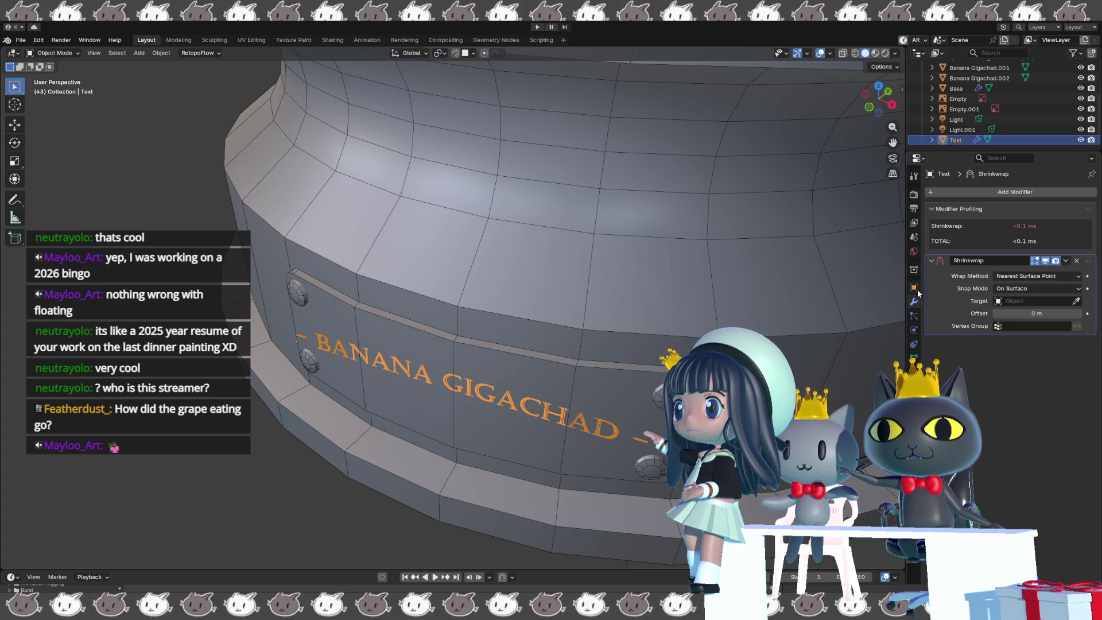
{"action": "left_click", "coordinate": [1077, 299]}
{"action": "left_click", "coordinate": [602, 397]}
{"action": "mouse_move", "coordinate": [601, 397]}
{"action": "middle_mouse_down"}
{"action": "mouse_move", "coordinate": [624, 352]}
{"action": "mouse_move", "coordinate": [586, 391]}
{"action": "mouse_move", "coordinate": [603, 404]}
{"action": "mouse_move", "coordinate": [624, 387]}
{"action": "middle_mouse_up"}
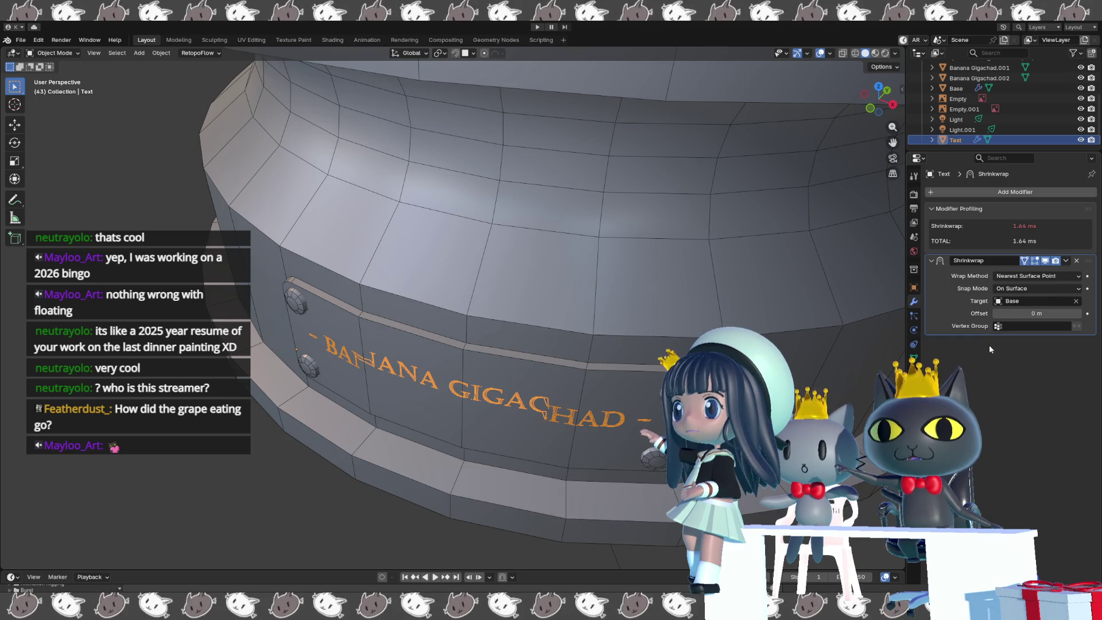
- Set the Shrinkwrap offset to 0 m
{"action": "mouse_move", "coordinate": [1037, 313]}
{"action": "left_mouse_down"}
{"action": "mouse_move", "coordinate": [1050, 314]}
{"action": "mouse_move", "coordinate": [1026, 313]}
{"action": "left_mouse_up"}
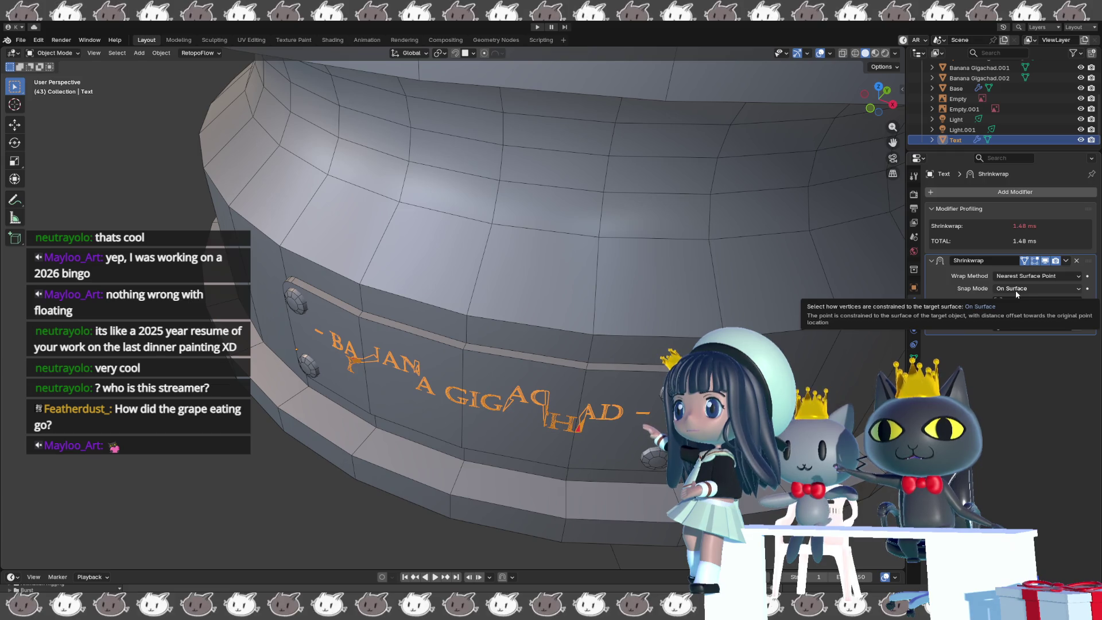
{"action": "left_click", "coordinate": [1030, 313]}
{"action": "type", "text": "0"}
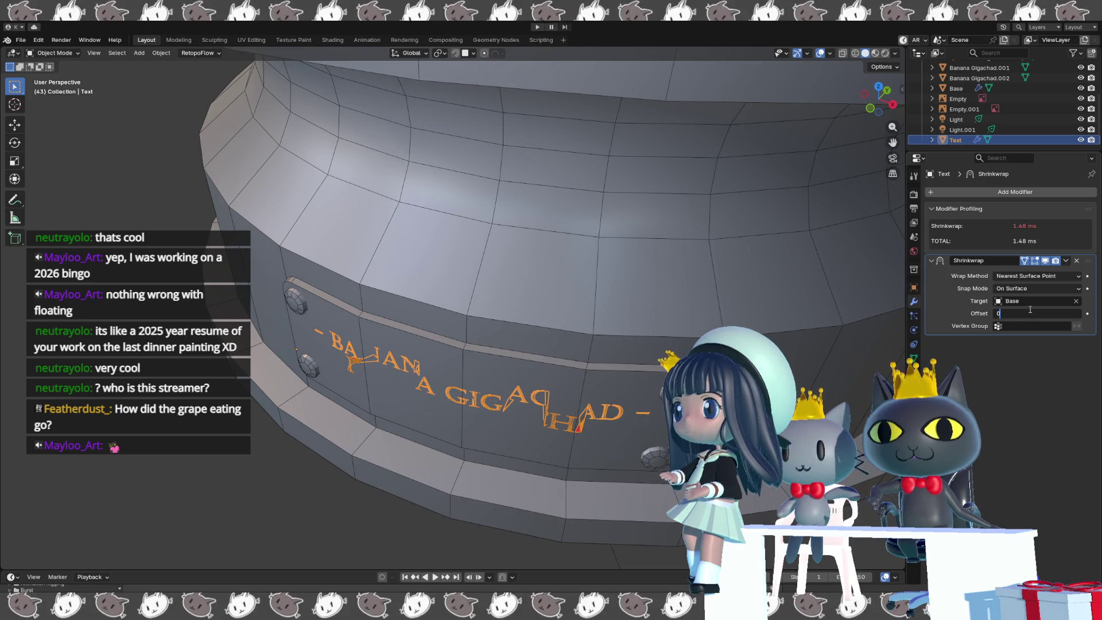
{"action": "key", "text": "Return"}
{"action": "mouse_move", "coordinate": [803, 367]}
{"action": "middle_mouse_down"}
{"action": "mouse_move", "coordinate": [617, 362]}
{"action": "mouse_move", "coordinate": [559, 383]}
{"action": "mouse_move", "coordinate": [546, 404]}
{"action": "mouse_move", "coordinate": [504, 383]}
{"action": "mouse_move", "coordinate": [519, 385]}
{"action": "middle_mouse_up"}
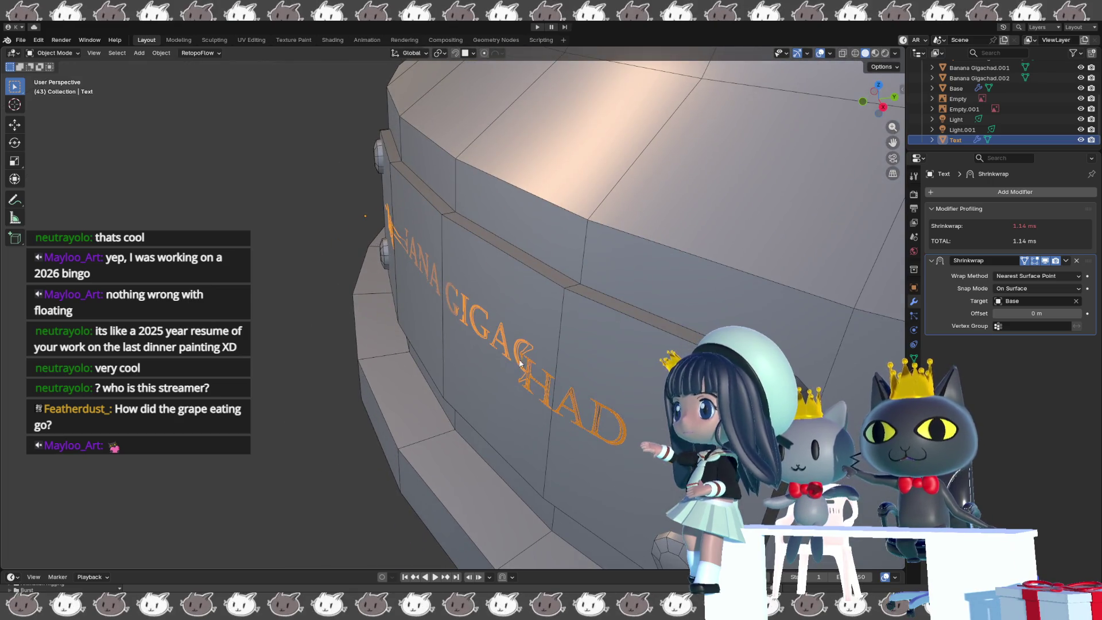
- In Edit Mode, raise the Shrinkwrap offset to 0.03 m so the letters float off the surface
{"action": "key", "text": "Tab"}
{"action": "key", "text": "Tab"}
{"action": "key", "text": "Tab"}
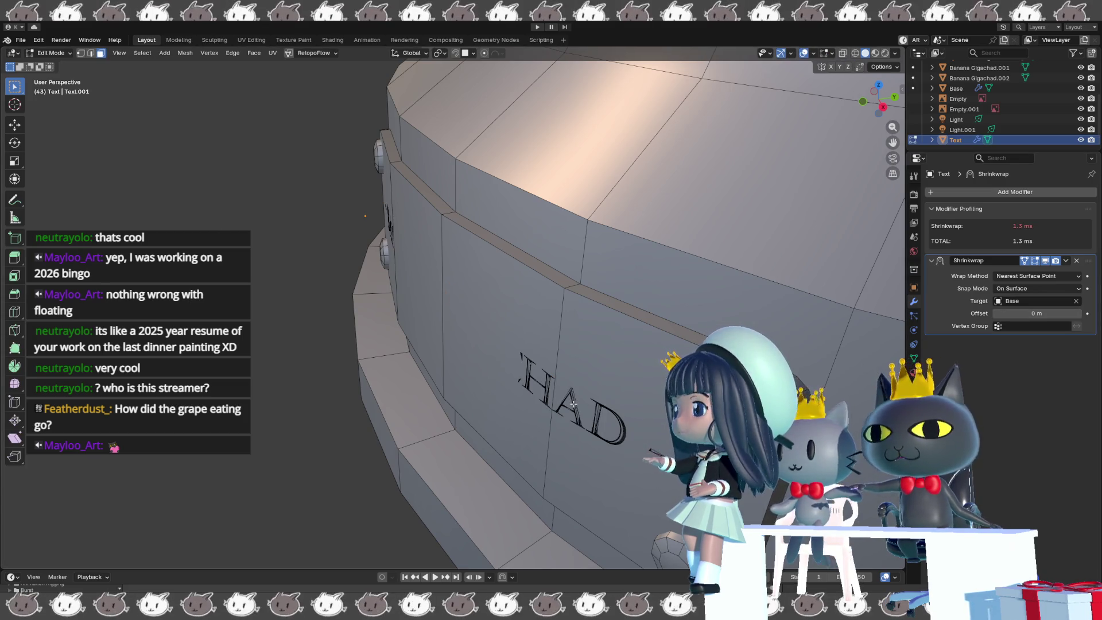
{"action": "mouse_move", "coordinate": [573, 404]}
{"action": "middle_mouse_down"}
{"action": "mouse_move", "coordinate": [620, 384]}
{"action": "mouse_move", "coordinate": [609, 374]}
{"action": "mouse_move", "coordinate": [614, 281]}
{"action": "mouse_move", "coordinate": [468, 318]}
{"action": "mouse_move", "coordinate": [621, 327]}
{"action": "middle_mouse_up"}
{"action": "scroll", "coordinate": [608, 374], "scroll_direction": "up", "scroll_amount": 3}
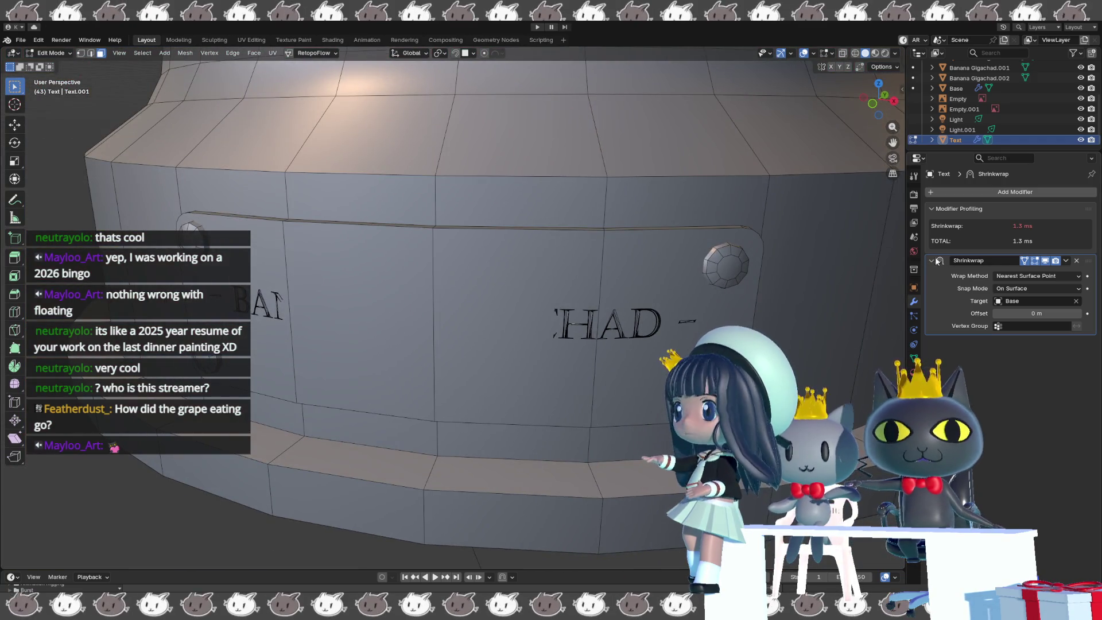
{"action": "mouse_move", "coordinate": [1042, 308]}
{"action": "left_mouse_down"}
{"action": "mouse_move", "coordinate": [1061, 308]}
{"action": "mouse_move", "coordinate": [1036, 312]}
{"action": "left_mouse_up"}
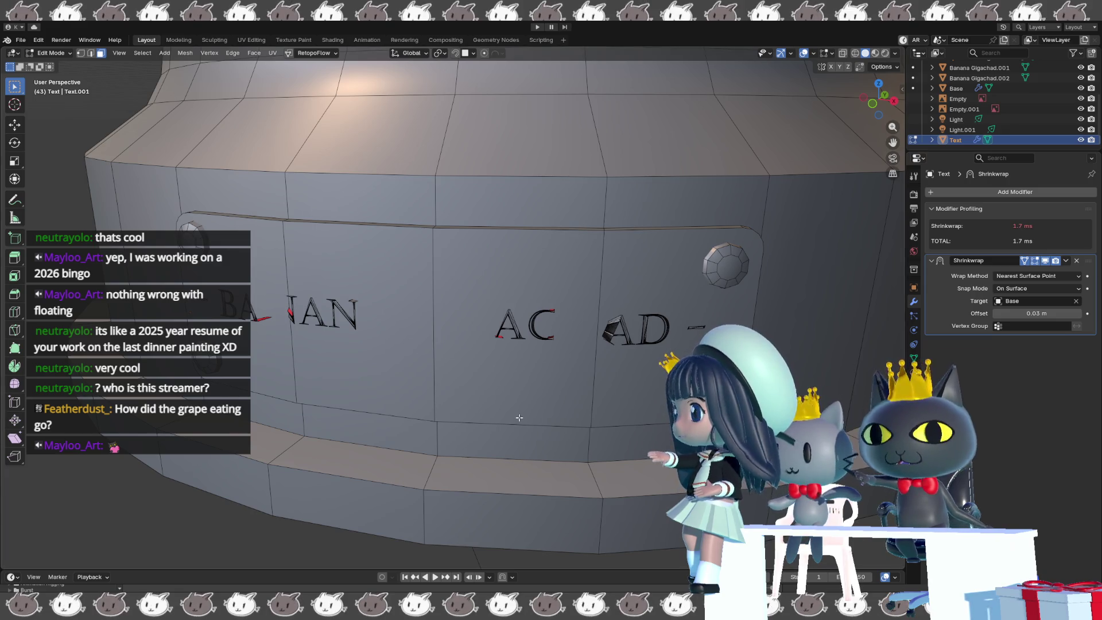
{"action": "left_click", "coordinate": [1019, 193]}
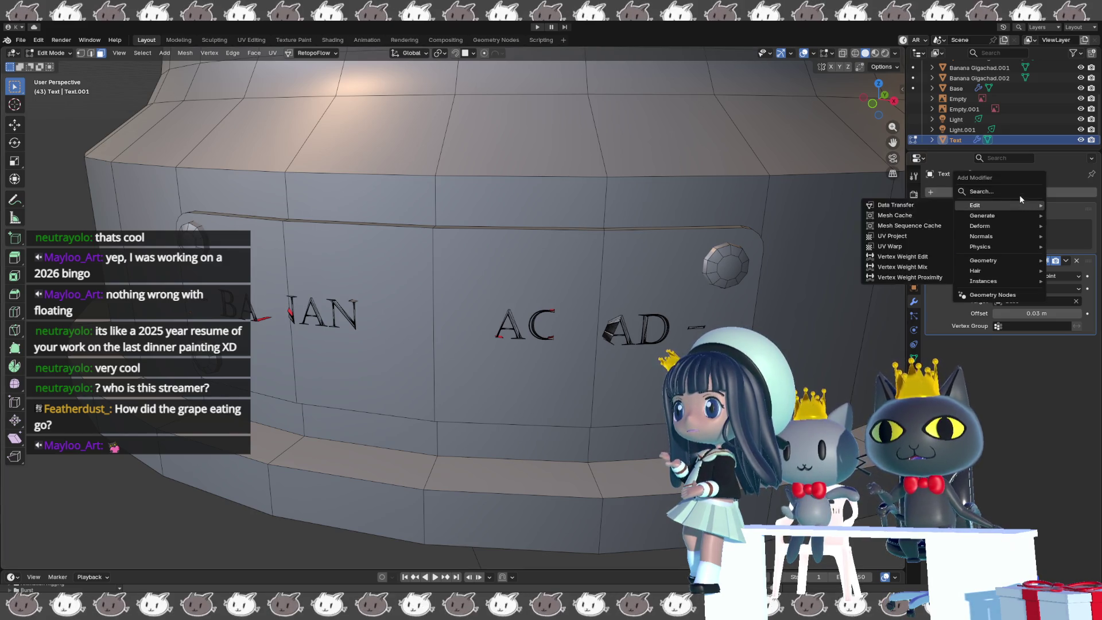
- Add a -0.3 m Solidify, move it above the Shrinkwrap, and zero the wrap offset
{"action": "left_click", "coordinate": [1020, 192]}
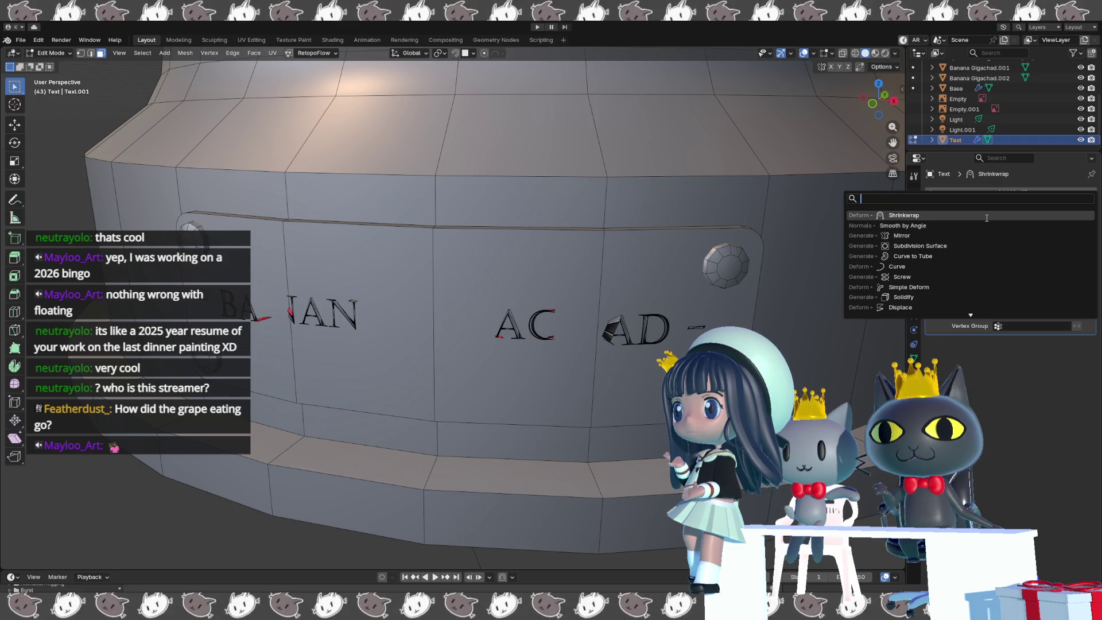
{"action": "left_click", "coordinate": [970, 297]}
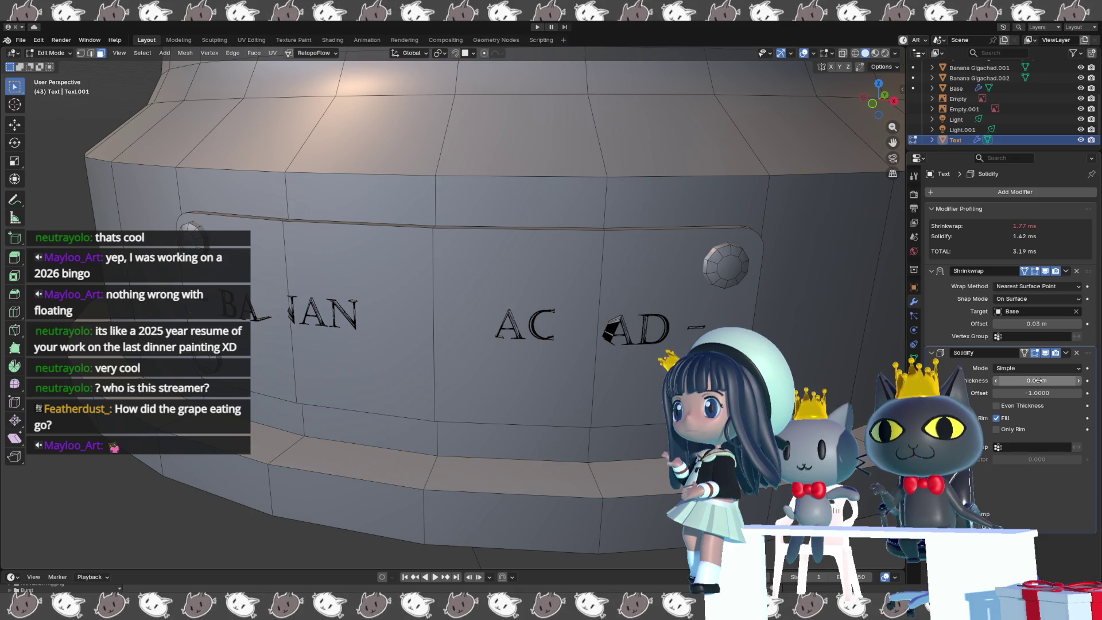
{"action": "left_click", "coordinate": [1028, 323]}
{"action": "type", "text": "0"}
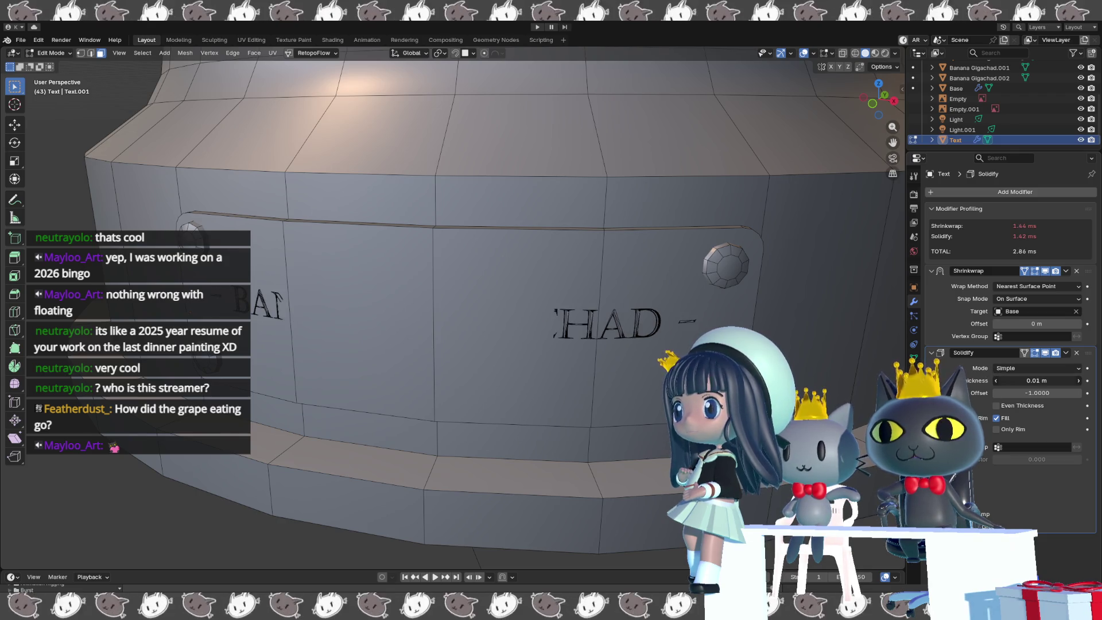
{"action": "mouse_move", "coordinate": [1036, 381]}
{"action": "left_mouse_down"}
{"action": "mouse_move", "coordinate": [1075, 380]}
{"action": "mouse_move", "coordinate": [1026, 381]}
{"action": "mouse_move", "coordinate": [1043, 380]}
{"action": "left_mouse_up"}
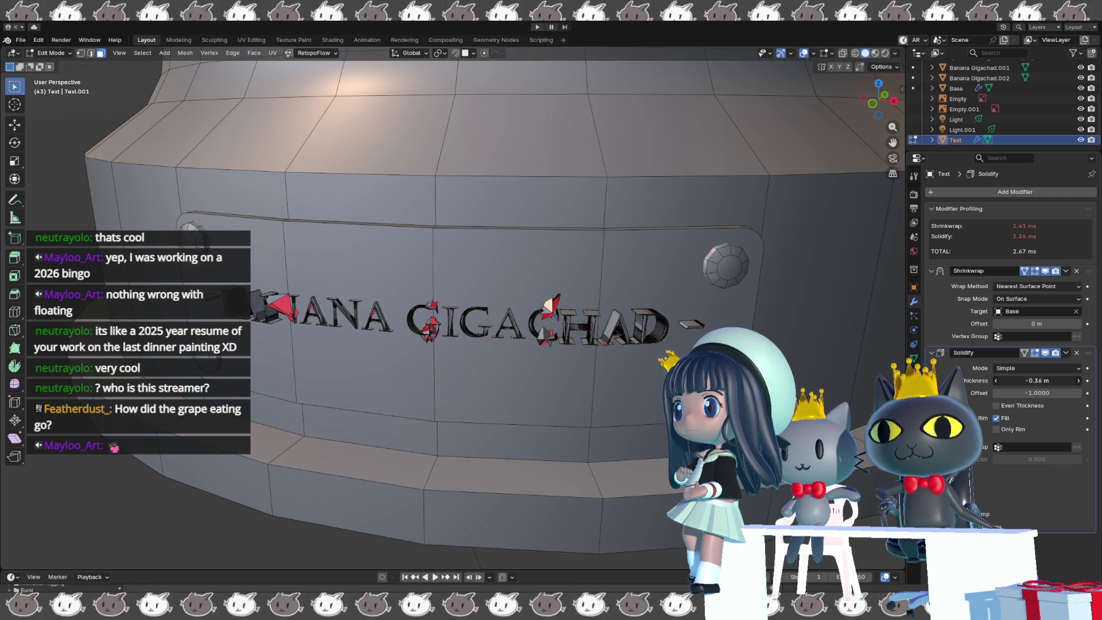
{"action": "left_click_drag", "start_coordinate": [1087, 353], "coordinate": [1088, 271]}
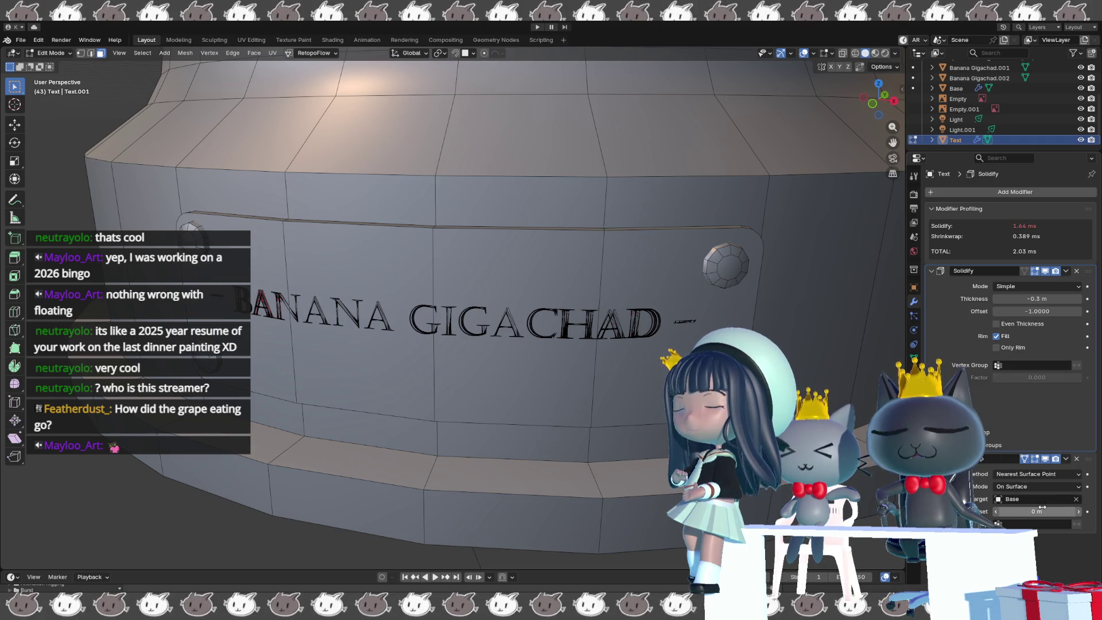
- Set the Shrinkwrap offset to 0.02 m and flip the Solidify offset to 1
{"action": "left_click_drag", "start_coordinate": [1041, 509], "coordinate": [1059, 508]}
{"action": "middle_click_drag", "start_coordinate": [459, 287], "coordinate": [832, 297]}
{"action": "middle_click_drag", "start_coordinate": [745, 308], "coordinate": [600, 408]}
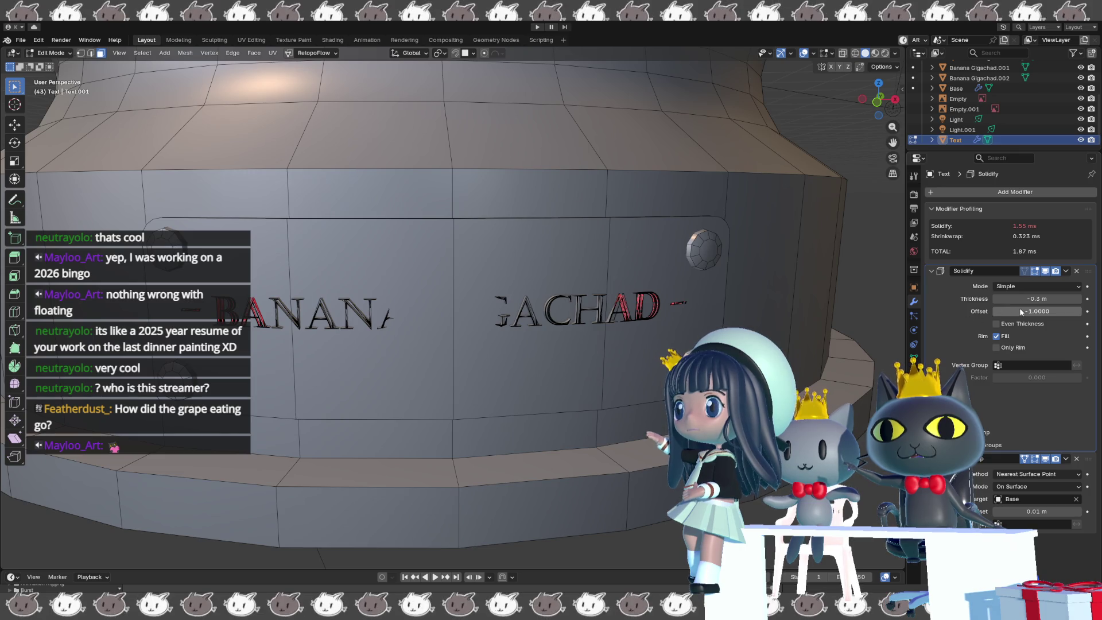
{"action": "key", "text": "Return"}
{"action": "left_click_drag", "start_coordinate": [1013, 311], "coordinate": [1082, 311]}
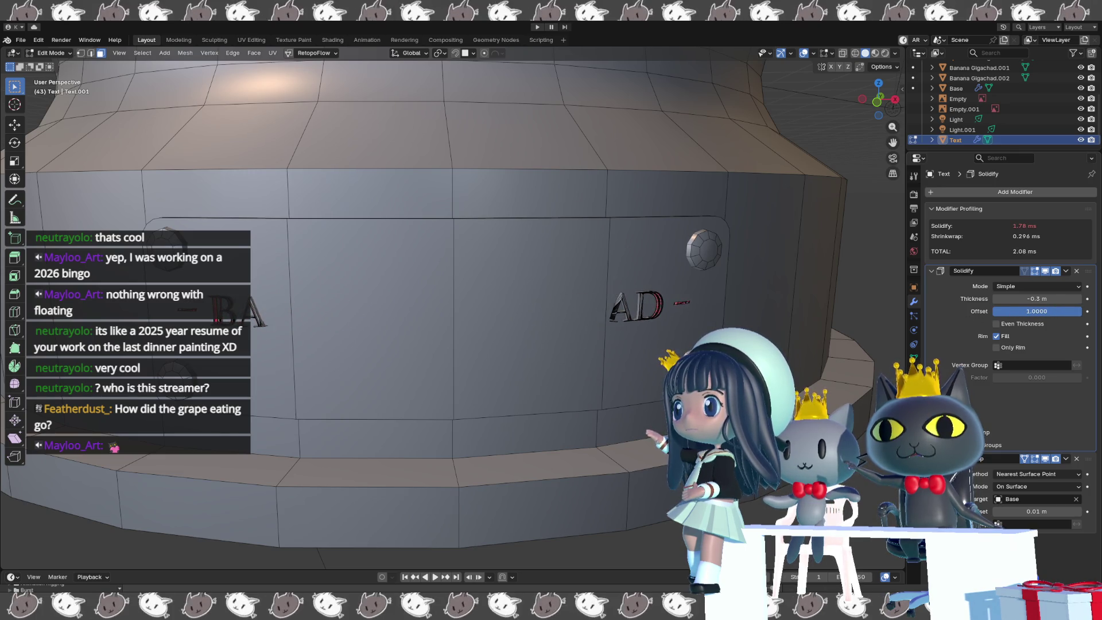
{"action": "middle_click_drag", "start_coordinate": [799, 307], "coordinate": [849, 309]}
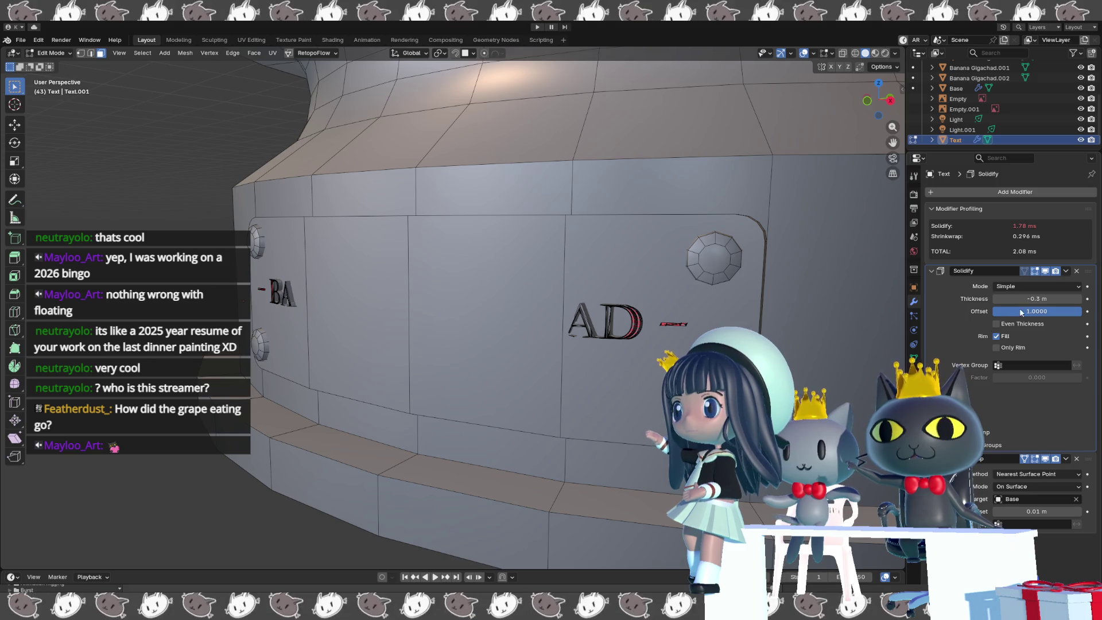
{"action": "key", "text": "minus"}
{"action": "key", "text": "minus"}
{"action": "key", "text": "minus"}
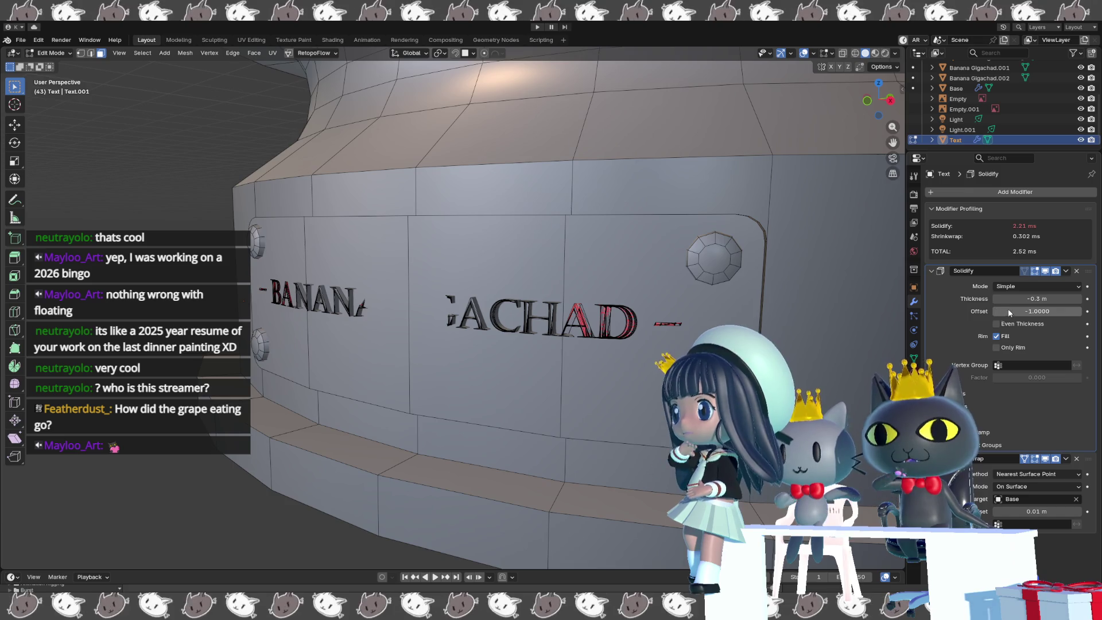
{"action": "key", "text": "minus"}
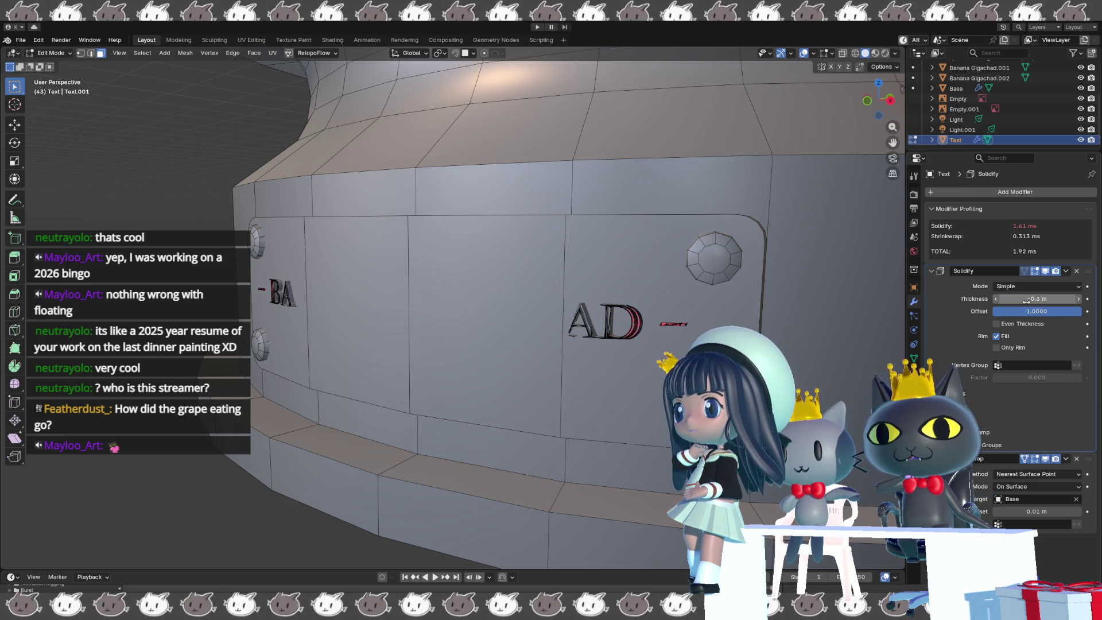
- Thicken the Solidify to 0.41 m so every letter shows, keeping the 0.02 m wrap offset
{"action": "mouse_move", "coordinate": [1030, 299]}
{"action": "left_mouse_down"}
{"action": "mouse_move", "coordinate": [1018, 299]}
{"action": "mouse_move", "coordinate": [1044, 299]}
{"action": "left_mouse_up"}
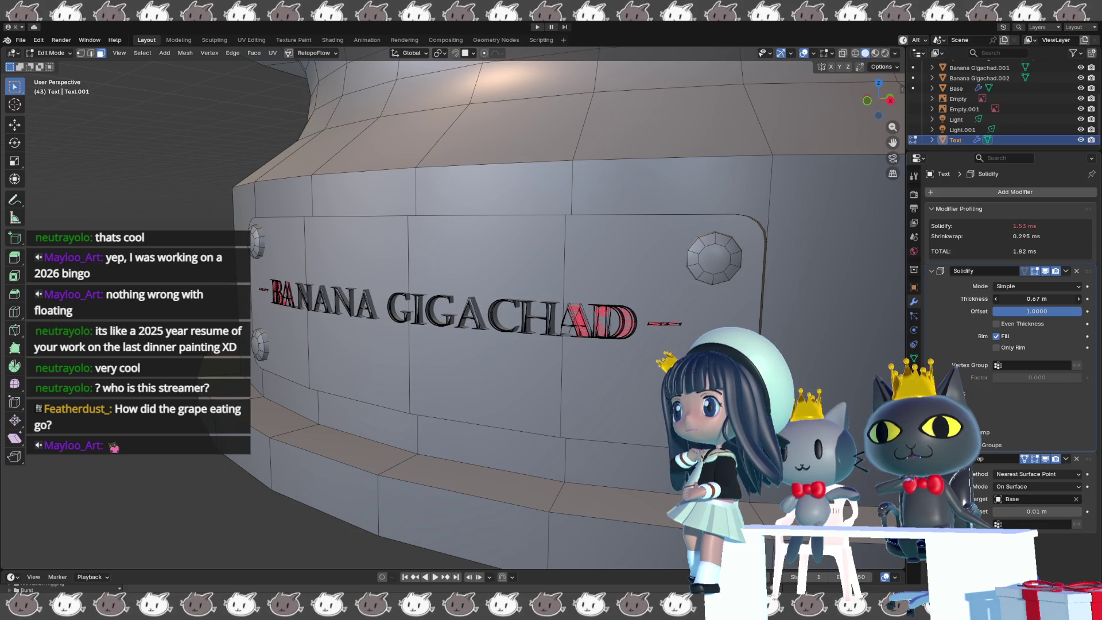
{"action": "middle_click_drag", "start_coordinate": [402, 373], "coordinate": [542, 407]}
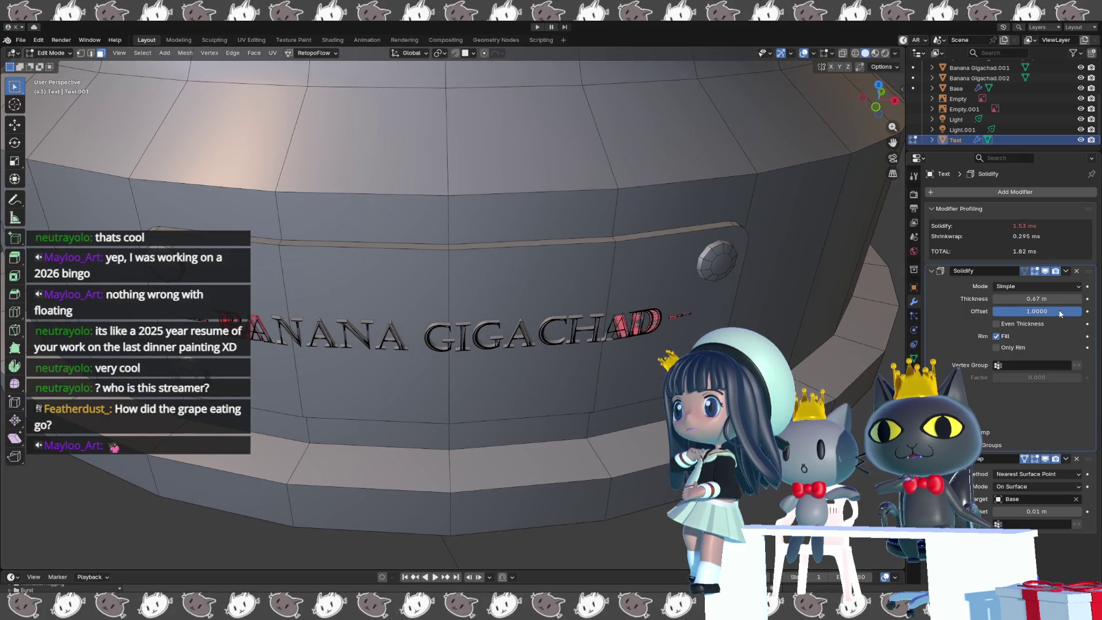
{"action": "left_click_drag", "start_coordinate": [1032, 298], "coordinate": [998, 299]}
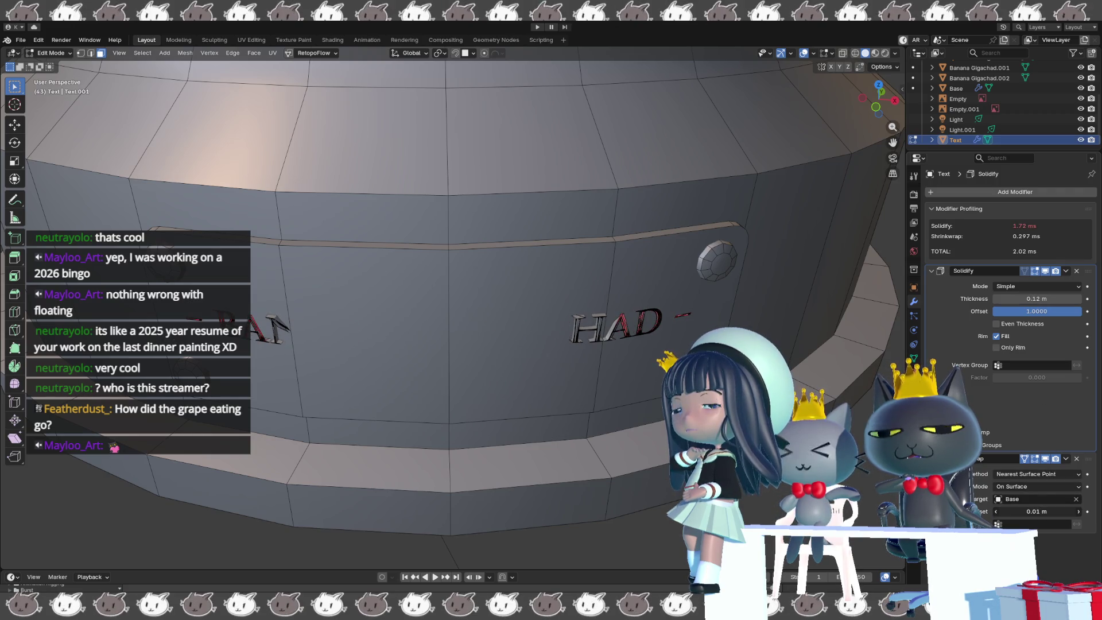
{"action": "left_click", "coordinate": [1078, 512]}
{"action": "left_click", "coordinate": [1078, 511]}
{"action": "left_click", "coordinate": [1078, 511]}
{"action": "left_click", "coordinate": [996, 511]}
{"action": "left_click", "coordinate": [996, 511]}
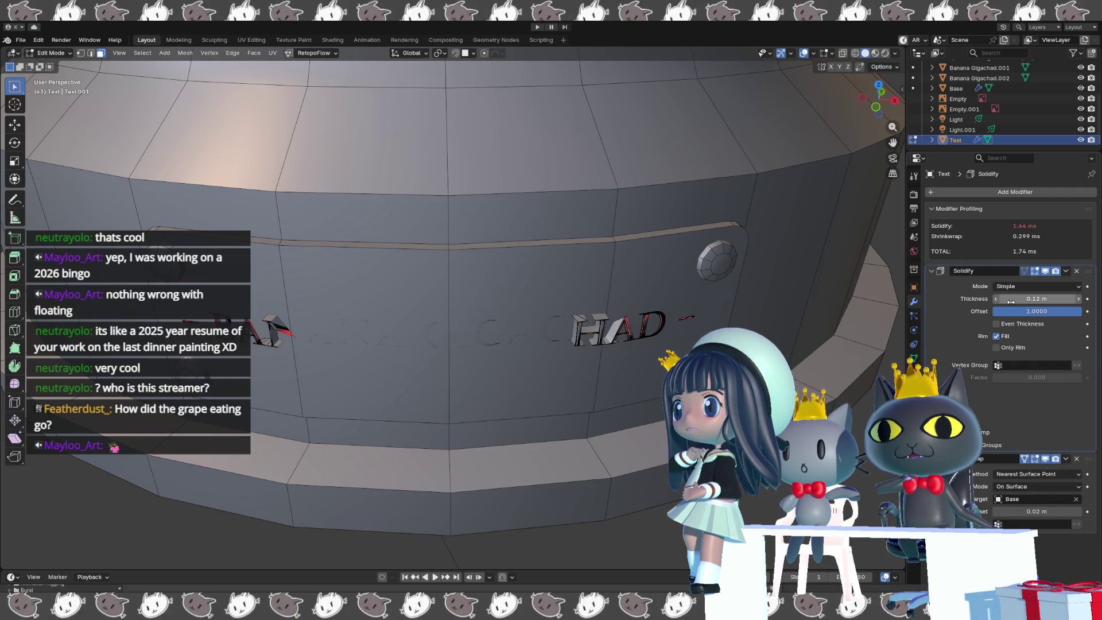
{"action": "mouse_move", "coordinate": [1033, 299]}
{"action": "left_mouse_down"}
{"action": "mouse_move", "coordinate": [1079, 298]}
{"action": "mouse_move", "coordinate": [1050, 298]}
{"action": "mouse_move", "coordinate": [1062, 298]}
{"action": "left_mouse_up"}
{"action": "key", "text": "Tab"}
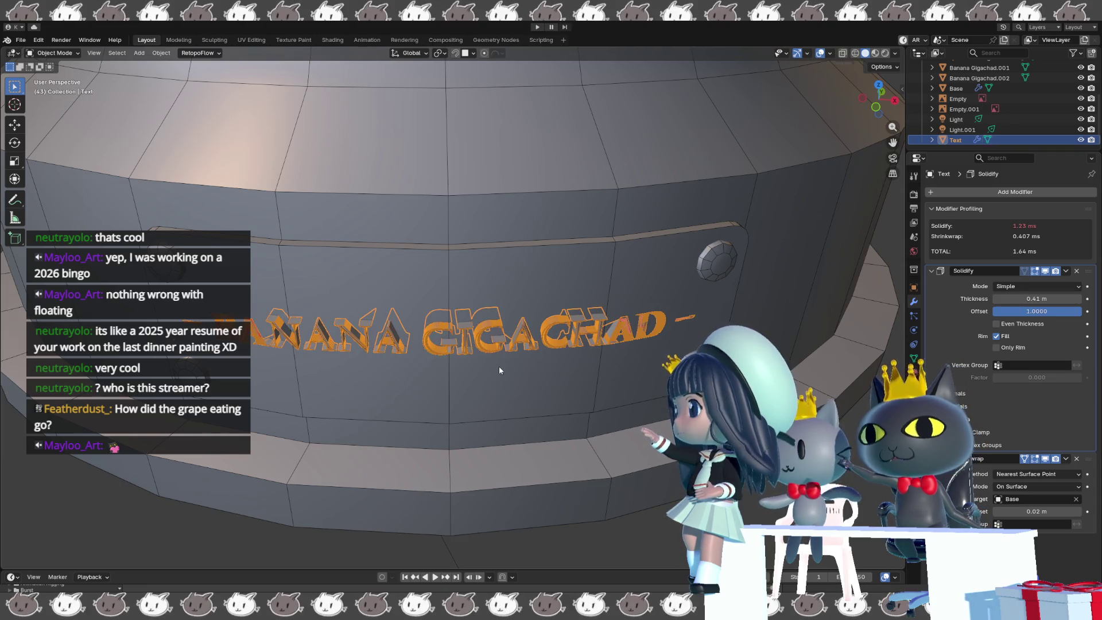
- Apply all transforms, hide Solidify in the viewport, and set the wrap offset to 0.01 m
{"action": "key", "text": "ctrl+a"}
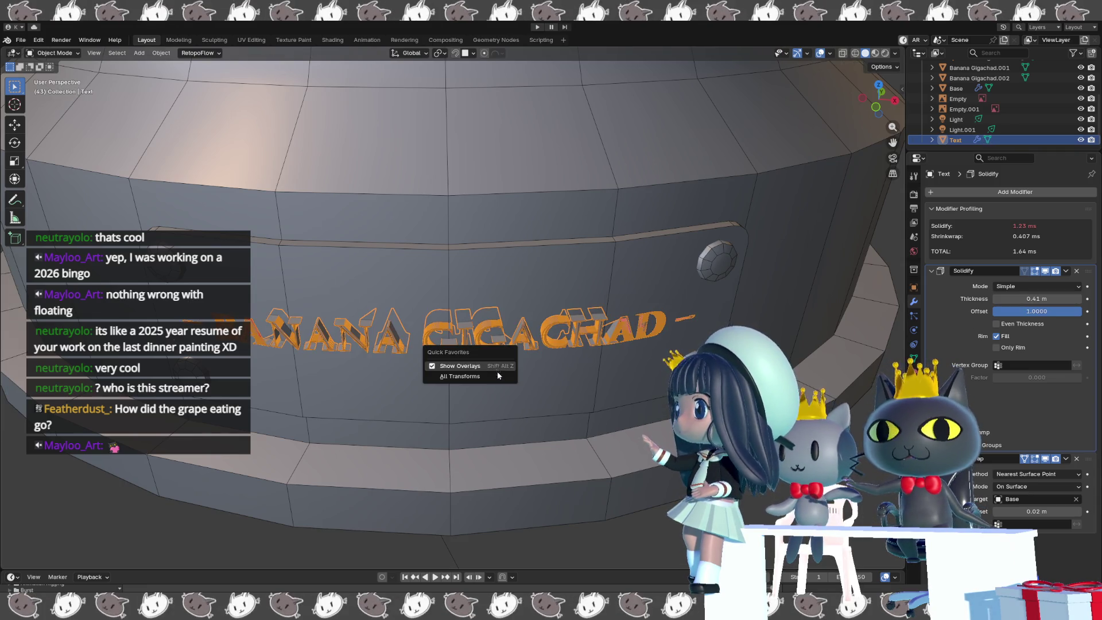
{"action": "left_click", "coordinate": [459, 350]}
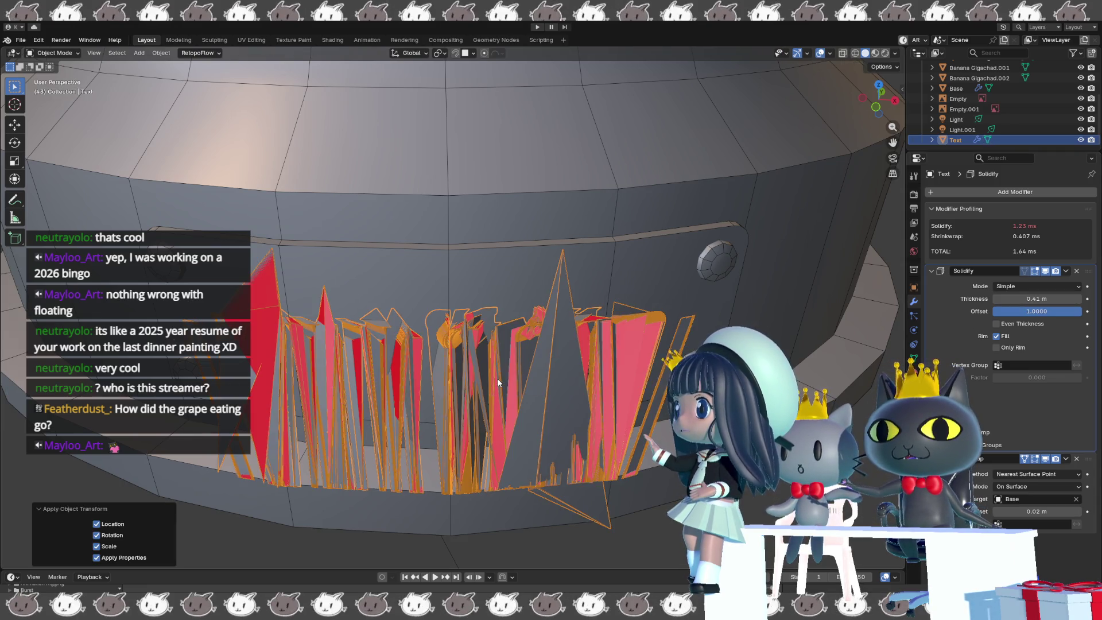
{"action": "left_click", "coordinate": [1045, 273]}
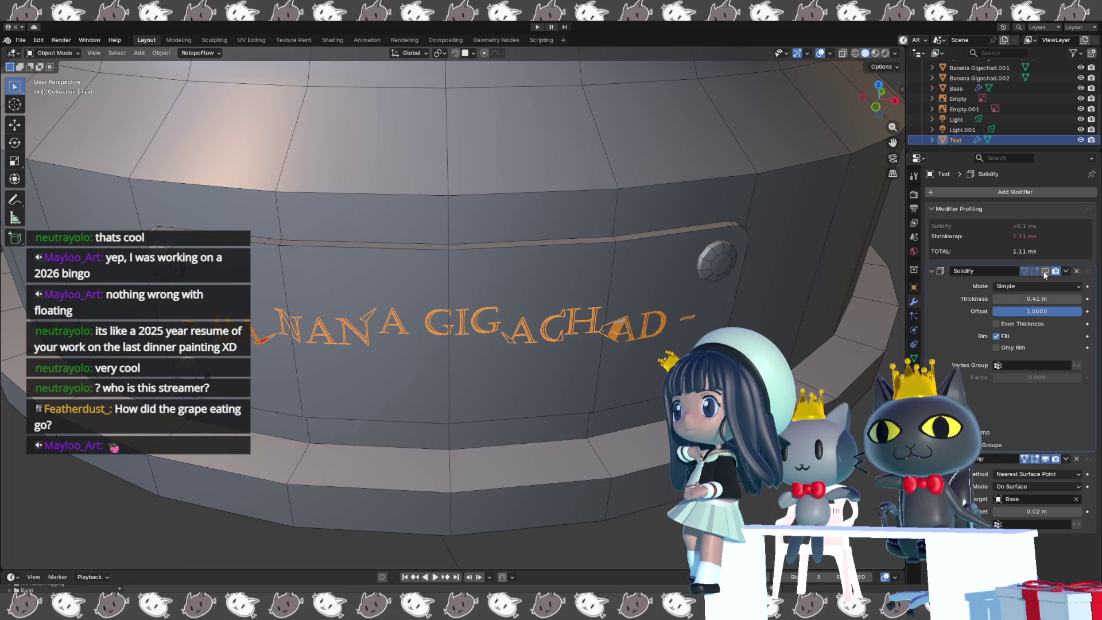
{"action": "left_click_drag", "start_coordinate": [1036, 512], "coordinate": [1032, 511]}
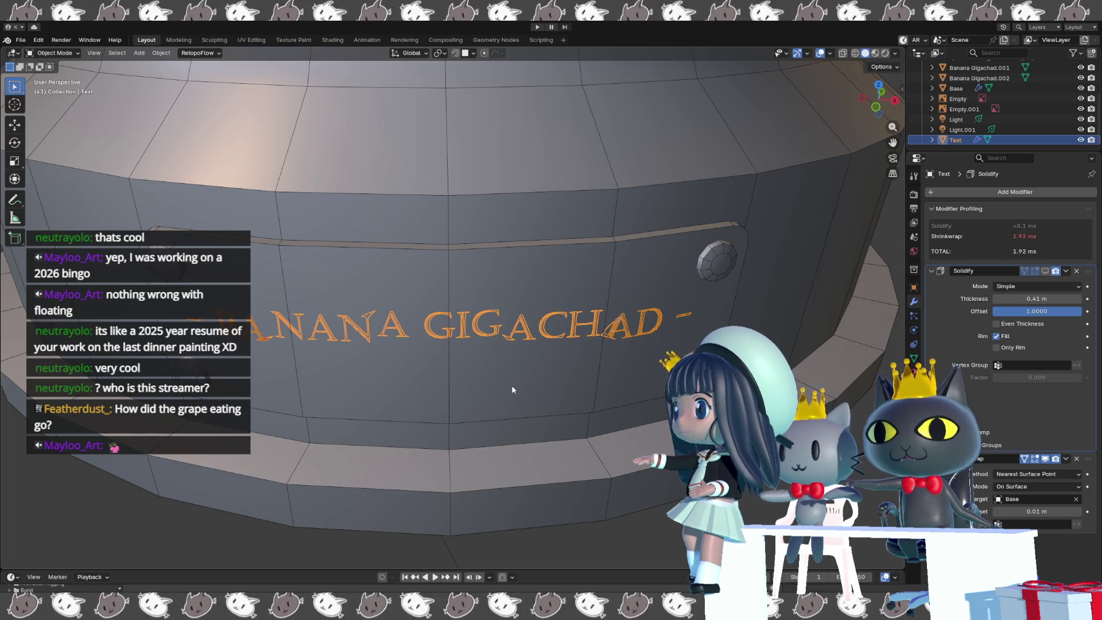
{"action": "key", "text": "Tab"}
- Select all the text geometry and recalculate its normals to face outside
{"action": "key", "text": "a"}
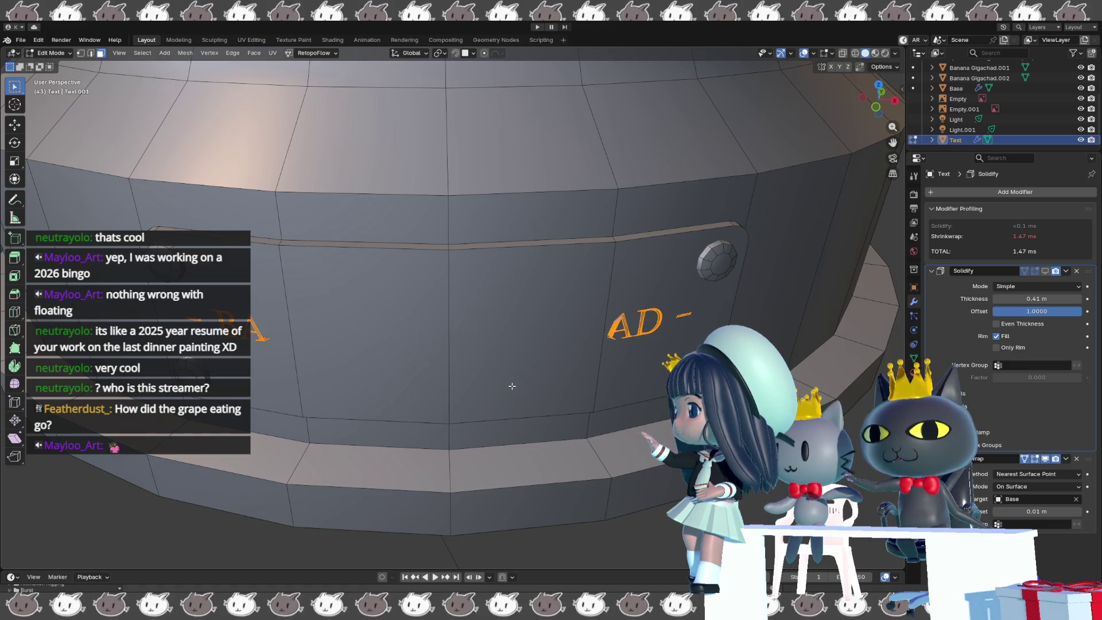
{"action": "key", "text": "alt+n"}
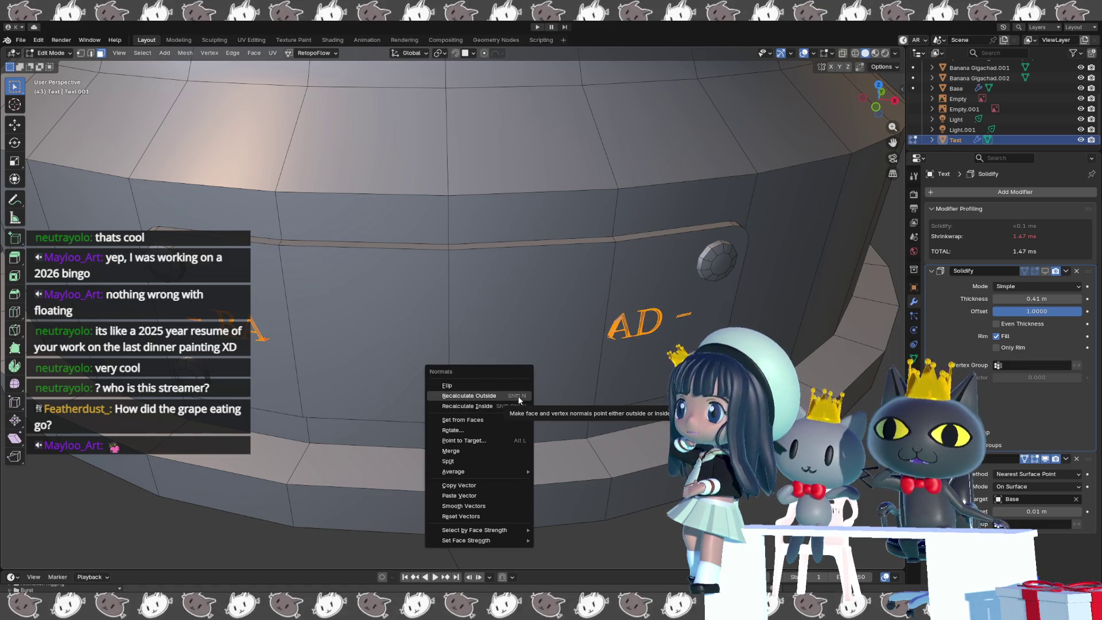
{"action": "left_click", "coordinate": [518, 397]}
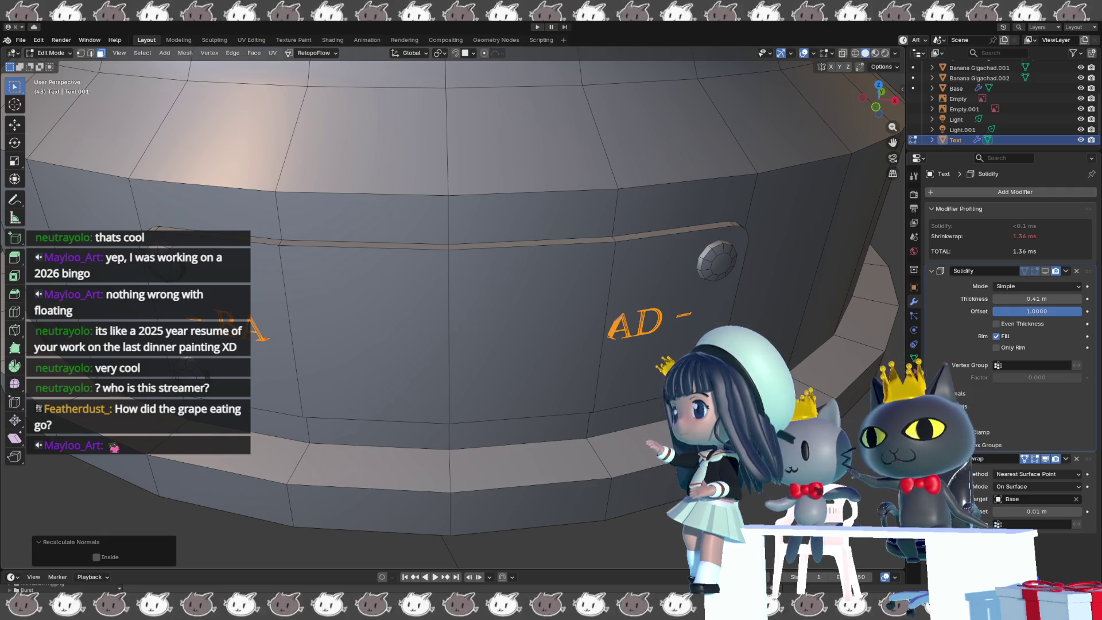
- Show Solidify in the viewport again and set its thickness to 0
{"action": "left_click", "coordinate": [1045, 270]}
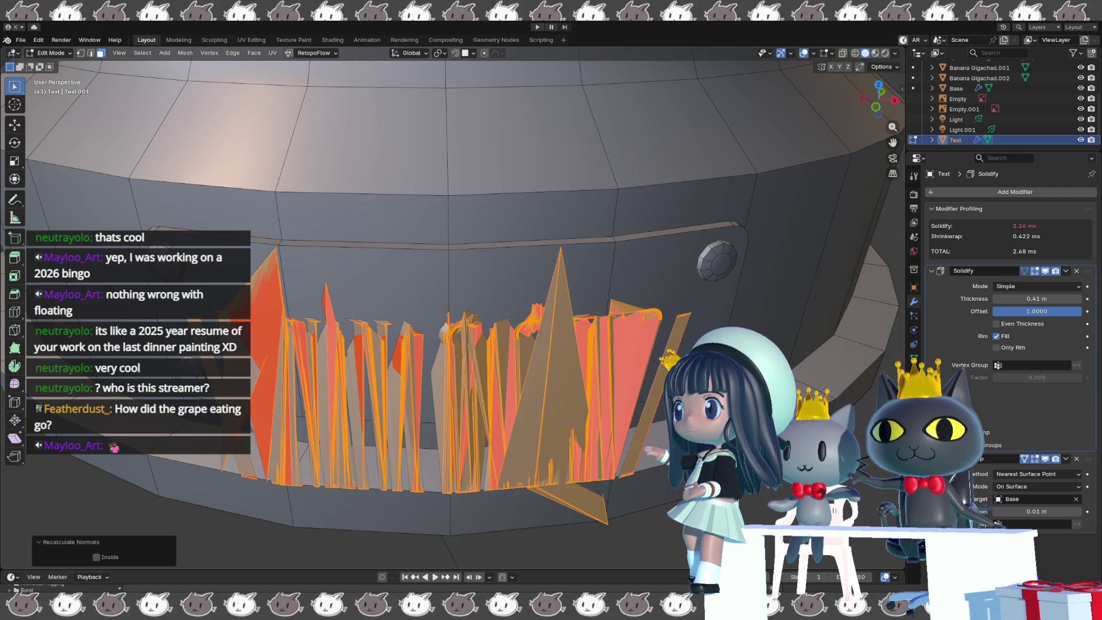
{"action": "mouse_move", "coordinate": [1036, 311]}
{"action": "left_mouse_down"}
{"action": "mouse_move", "coordinate": [950, 311]}
{"action": "mouse_move", "coordinate": [1036, 311]}
{"action": "mouse_move", "coordinate": [1033, 298]}
{"action": "mouse_move", "coordinate": [1005, 298]}
{"action": "mouse_move", "coordinate": [1032, 298]}
{"action": "mouse_move", "coordinate": [1017, 298]}
{"action": "left_mouse_up"}
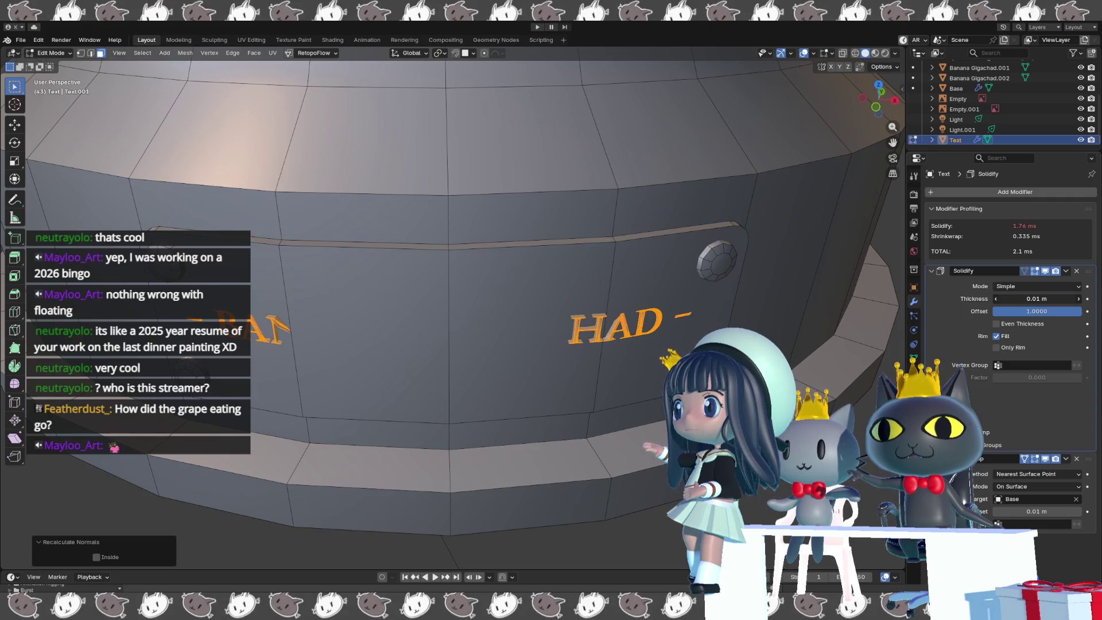
{"action": "type", "text": "0"}
{"action": "key", "text": "Return"}
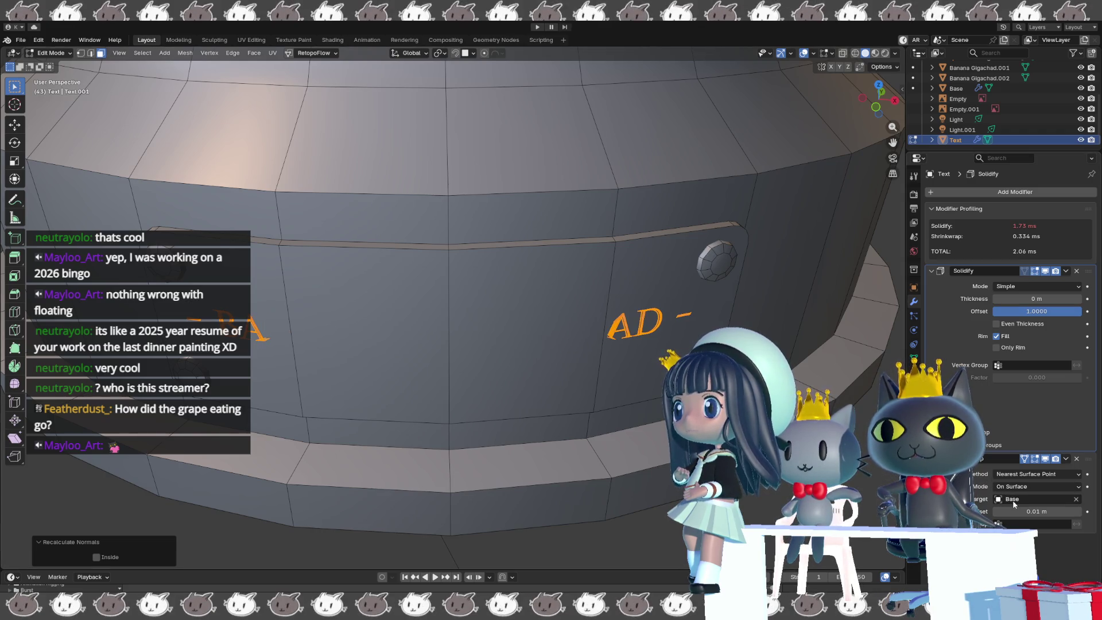
- Make the Shrinkwrap project along normals with Above Surface snapping and a 0.07 m offset
{"action": "left_click", "coordinate": [1078, 511]}
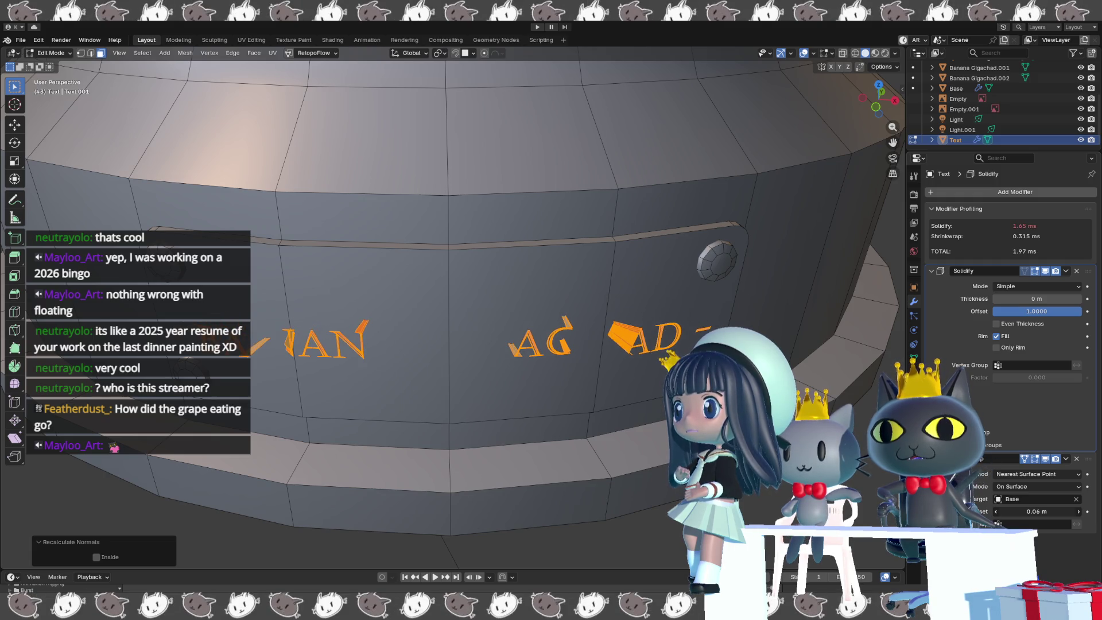
{"action": "left_click_drag", "start_coordinate": [1036, 512], "coordinate": [1016, 511]}
{"action": "left_click_drag", "start_coordinate": [1017, 511], "coordinate": [1033, 510]}
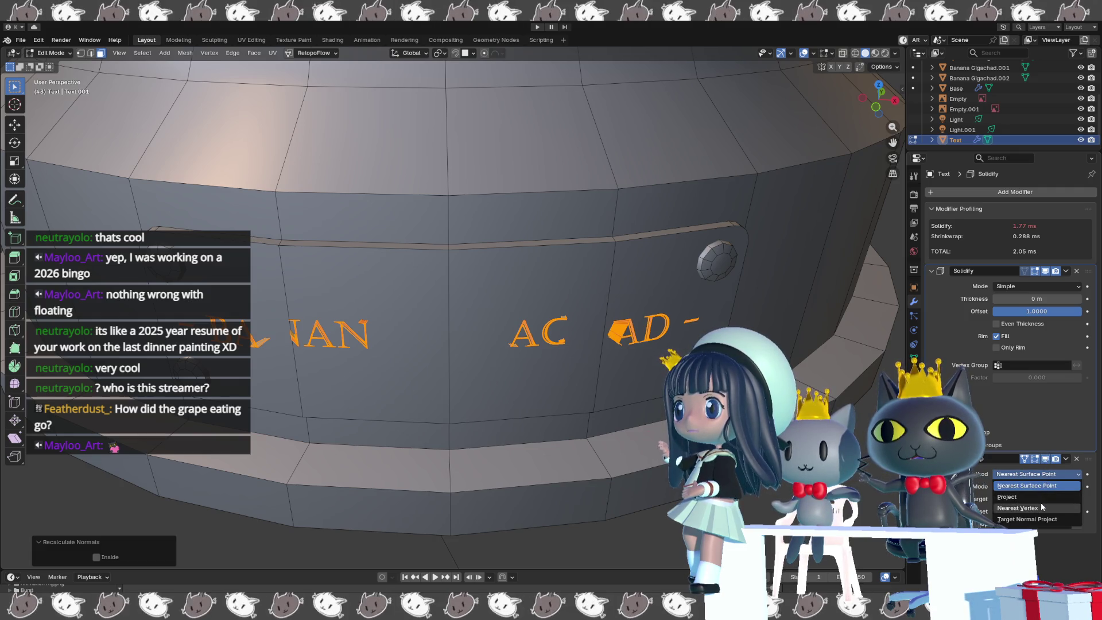
{"action": "left_click", "coordinate": [1040, 519]}
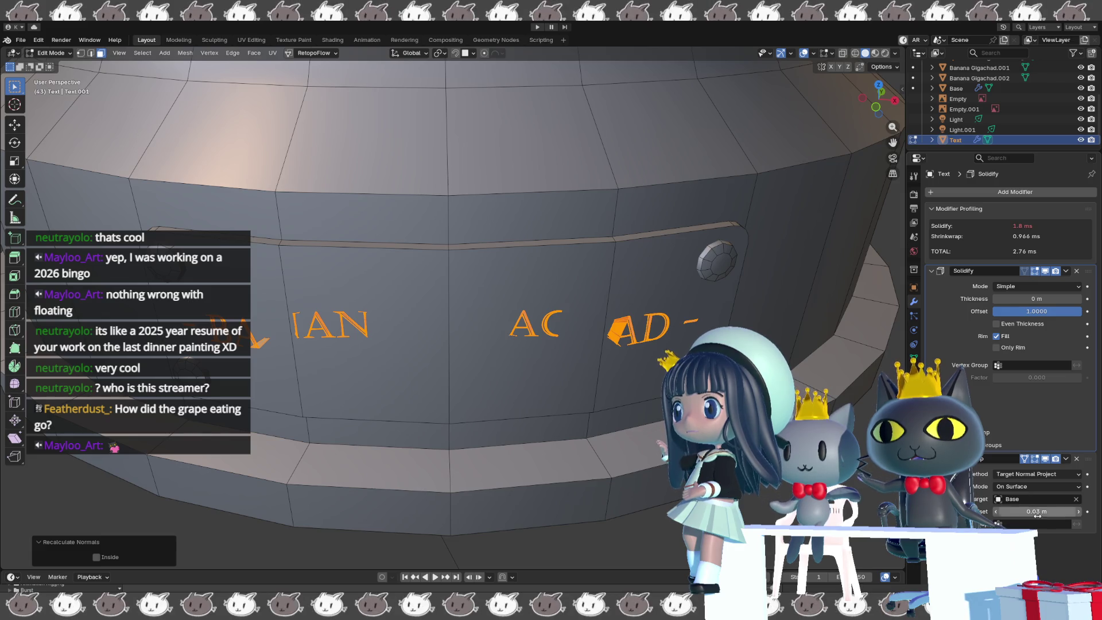
{"action": "left_click_drag", "start_coordinate": [1033, 511], "coordinate": [1024, 517]}
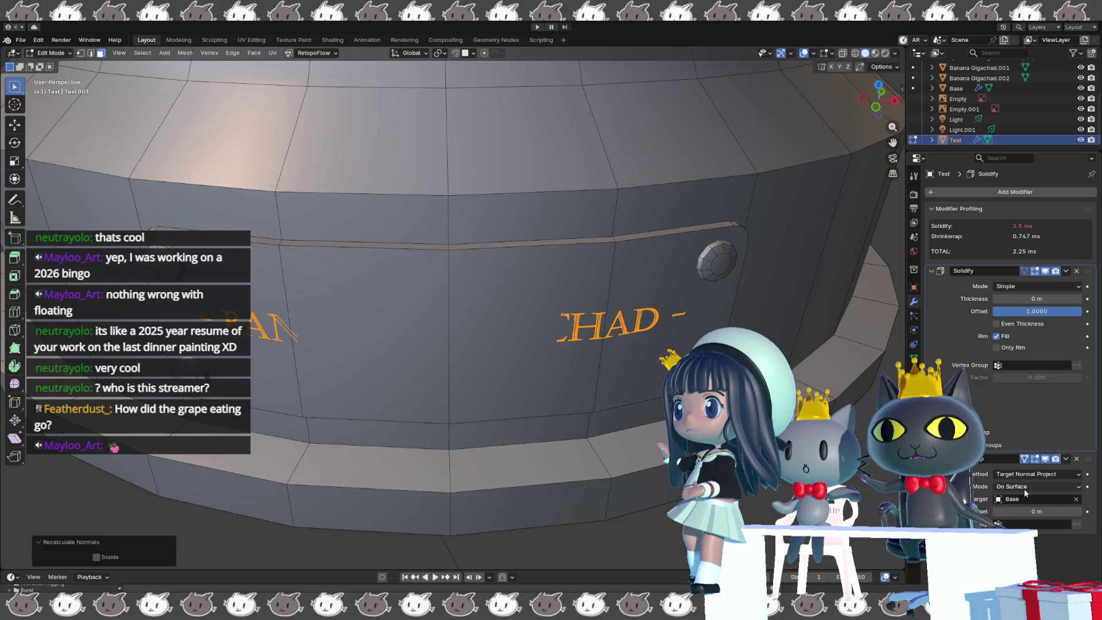
{"action": "left_click", "coordinate": [1024, 487]}
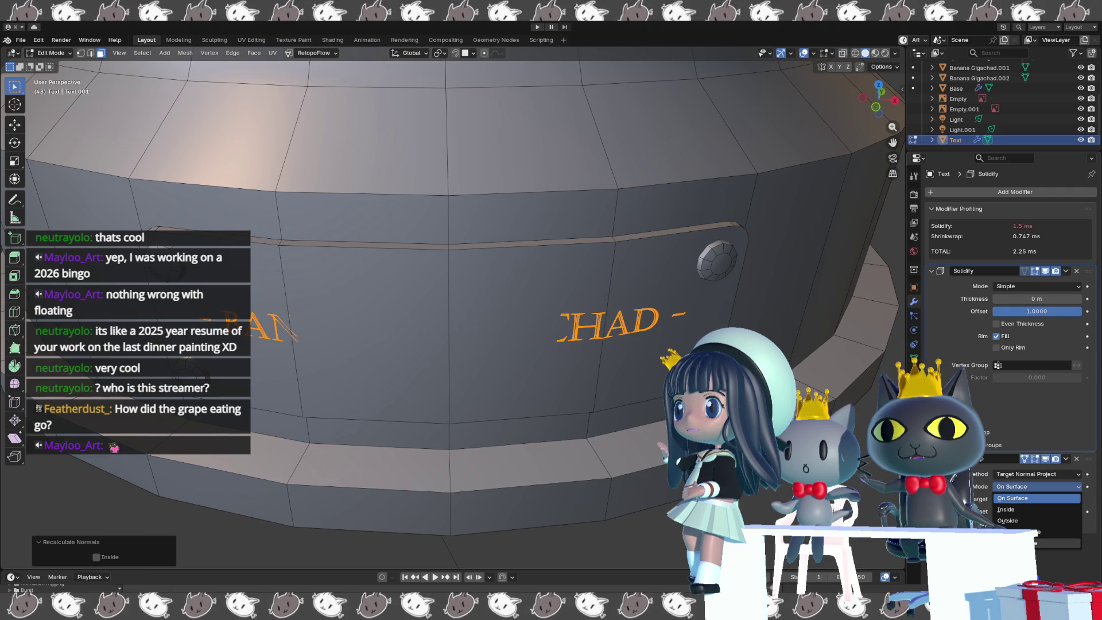
{"action": "left_click", "coordinate": [1010, 542]}
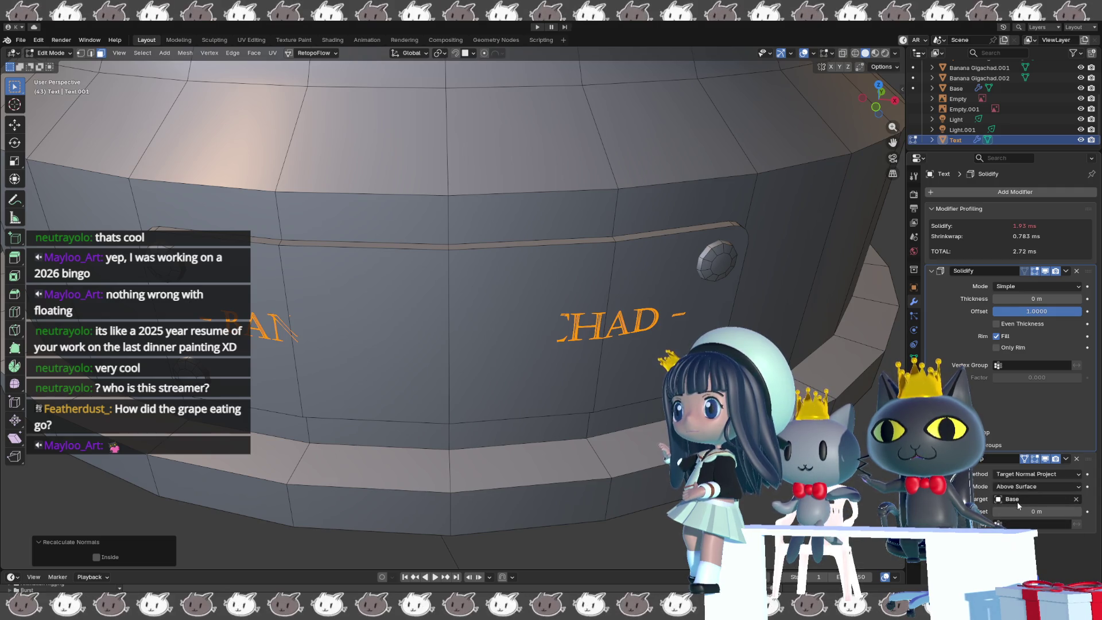
{"action": "left_click_drag", "start_coordinate": [1032, 511], "coordinate": [1070, 511]}
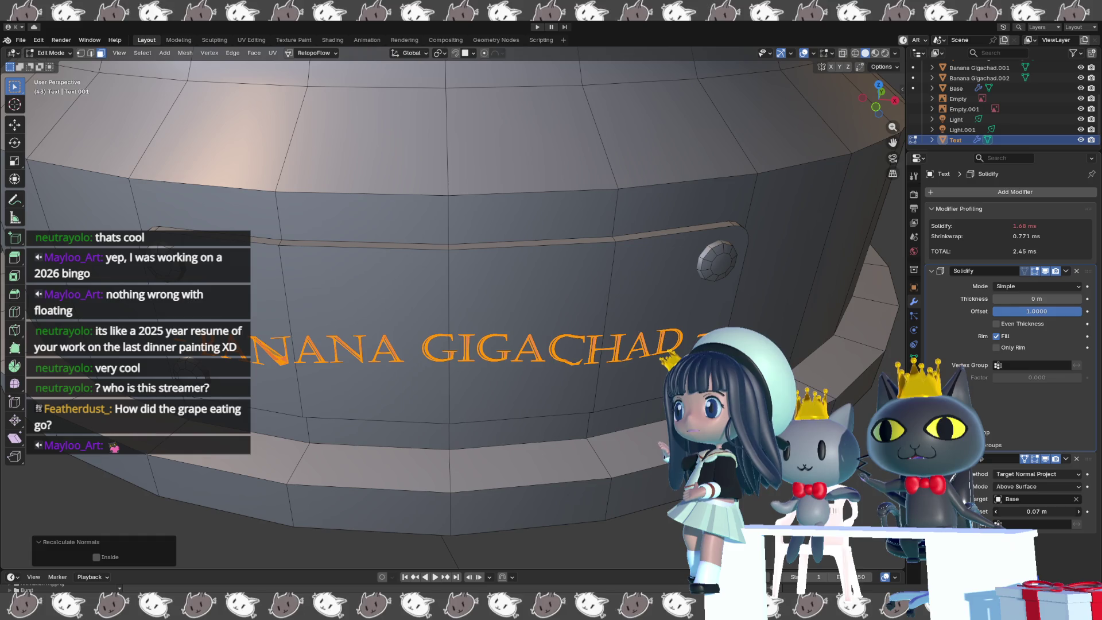
{"action": "left_click", "coordinate": [1018, 487]}
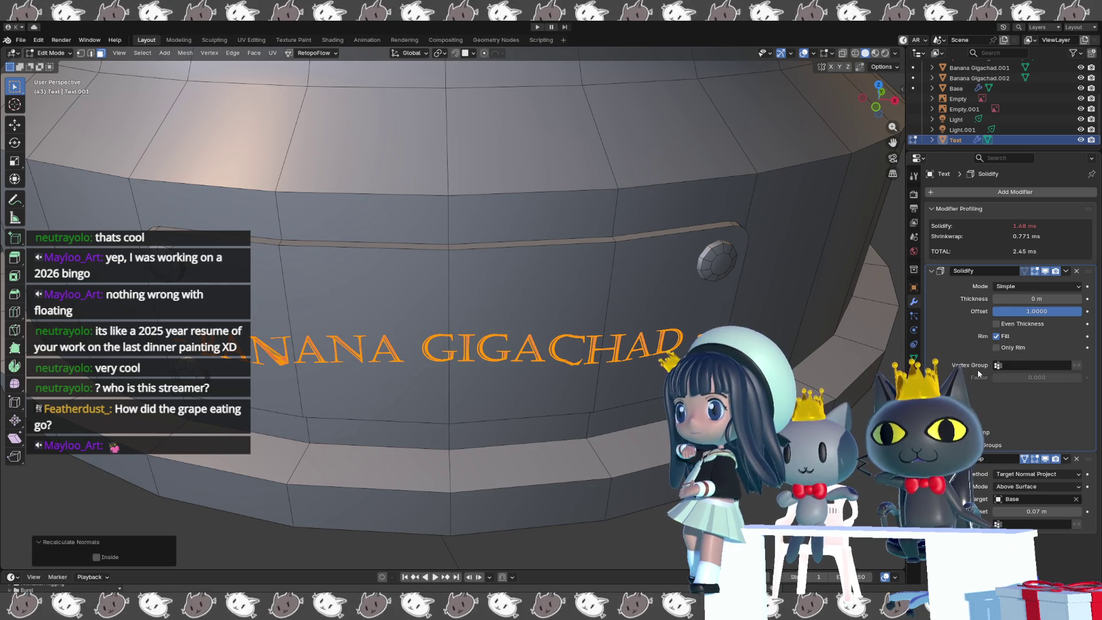
{"action": "left_click", "coordinate": [957, 393]}
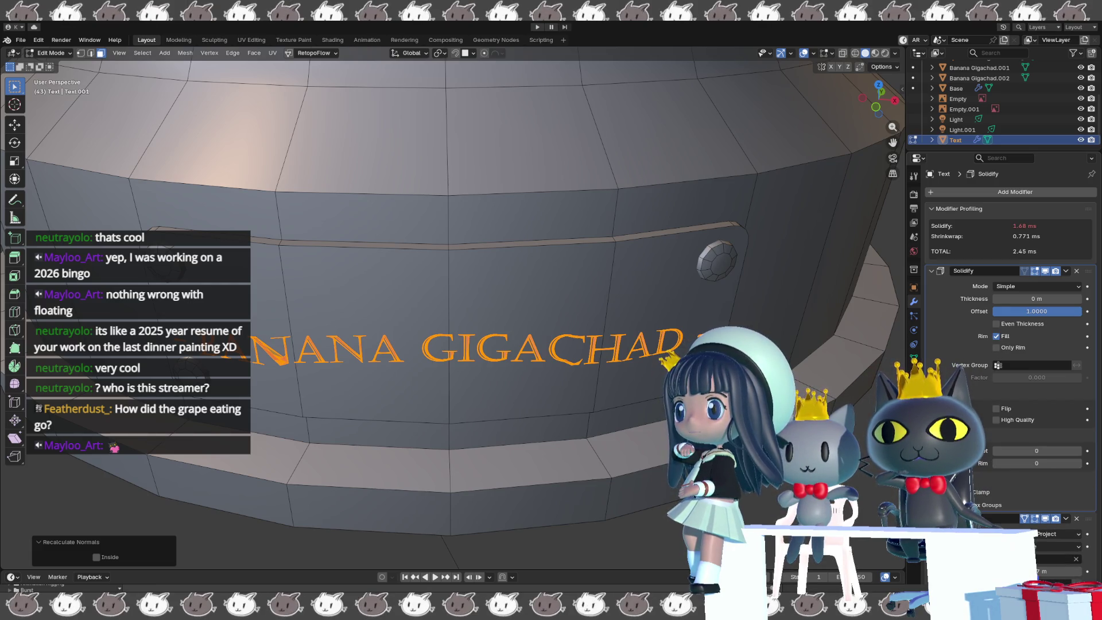
- Expand Solidify's Edge Data and Thickness Clamp panels, then pick another Shrinkwrap snap mode
{"action": "left_click", "coordinate": [955, 475]}
{"action": "scroll", "coordinate": [955, 402], "scroll_direction": "down", "scroll_amount": 2}
{"action": "left_click", "coordinate": [955, 509]}
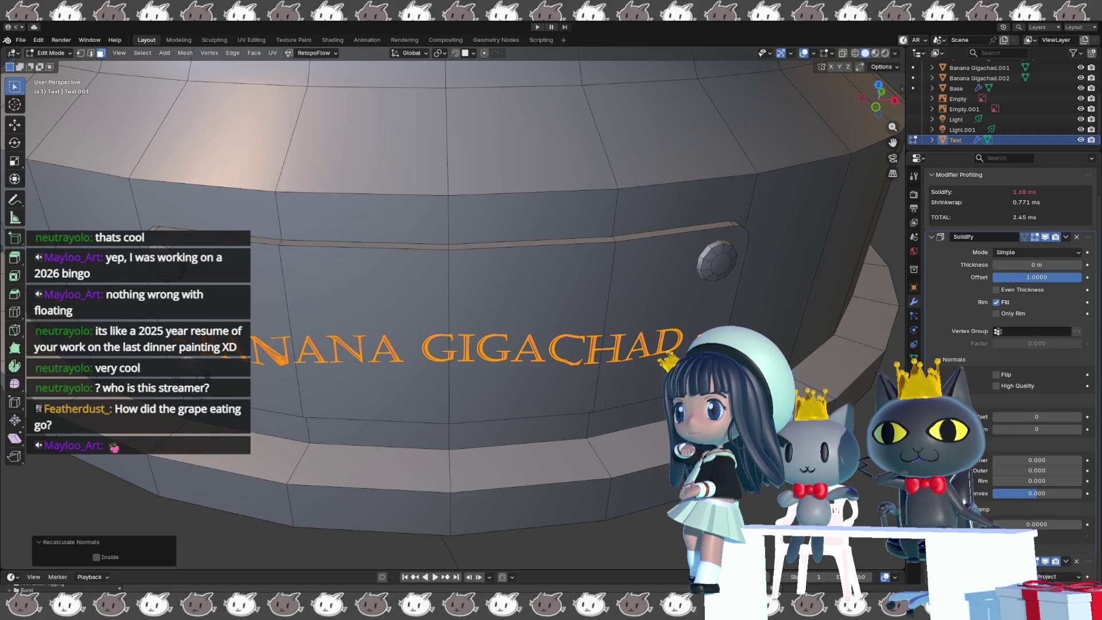
{"action": "scroll", "coordinate": [1009, 356], "scroll_direction": "down", "scroll_amount": 1}
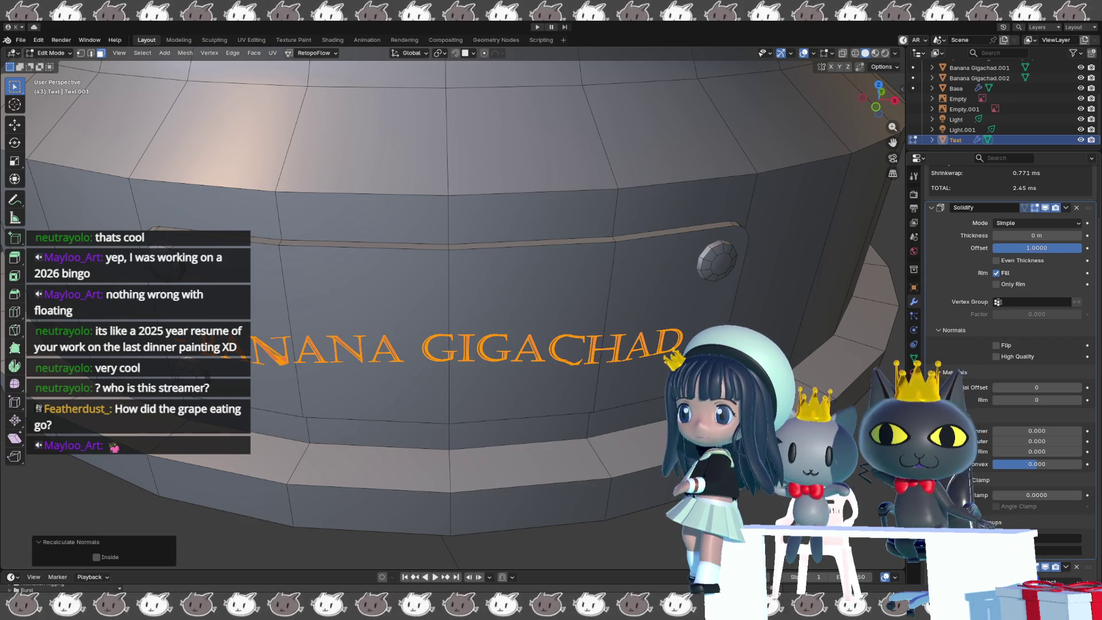
{"action": "scroll", "coordinate": [1010, 344], "scroll_direction": "down", "scroll_amount": 1}
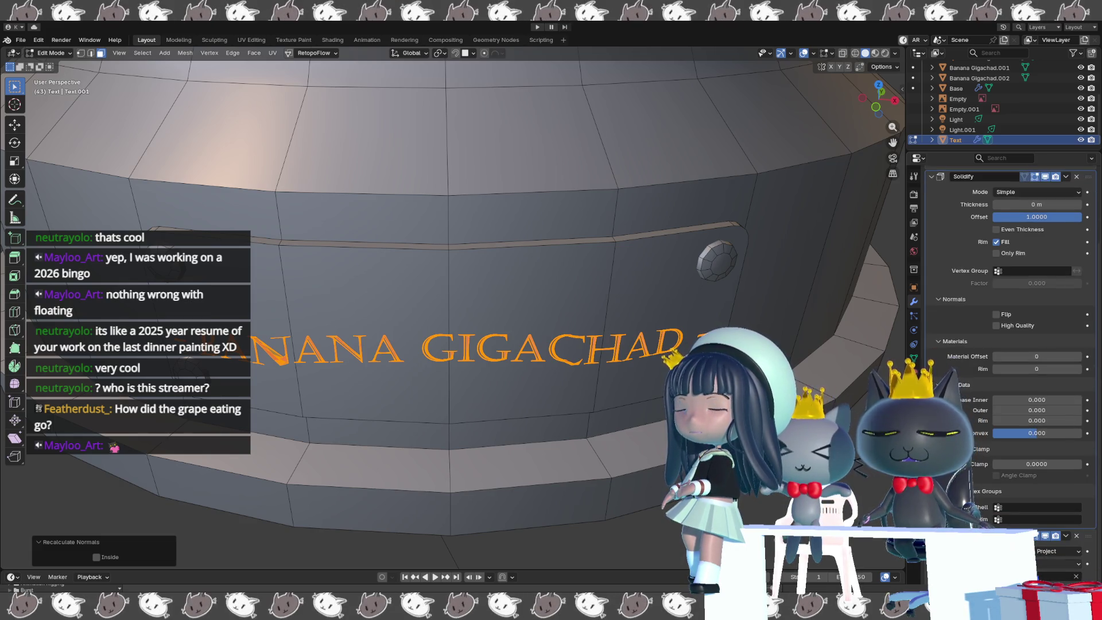
{"action": "left_click", "coordinate": [1056, 564]}
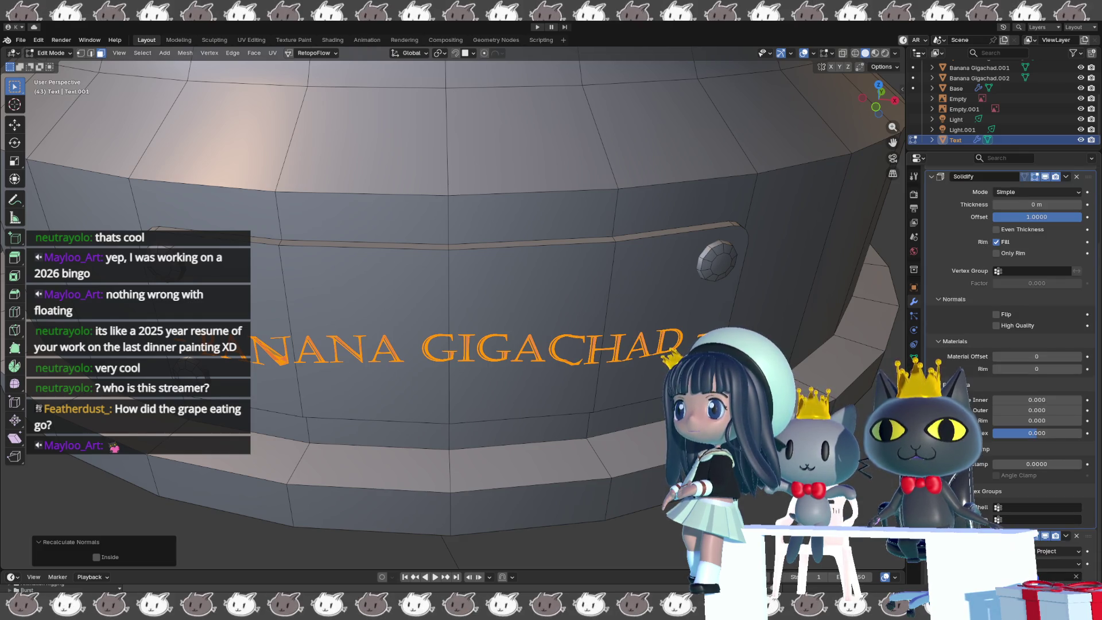
{"action": "left_click", "coordinate": [1037, 565]}
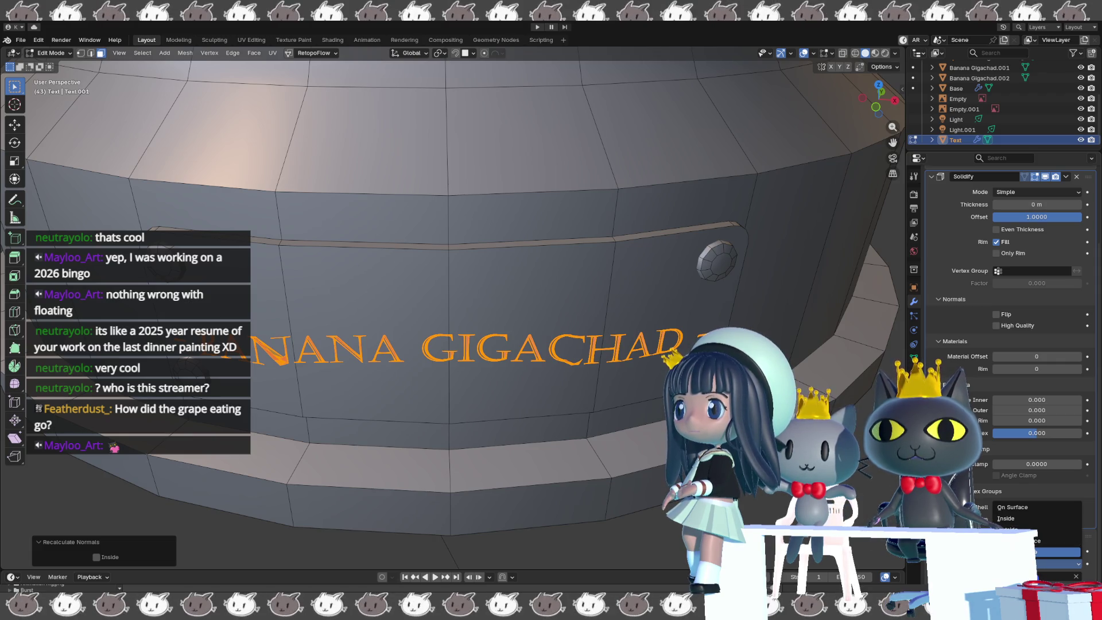
{"action": "left_click", "coordinate": [1055, 551]}
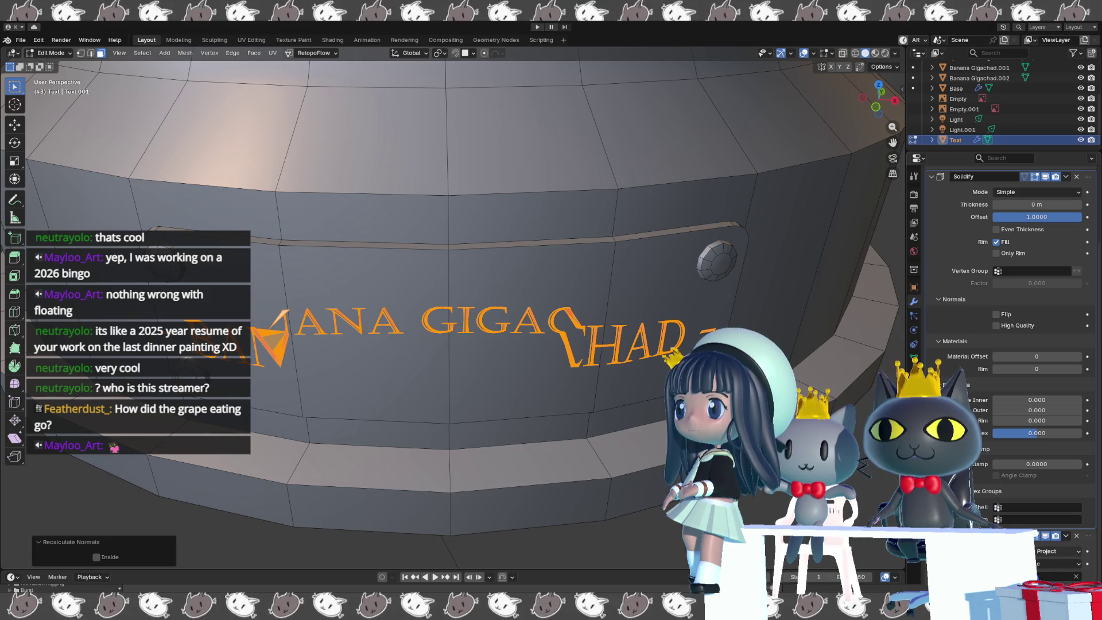
{"action": "left_click", "coordinate": [689, 315]}
{"action": "key", "text": "Tab"}
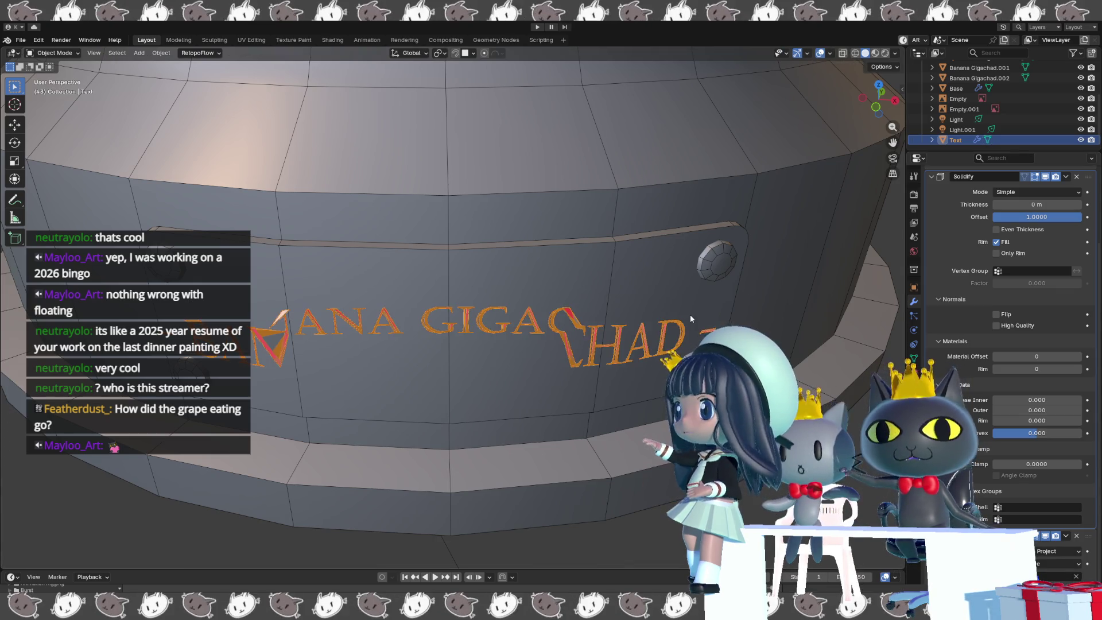
{"action": "left_click", "coordinate": [690, 315]}
{"action": "key", "text": "ctrl+a"}
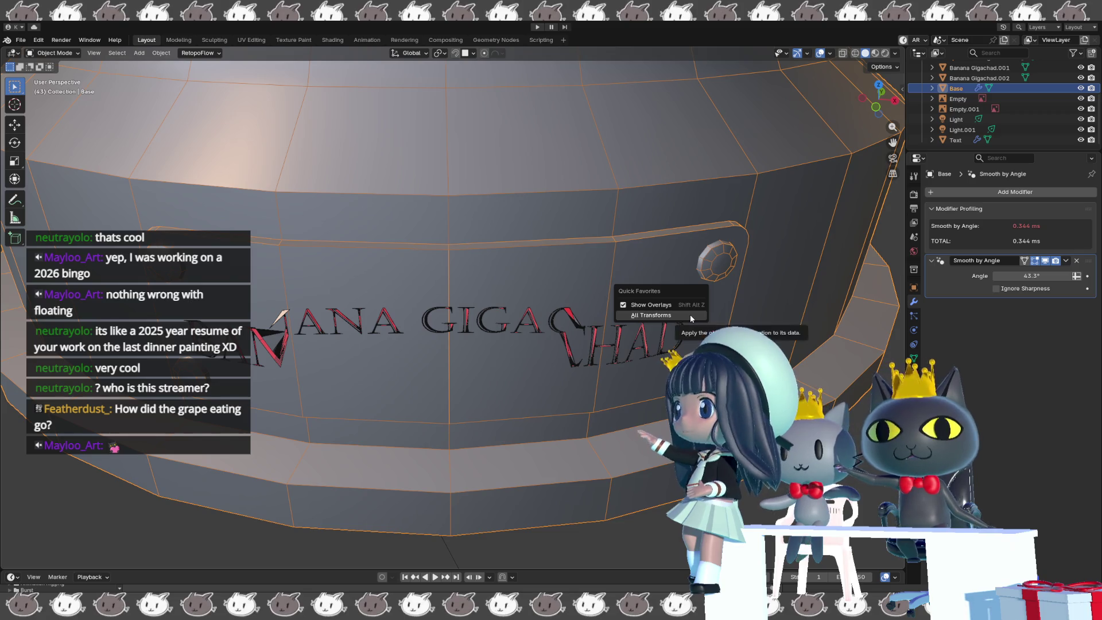
{"action": "left_click", "coordinate": [689, 314]}
{"action": "left_click", "coordinate": [680, 346]}
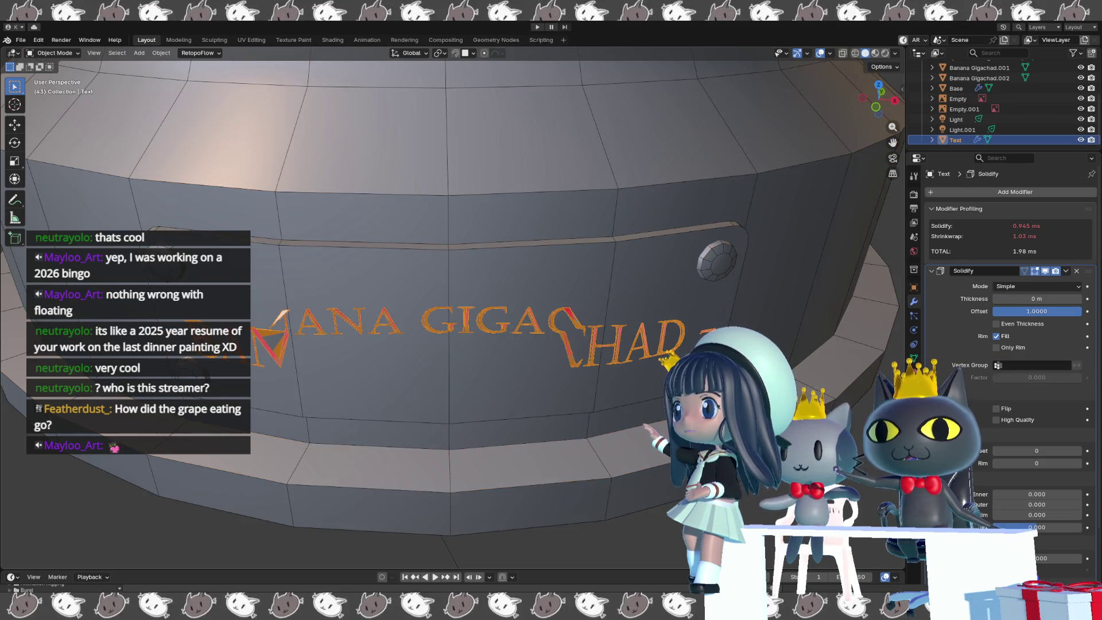
{"action": "key", "text": "Tab"}
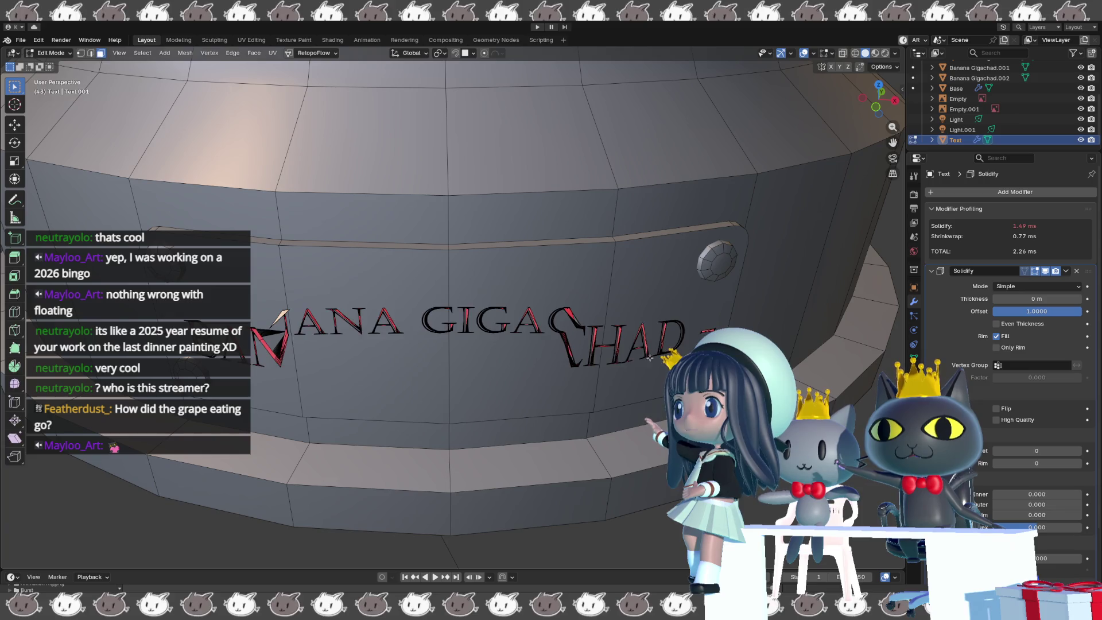
{"action": "key", "text": "Tab"}
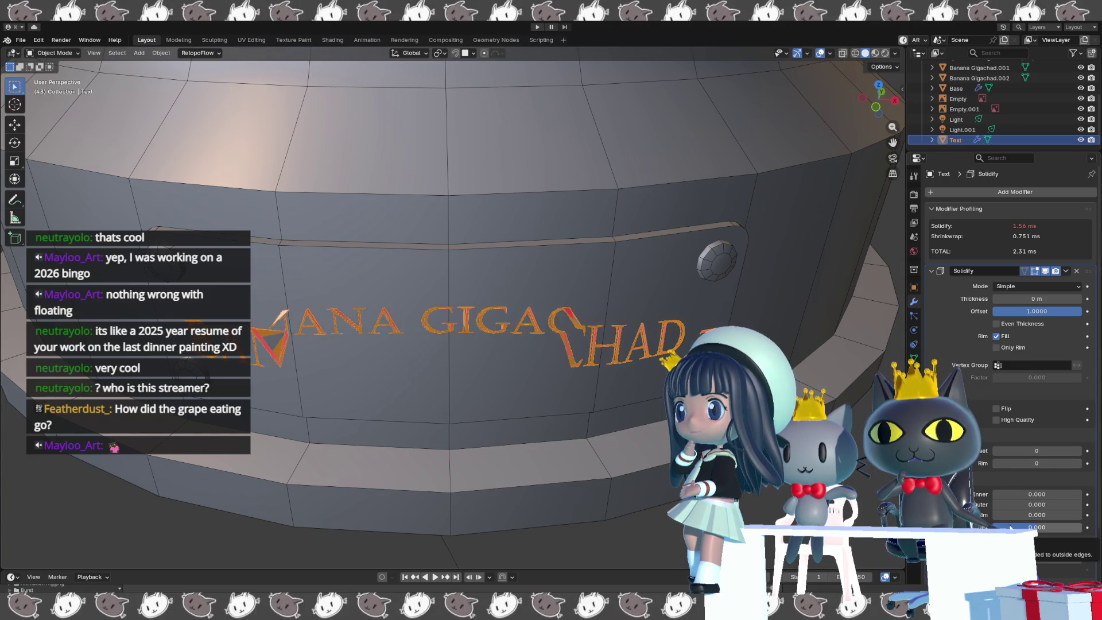
{"action": "scroll", "coordinate": [1000, 503], "scroll_direction": "down", "scroll_amount": 3}
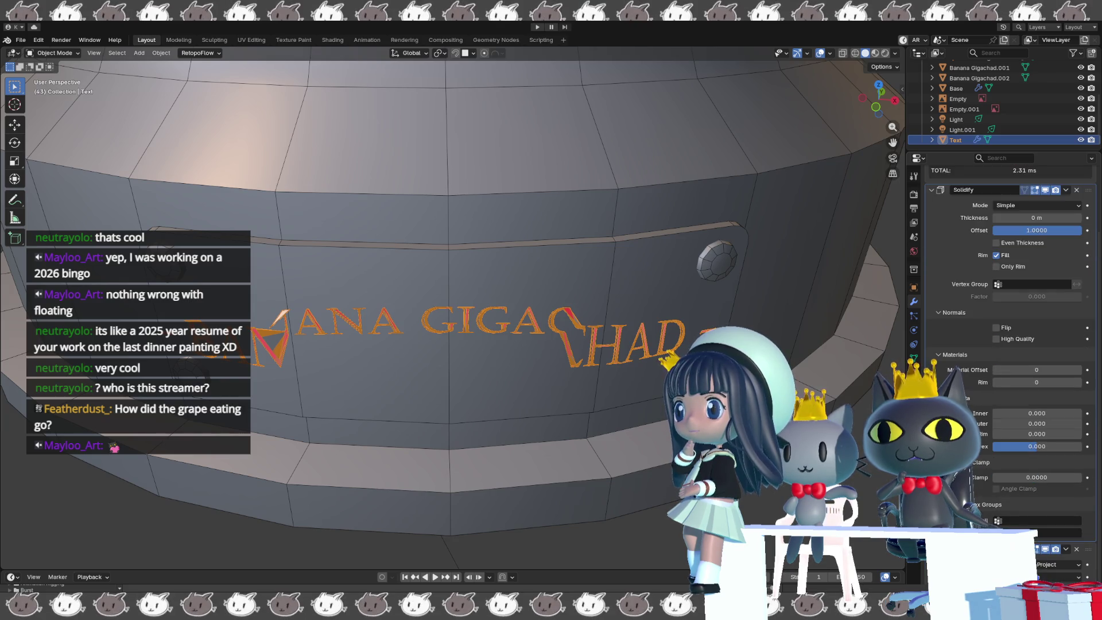
{"action": "scroll", "coordinate": [1000, 504], "scroll_direction": "up", "scroll_amount": 3}
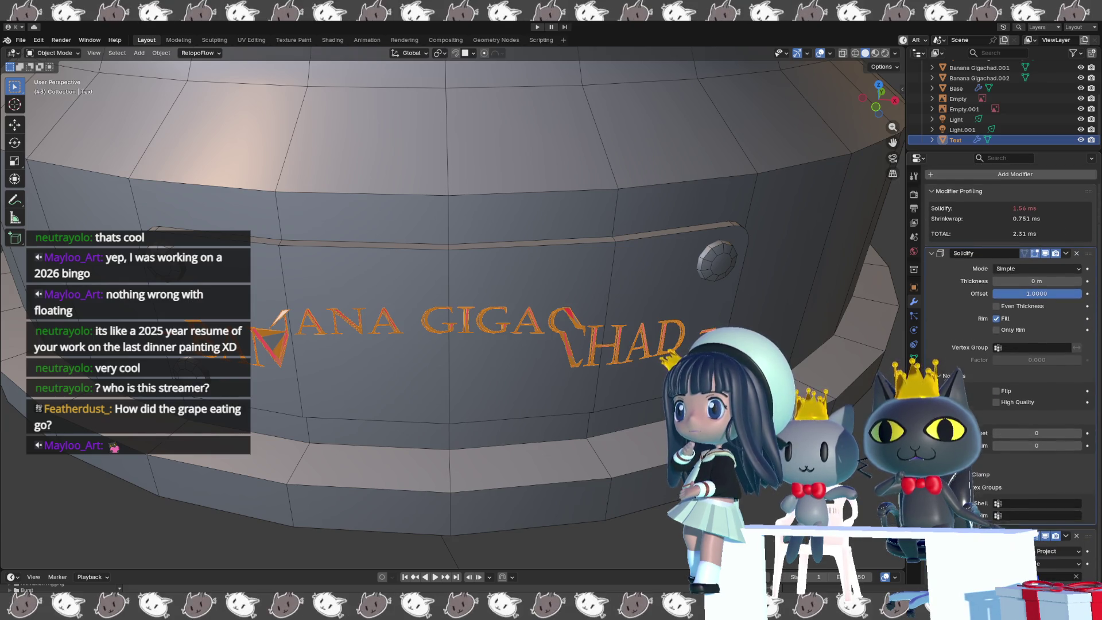
{"action": "scroll", "coordinate": [1000, 503], "scroll_direction": "up", "scroll_amount": 1}
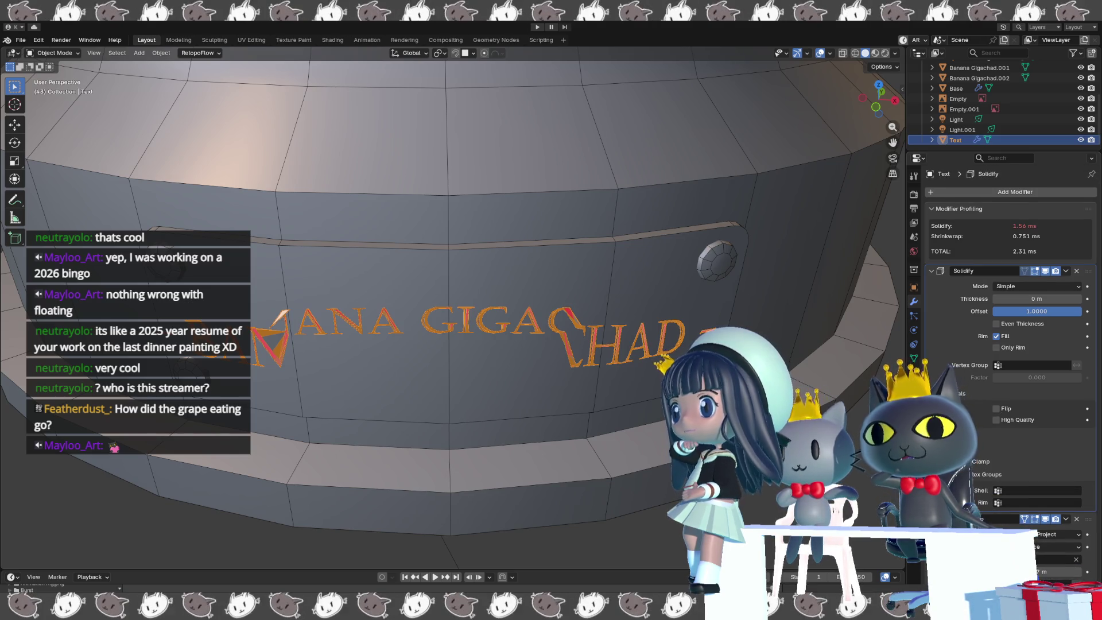
{"action": "left_click", "coordinate": [1009, 393]}
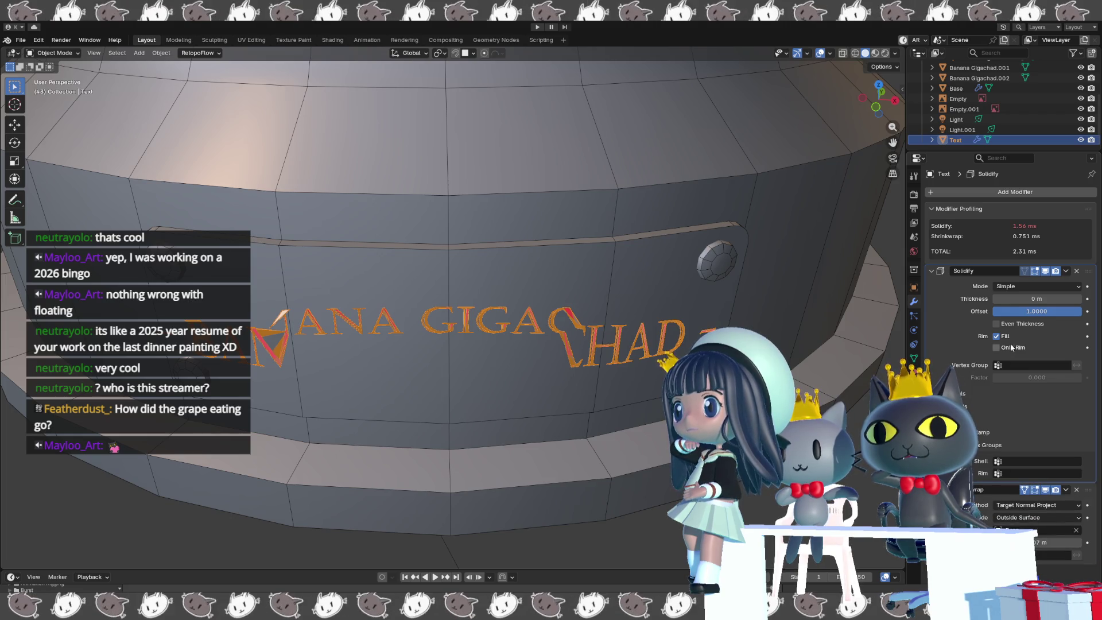
{"action": "left_click_drag", "start_coordinate": [1033, 311], "coordinate": [1012, 311]}
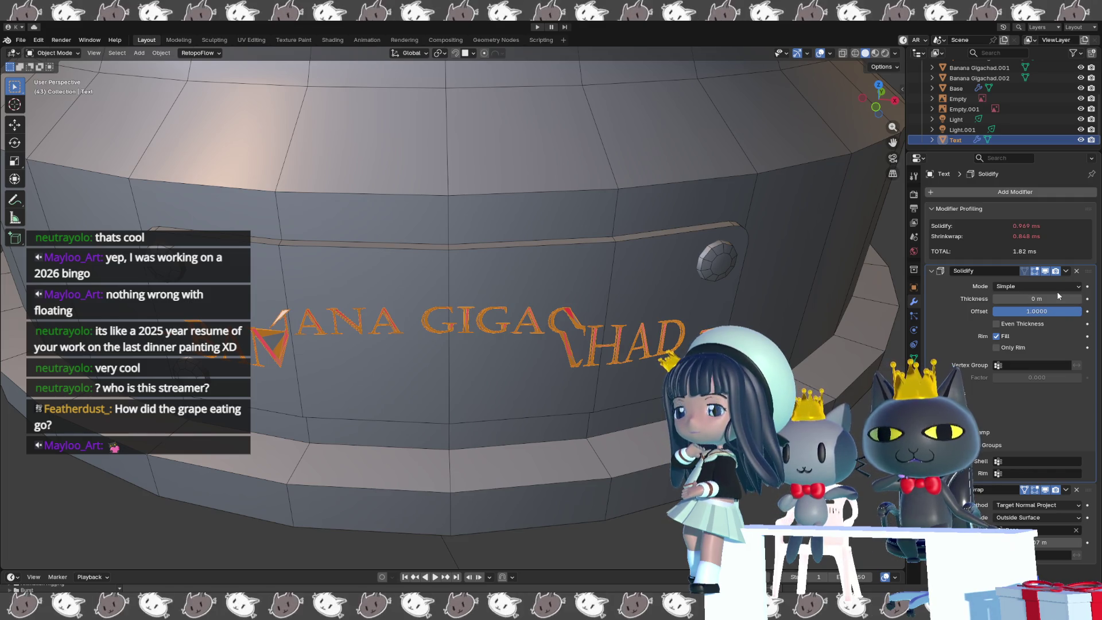
{"action": "left_click", "coordinate": [1057, 287]}
{"action": "left_click", "coordinate": [1059, 289]}
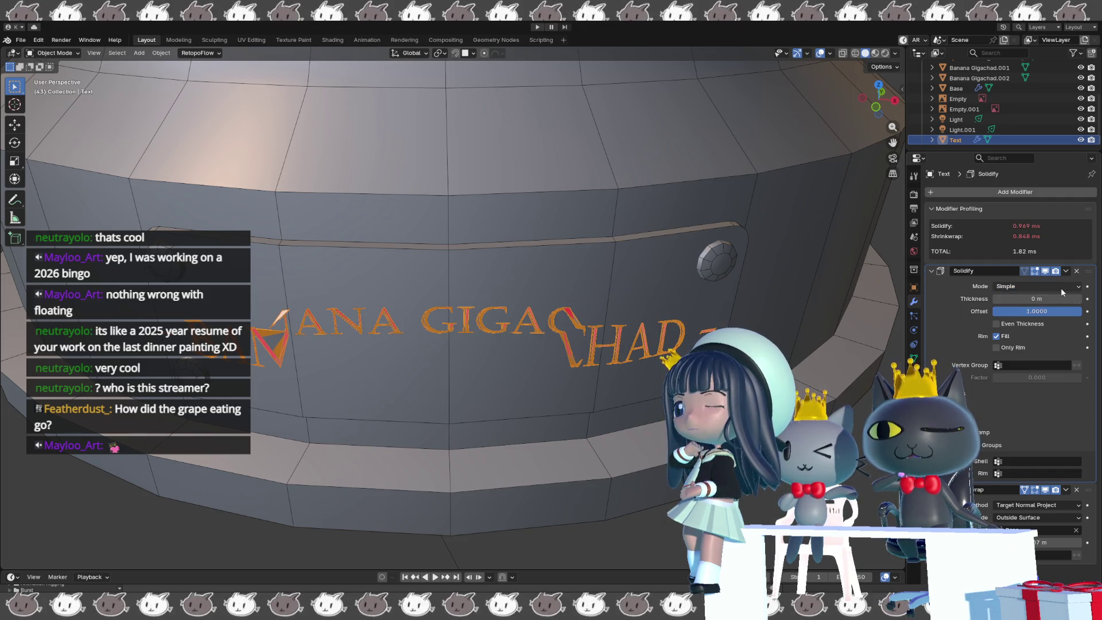
{"action": "left_click", "coordinate": [1060, 305]}
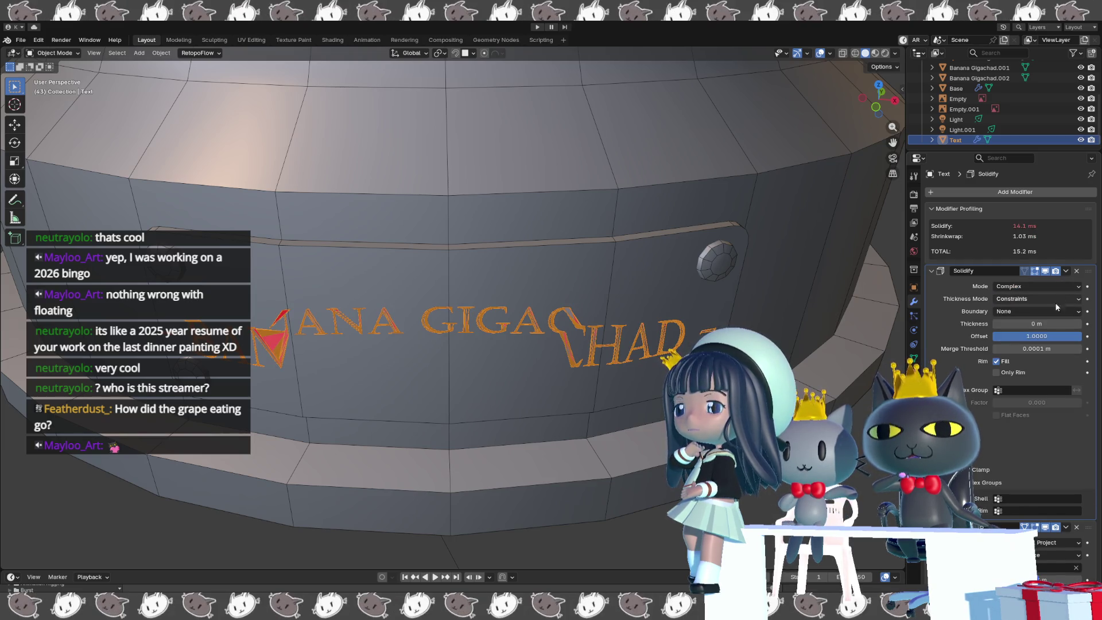
{"action": "left_click", "coordinate": [1062, 290]}
{"action": "left_click", "coordinate": [1061, 298]}
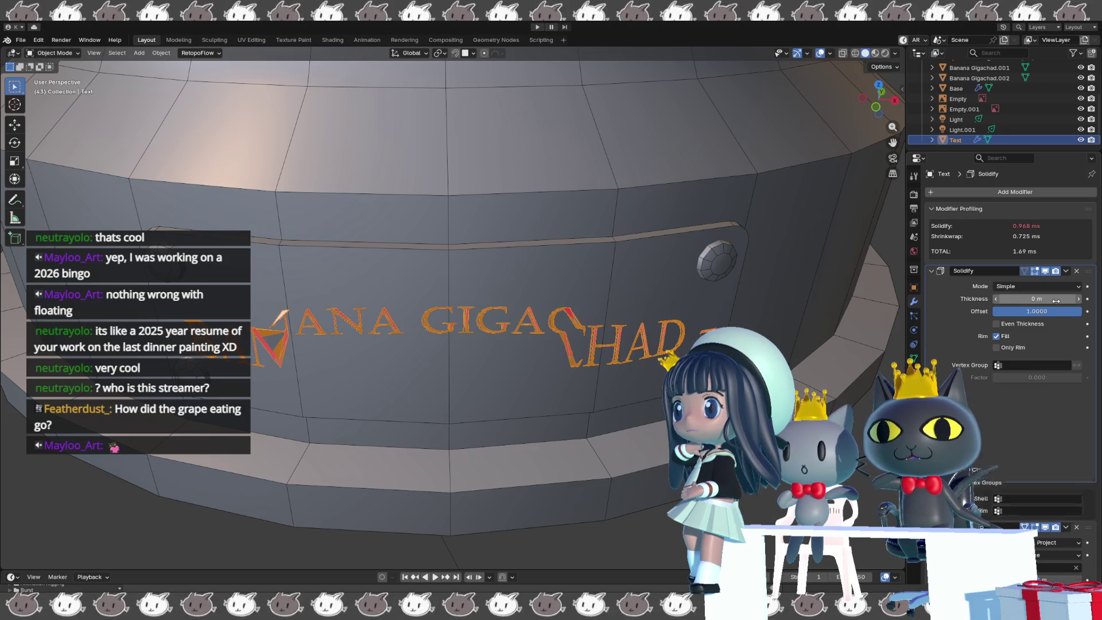
{"action": "mouse_move", "coordinate": [1036, 298]}
{"action": "left_mouse_down"}
{"action": "mouse_move", "coordinate": [1050, 298]}
{"action": "mouse_move", "coordinate": [1026, 298]}
{"action": "left_mouse_up"}
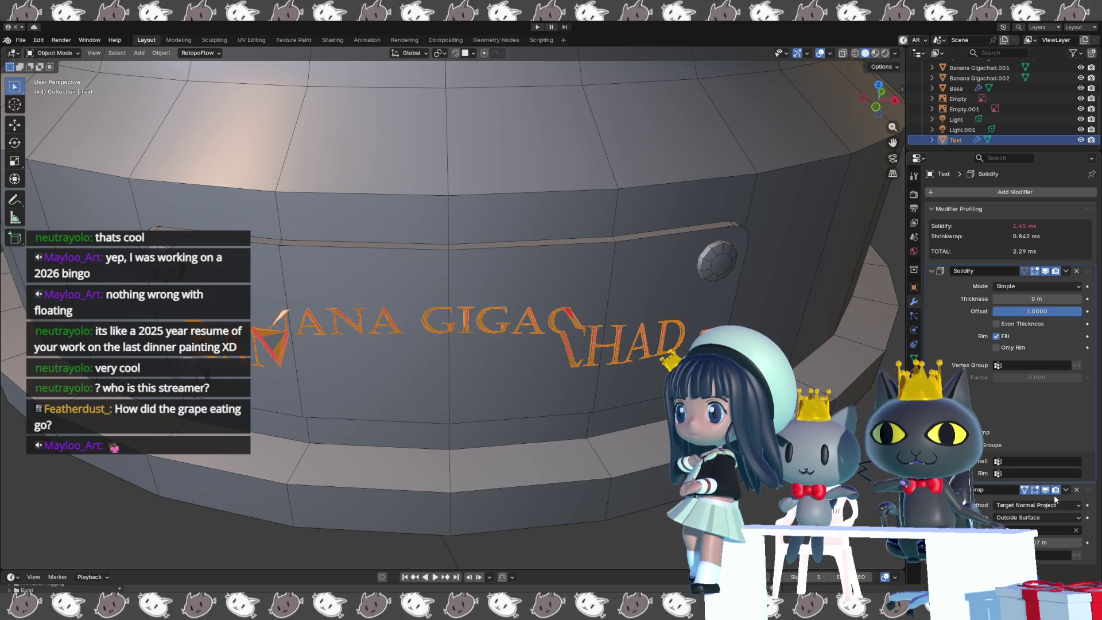
{"action": "left_click", "coordinate": [1066, 489]}
- Move the Shrinkwrap above the Solidify and set its offset to 0 m
{"action": "left_click", "coordinate": [1050, 559]}
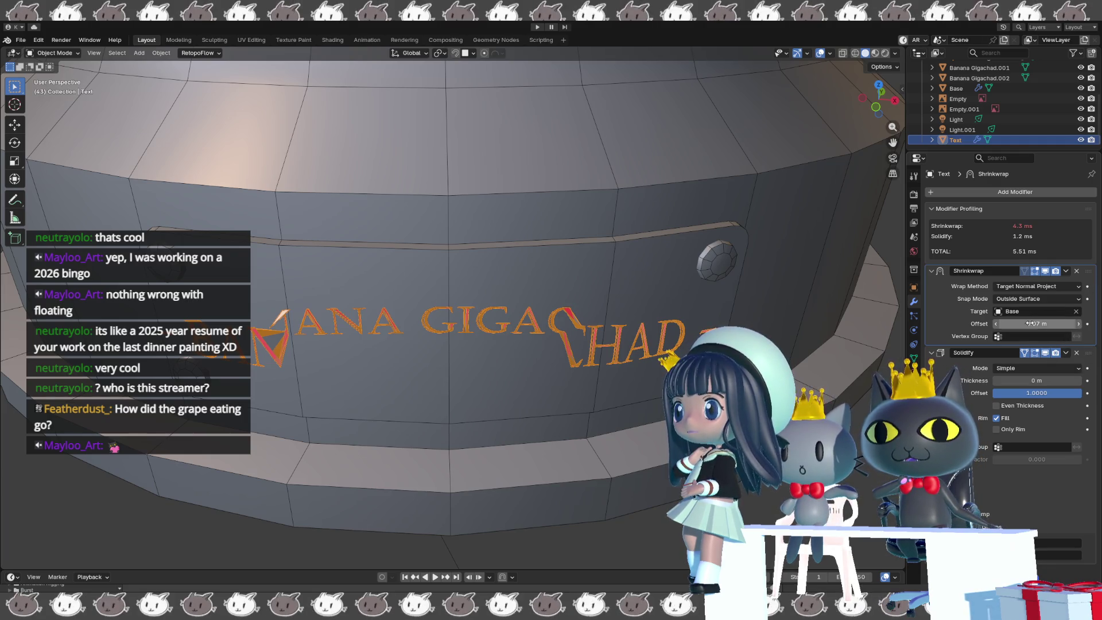
{"action": "mouse_move", "coordinate": [1032, 323]}
{"action": "left_mouse_down"}
{"action": "mouse_move", "coordinate": [1015, 324]}
{"action": "mouse_move", "coordinate": [1031, 323]}
{"action": "left_mouse_up"}
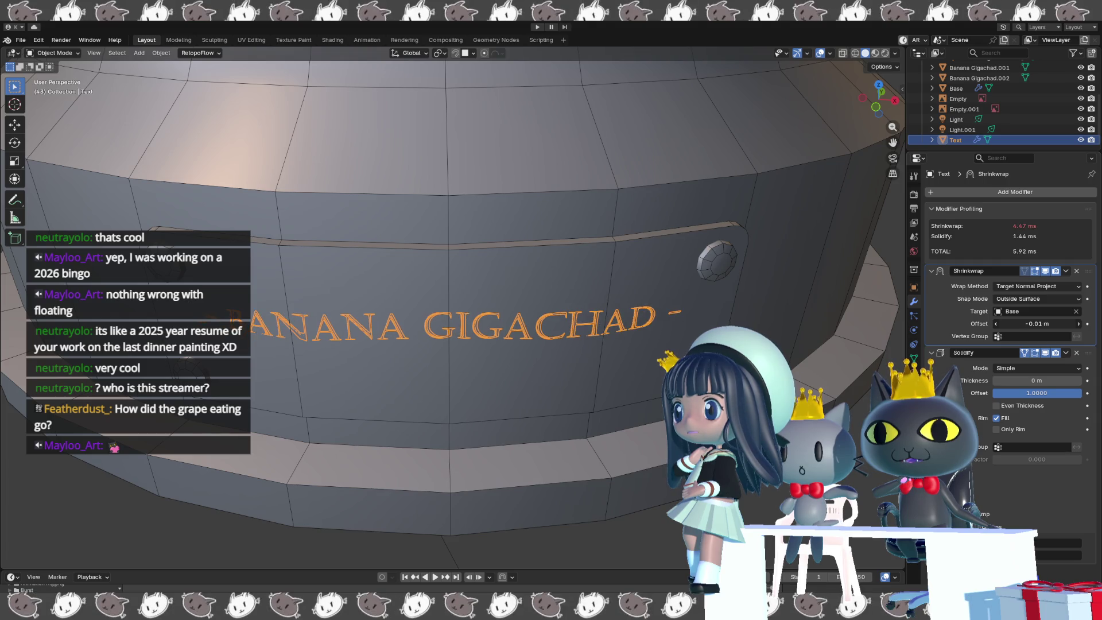
{"action": "left_click", "coordinate": [1030, 324]}
{"action": "type", "text": "0"}
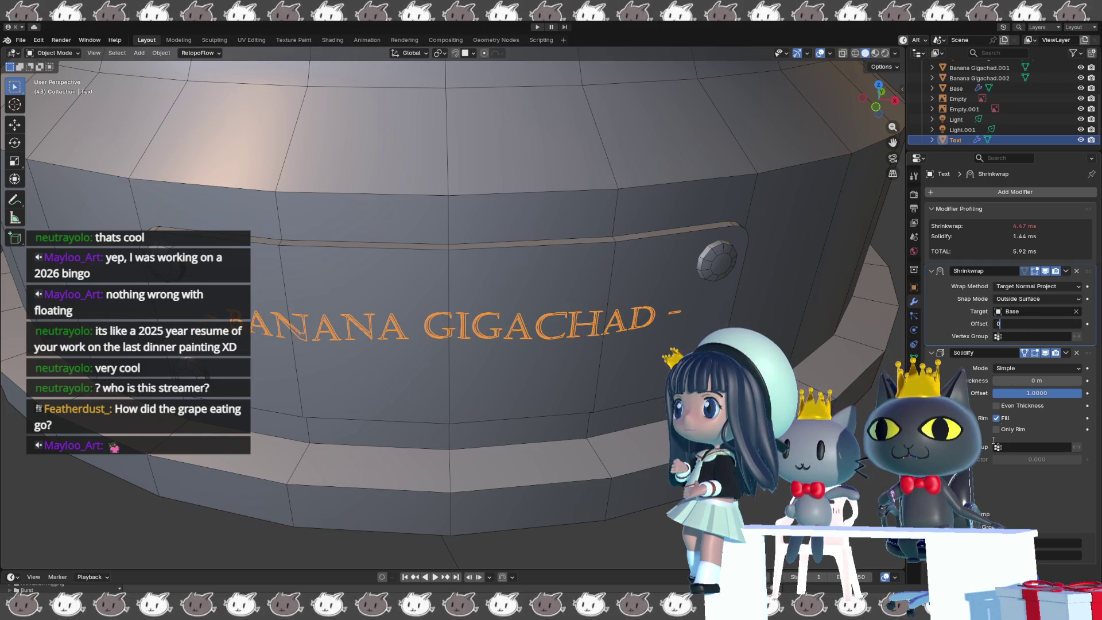
{"action": "key", "text": "Return"}
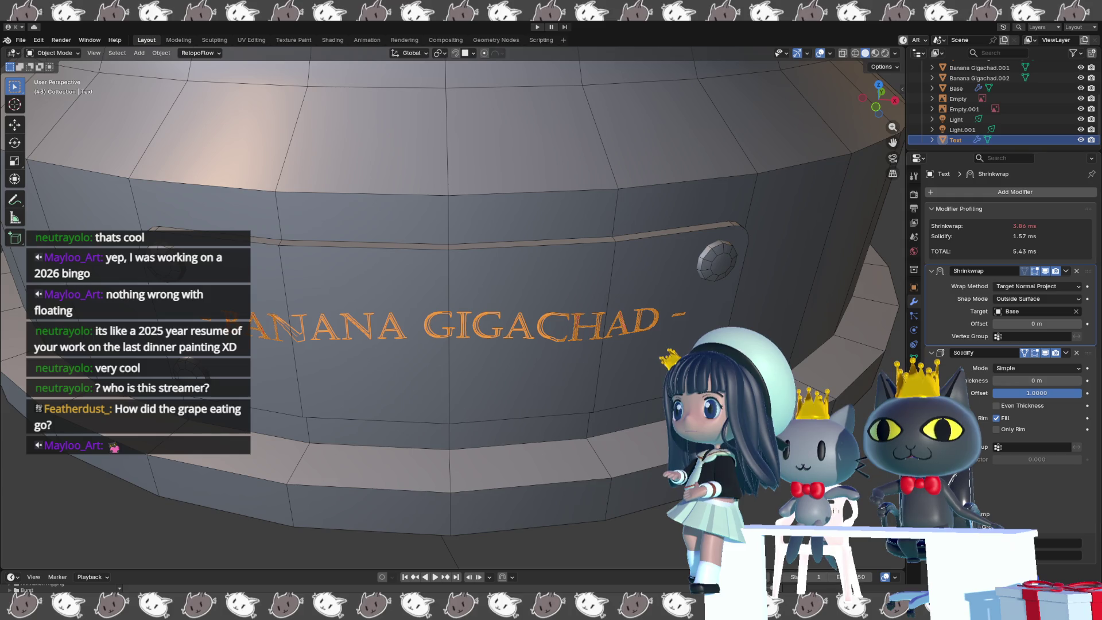
{"action": "mouse_move", "coordinate": [780, 384]}
{"action": "middle_mouse_down"}
{"action": "mouse_move", "coordinate": [869, 341]}
{"action": "mouse_move", "coordinate": [665, 353]}
{"action": "middle_mouse_up"}
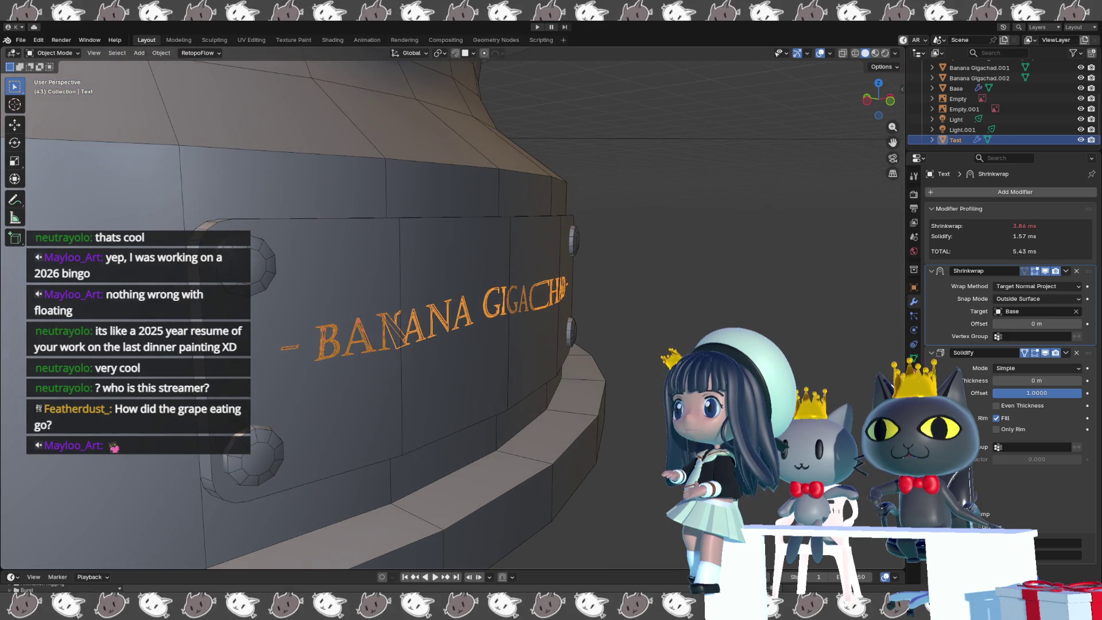
- Set the Shrinkwrap snap mode to Above Surface after trying Outside
{"action": "left_click", "coordinate": [1051, 297]}
{"action": "left_click", "coordinate": [1028, 336]}
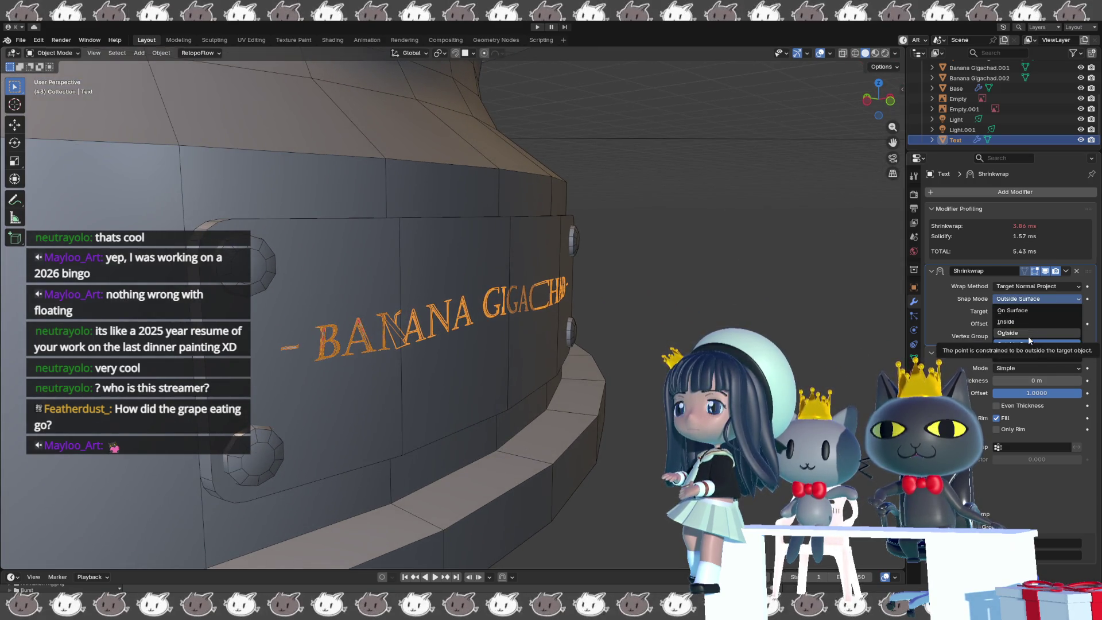
{"action": "left_click", "coordinate": [1033, 300]}
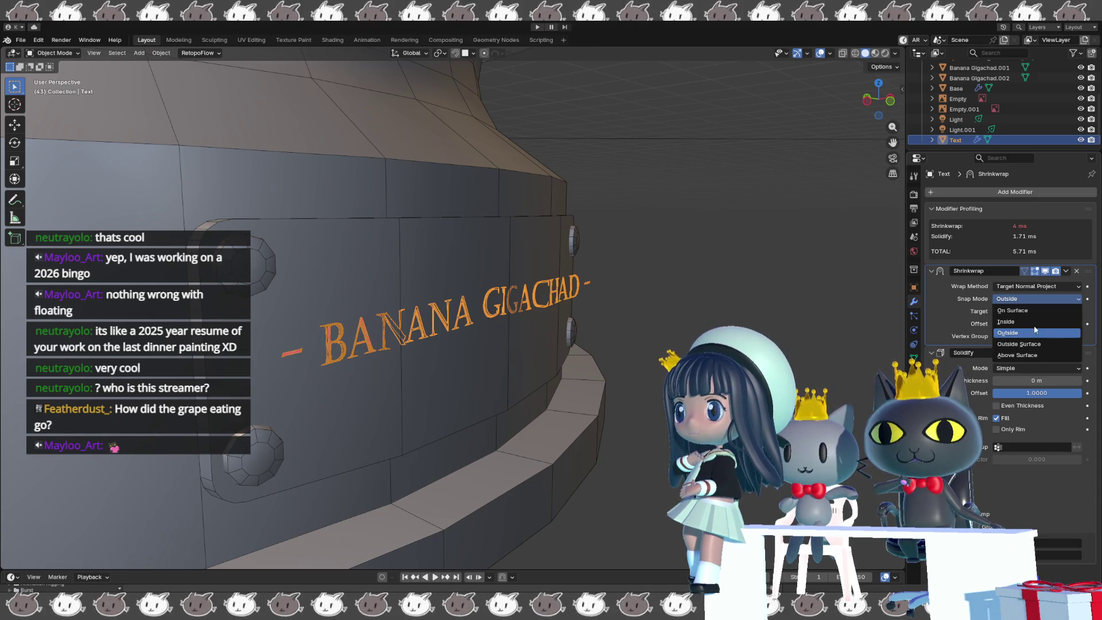
{"action": "left_click", "coordinate": [1032, 355]}
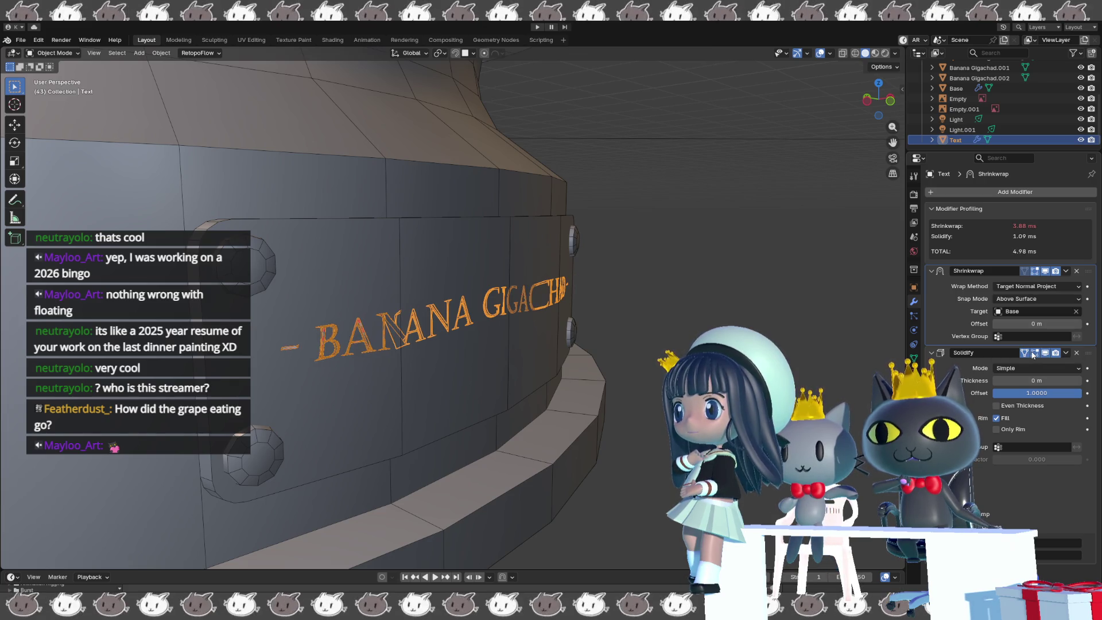
{"action": "middle_click_drag", "start_coordinate": [631, 359], "coordinate": [596, 369]}
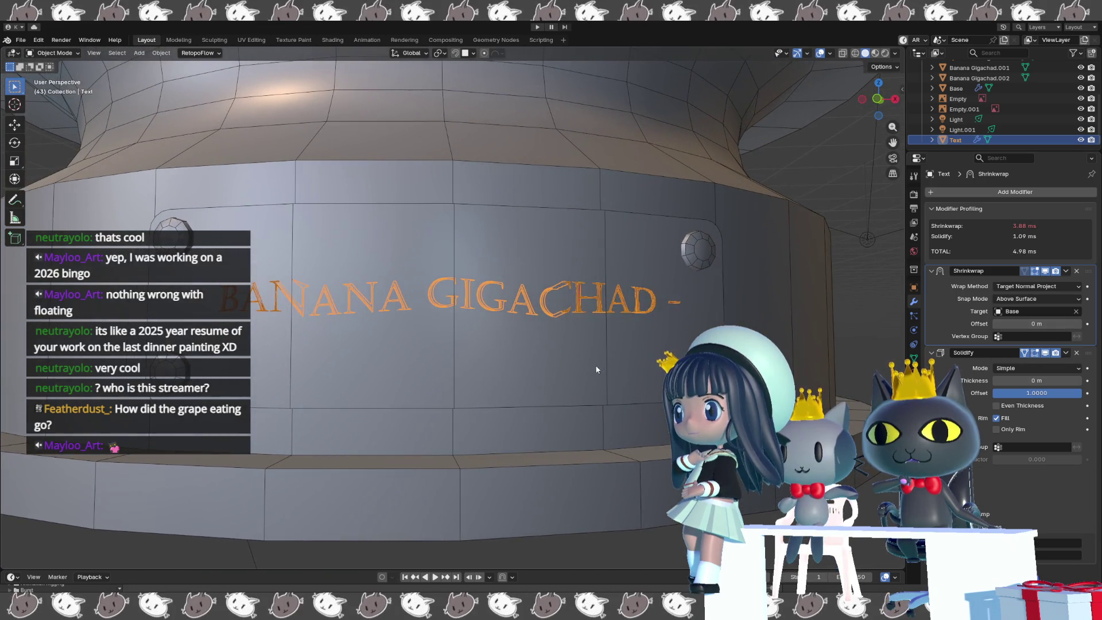
{"action": "middle_click_drag", "start_coordinate": [414, 366], "coordinate": [492, 371]}
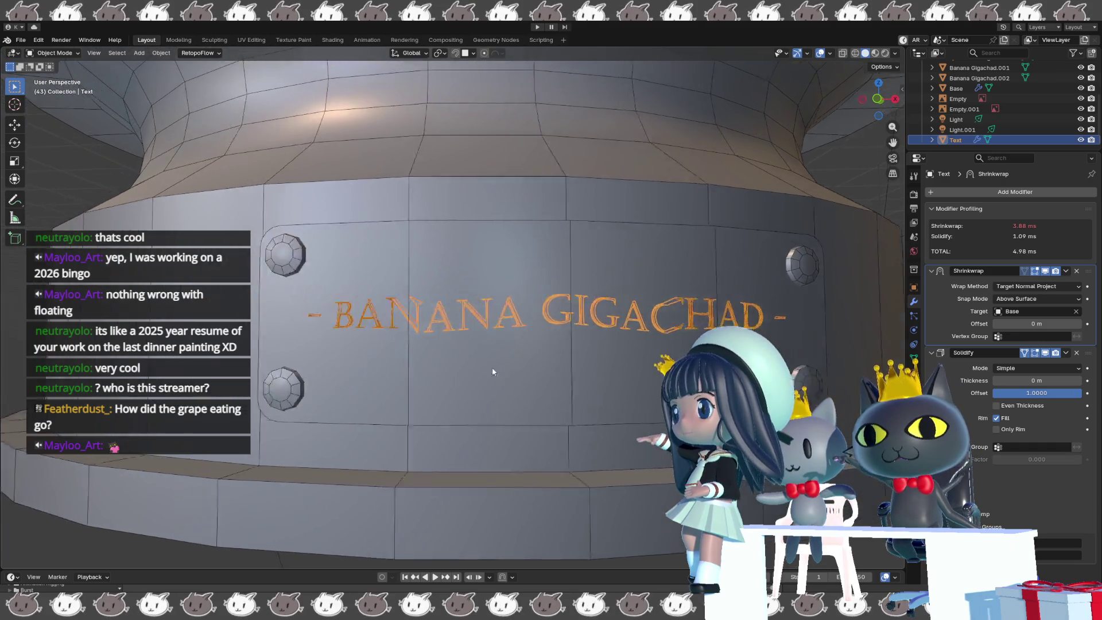
{"action": "scroll", "coordinate": [492, 371], "scroll_direction": "up", "scroll_amount": 6}
{"action": "scroll", "coordinate": [421, 351], "scroll_direction": "down", "scroll_amount": 3}
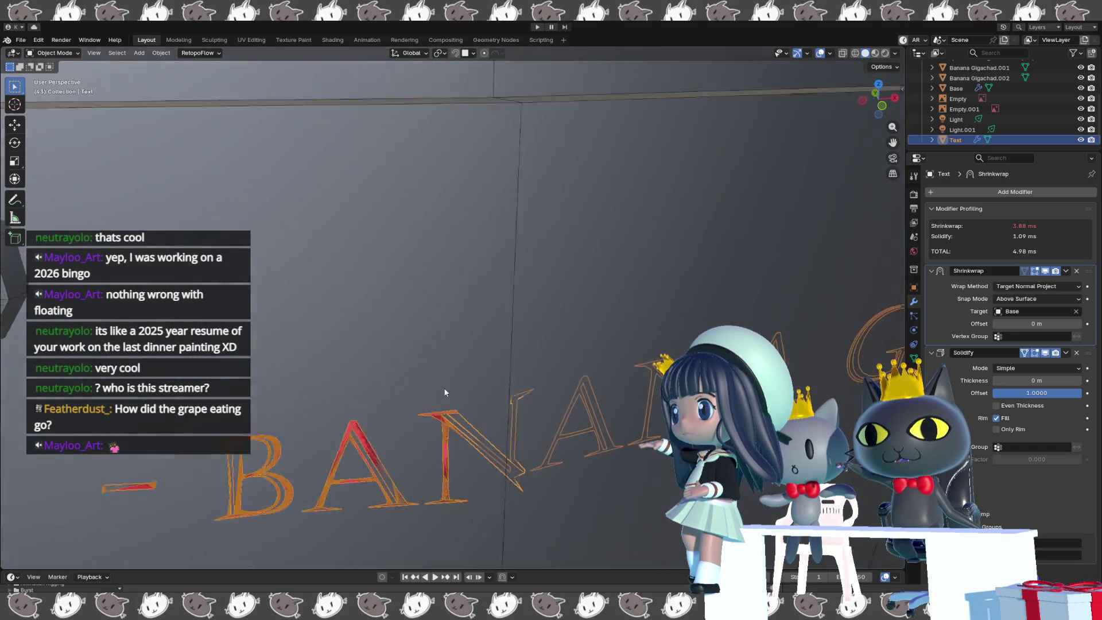
{"action": "mouse_move", "coordinate": [463, 458]}
{"action": "middle_mouse_down"}
{"action": "mouse_move", "coordinate": [485, 485]}
{"action": "mouse_move", "coordinate": [535, 511]}
{"action": "mouse_move", "coordinate": [472, 439]}
{"action": "middle_mouse_up"}
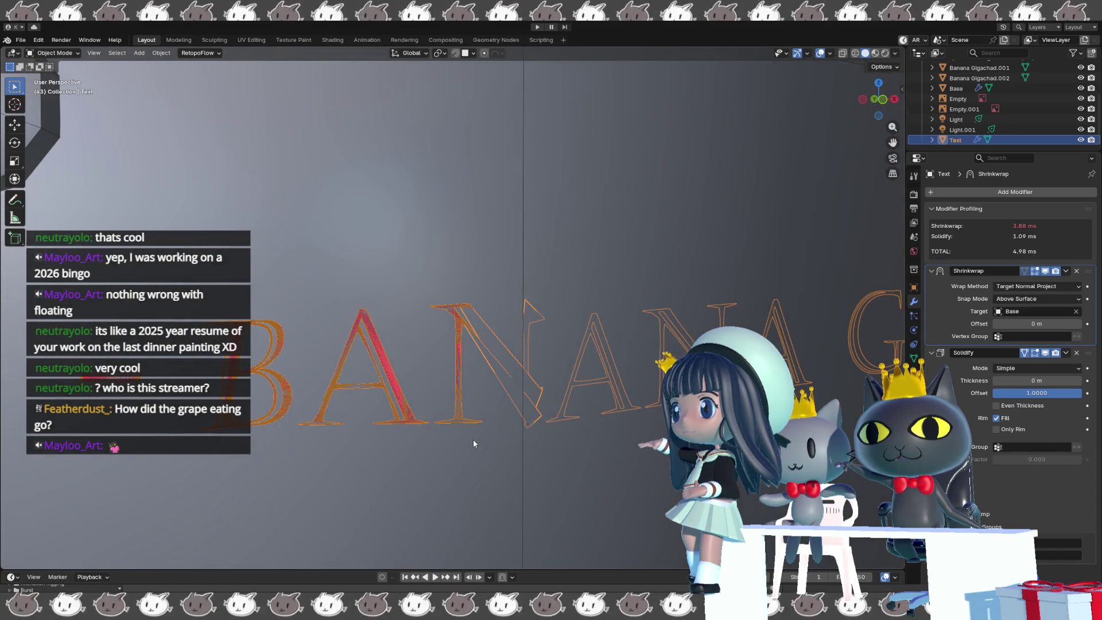
- Hide both modifiers in the viewport and briefly inspect the text mesh in Edit Mode
{"action": "left_click", "coordinate": [1044, 271]}
{"action": "left_click", "coordinate": [1045, 353]}
{"action": "mouse_move", "coordinate": [671, 362]}
{"action": "middle_mouse_down"}
{"action": "mouse_move", "coordinate": [636, 379]}
{"action": "mouse_move", "coordinate": [496, 366]}
{"action": "mouse_move", "coordinate": [319, 313]}
{"action": "mouse_move", "coordinate": [412, 286]}
{"action": "middle_mouse_up"}
{"action": "key", "text": "Tab"}
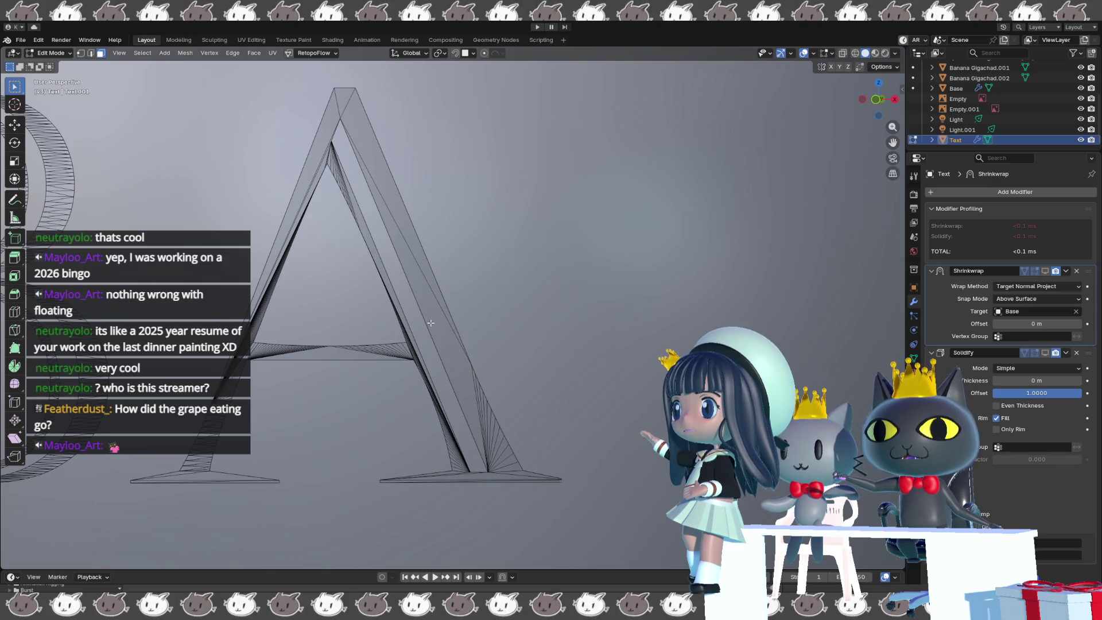
{"action": "scroll", "coordinate": [501, 336], "scroll_direction": "down", "scroll_amount": 7}
{"action": "scroll", "coordinate": [501, 336], "scroll_direction": "down", "scroll_amount": 5}
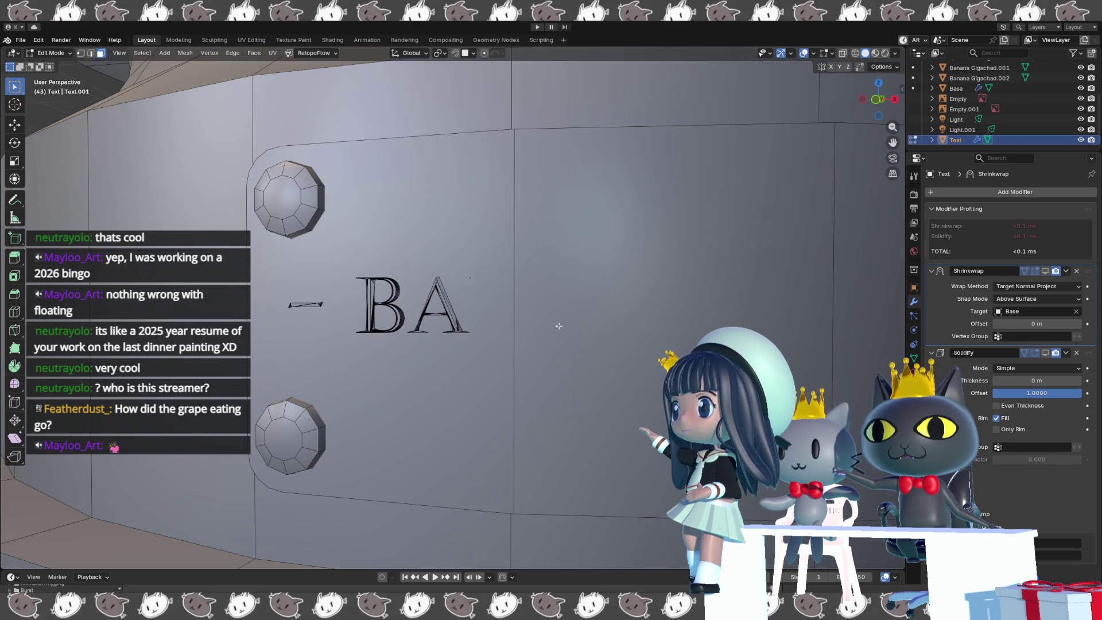
{"action": "key", "text": "Tab"}
{"action": "scroll", "coordinate": [668, 326], "scroll_direction": "down", "scroll_amount": 2}
{"action": "middle_click_drag", "start_coordinate": [668, 325], "coordinate": [905, 361]}
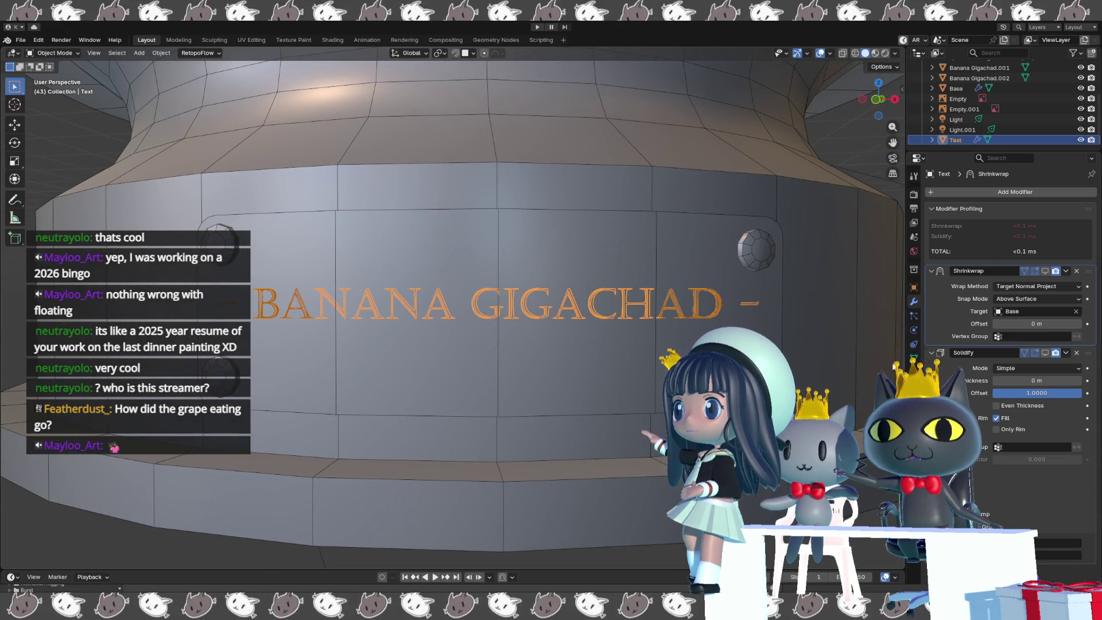
- Set the mesh's remesh to Quad and open QuadriFlow with Preserve Sharp and Mesh Boundary on
{"action": "left_click", "coordinate": [914, 358]}
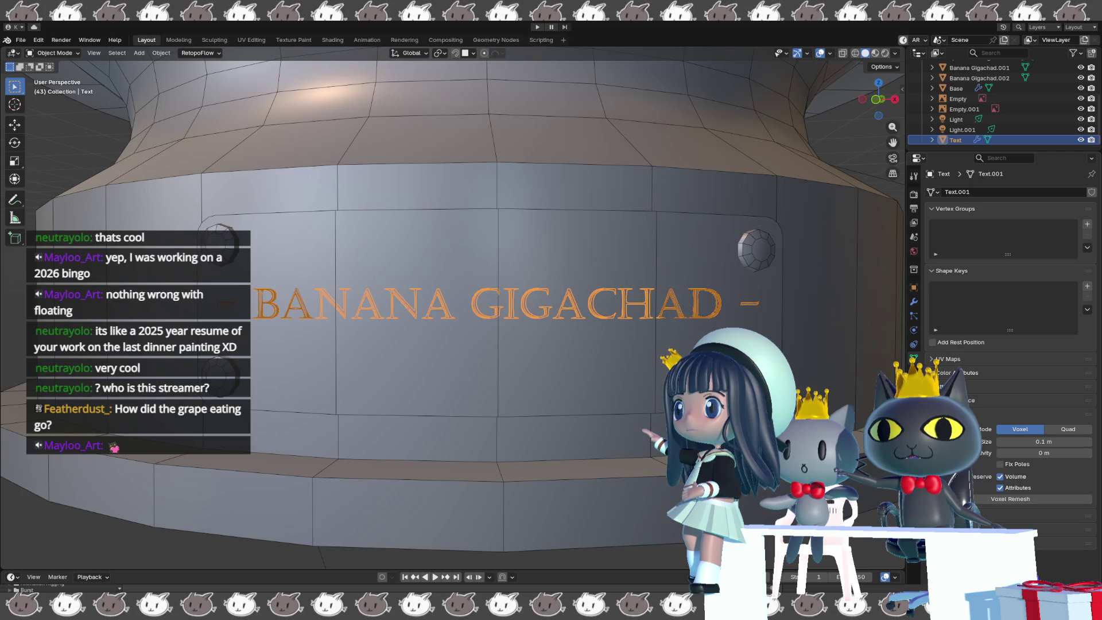
{"action": "left_click", "coordinate": [1067, 430]}
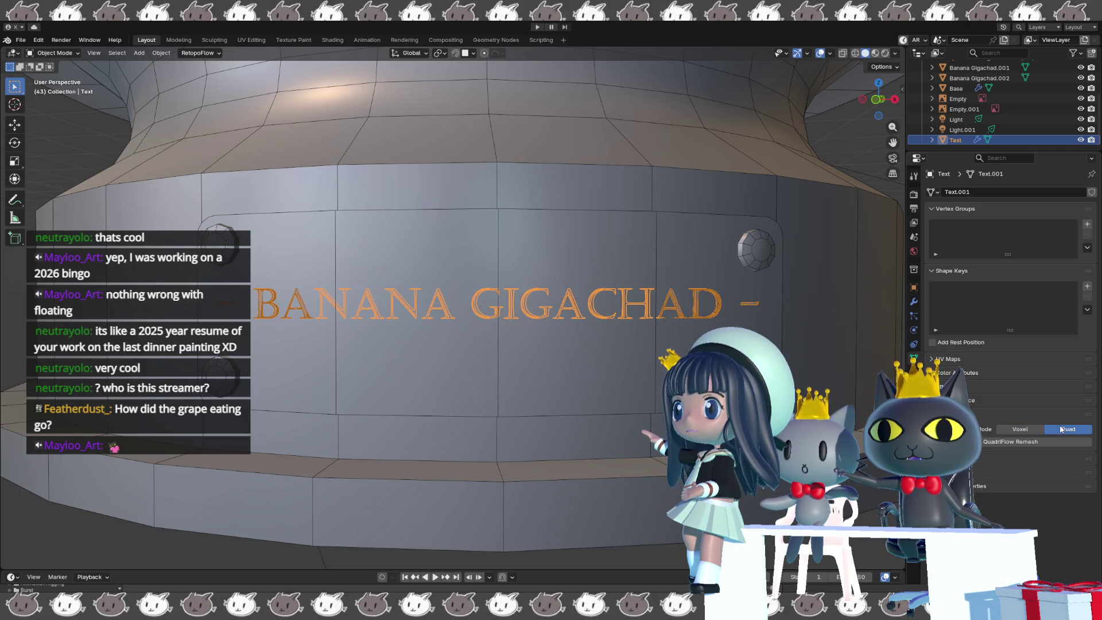
{"action": "left_click", "coordinate": [1020, 443]}
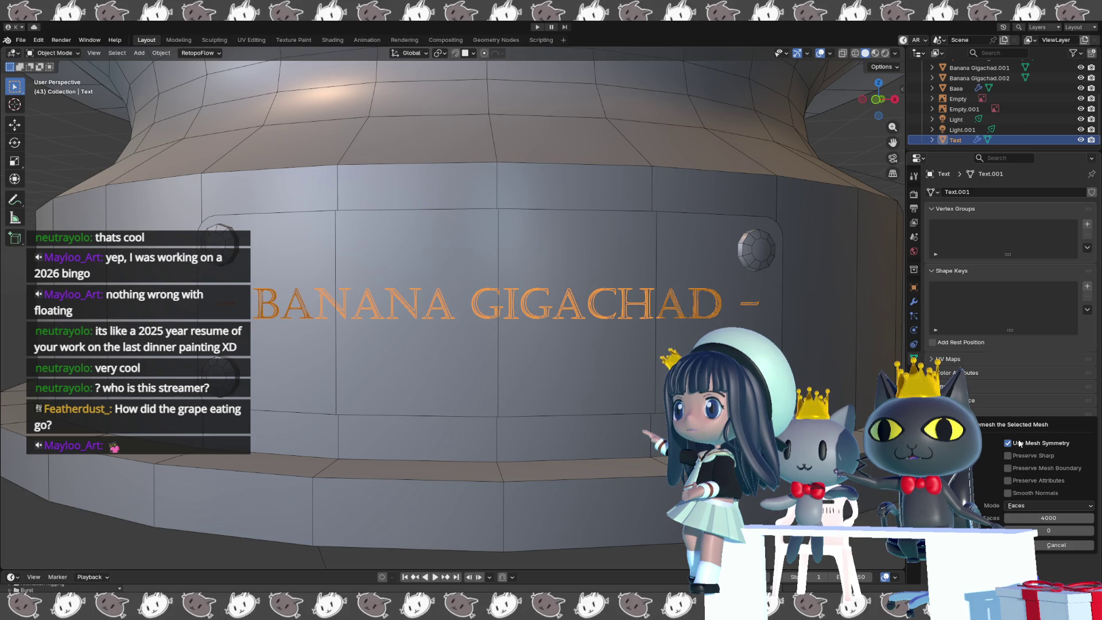
{"action": "left_click", "coordinate": [1014, 455]}
{"action": "left_click", "coordinate": [1008, 468]}
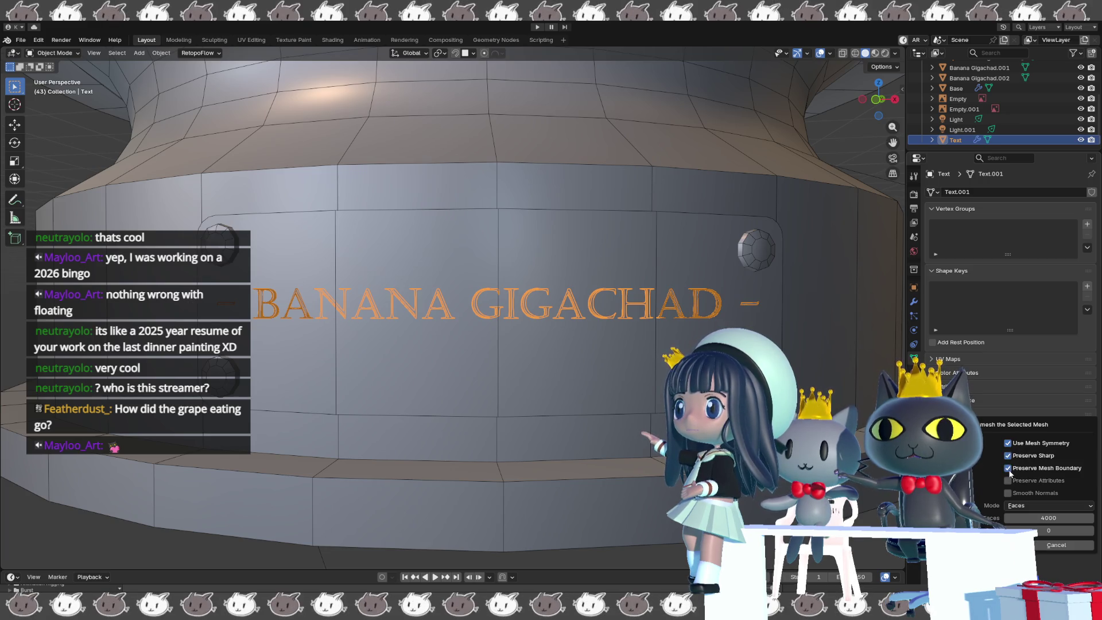
- Keep Faces mode, raise the target to 2966 faces, and tick Smooth Normals
{"action": "left_click", "coordinate": [1009, 505]}
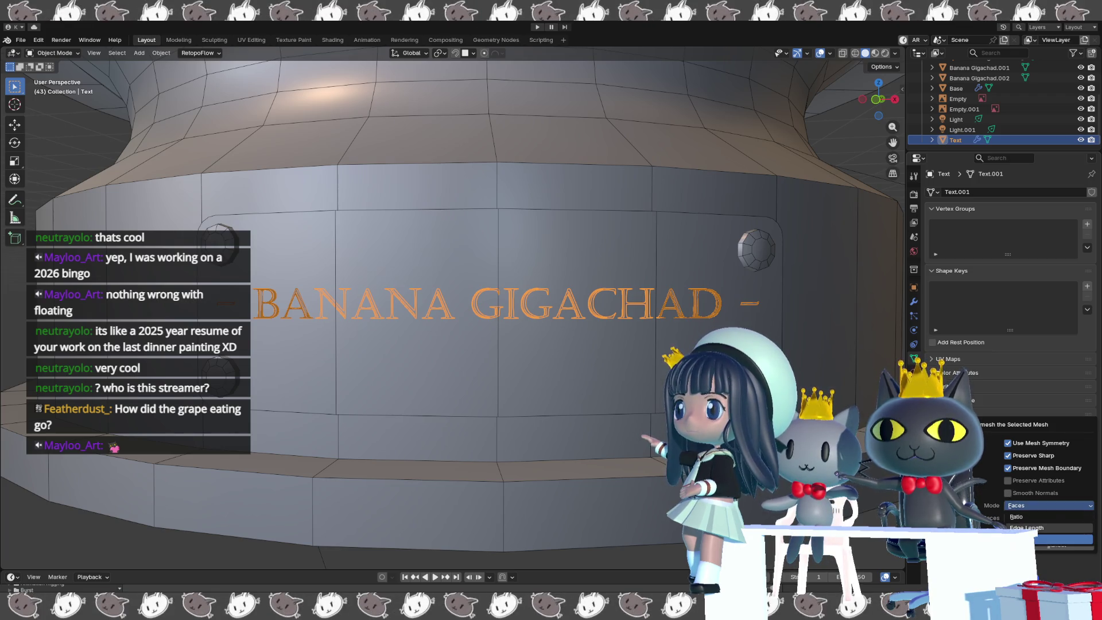
{"action": "left_click", "coordinate": [1033, 538]}
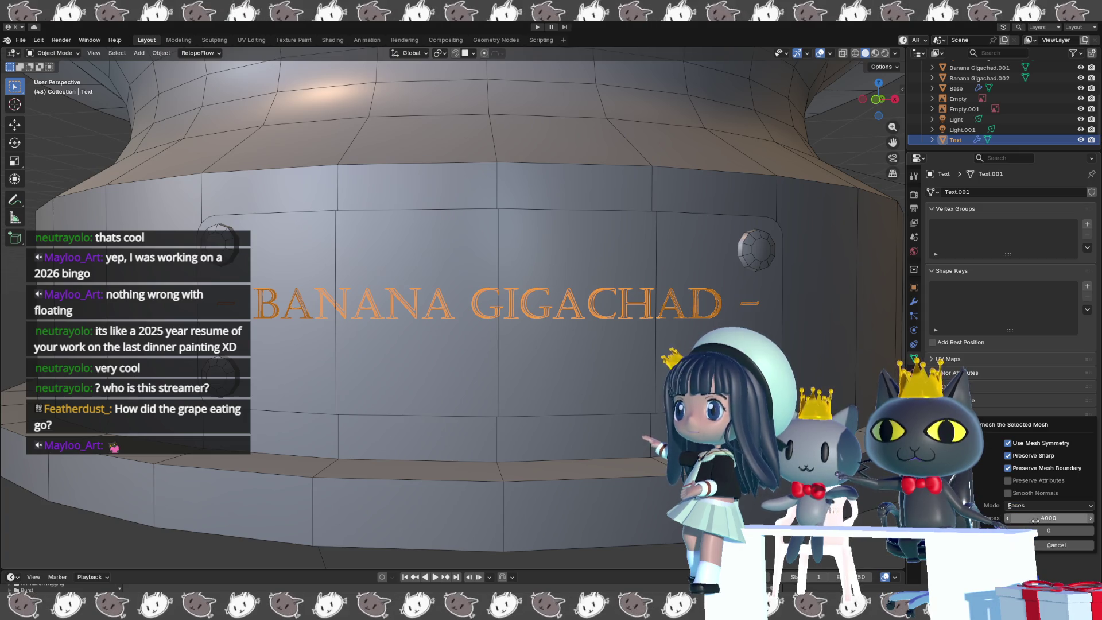
{"action": "mouse_move", "coordinate": [1048, 517]}
{"action": "left_mouse_down"}
{"action": "mouse_move", "coordinate": [1064, 518]}
{"action": "mouse_move", "coordinate": [1040, 517]}
{"action": "left_mouse_up"}
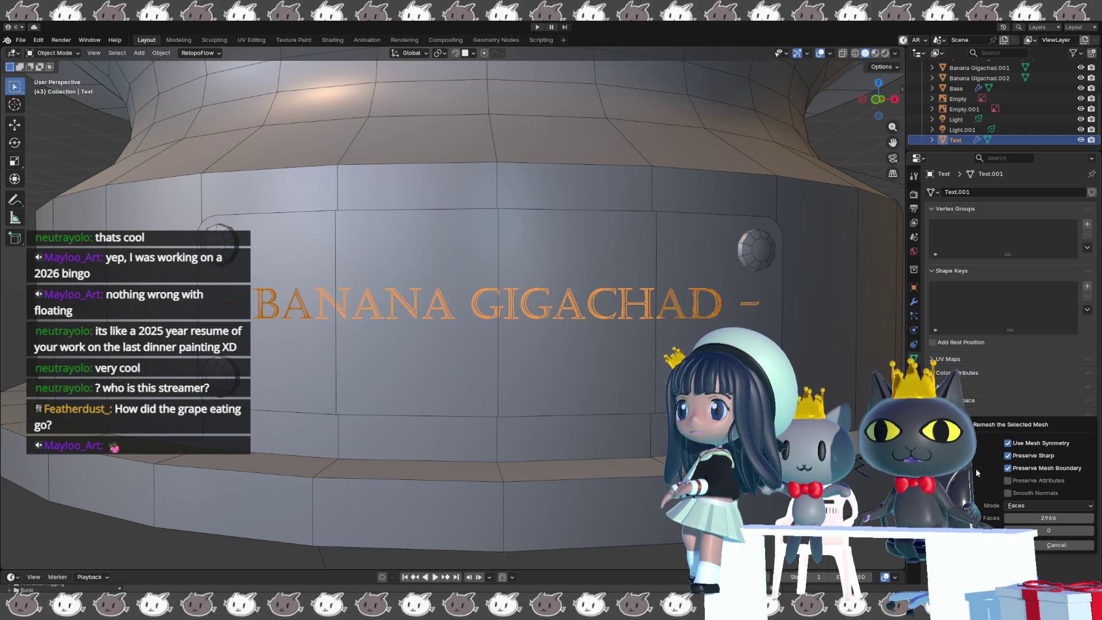
{"action": "left_click", "coordinate": [1007, 493]}
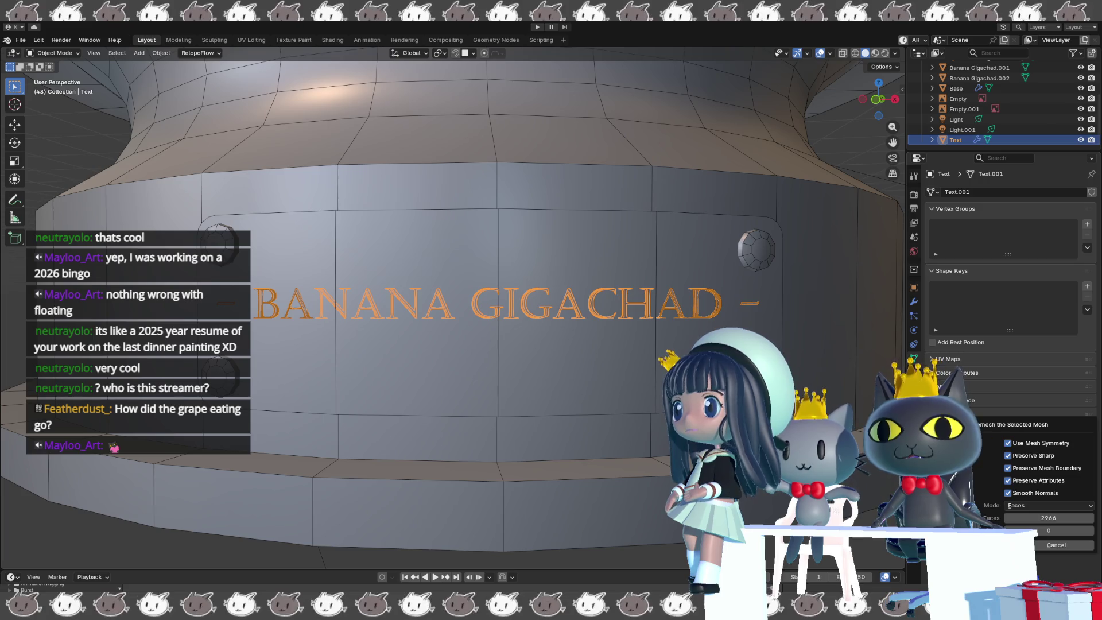
- Cancel the QuadriFlow Remesh dialog, leaving the text mesh unchanged
{"action": "key", "text": "Escape"}
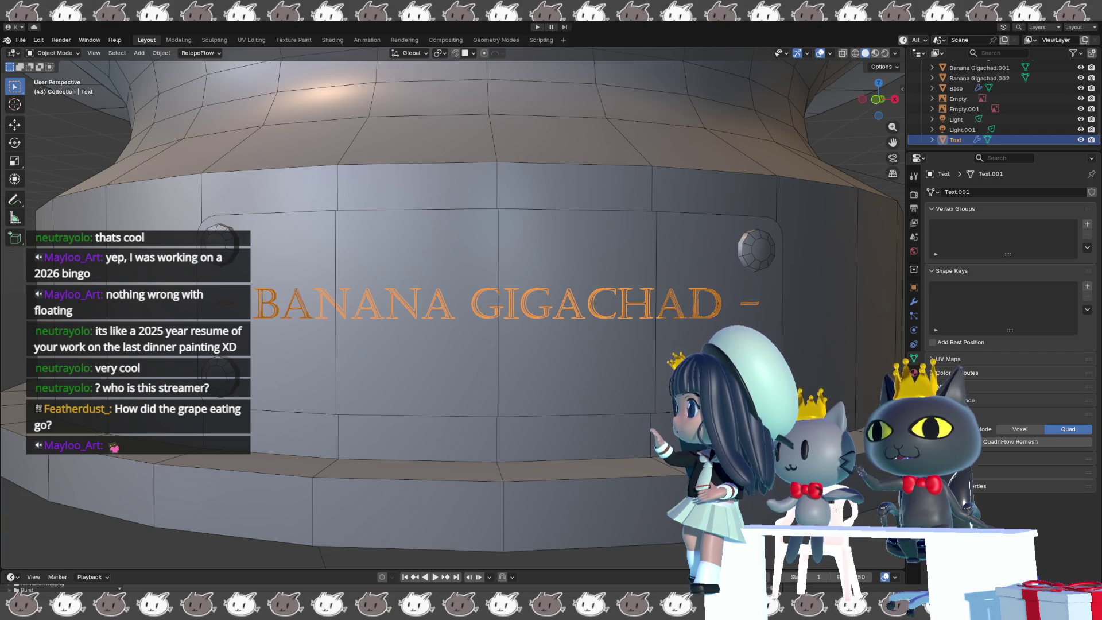
- Delete the old BANANA GIGACHAD text object and bring up the Add menu
{"action": "left_click", "coordinate": [376, 302]}
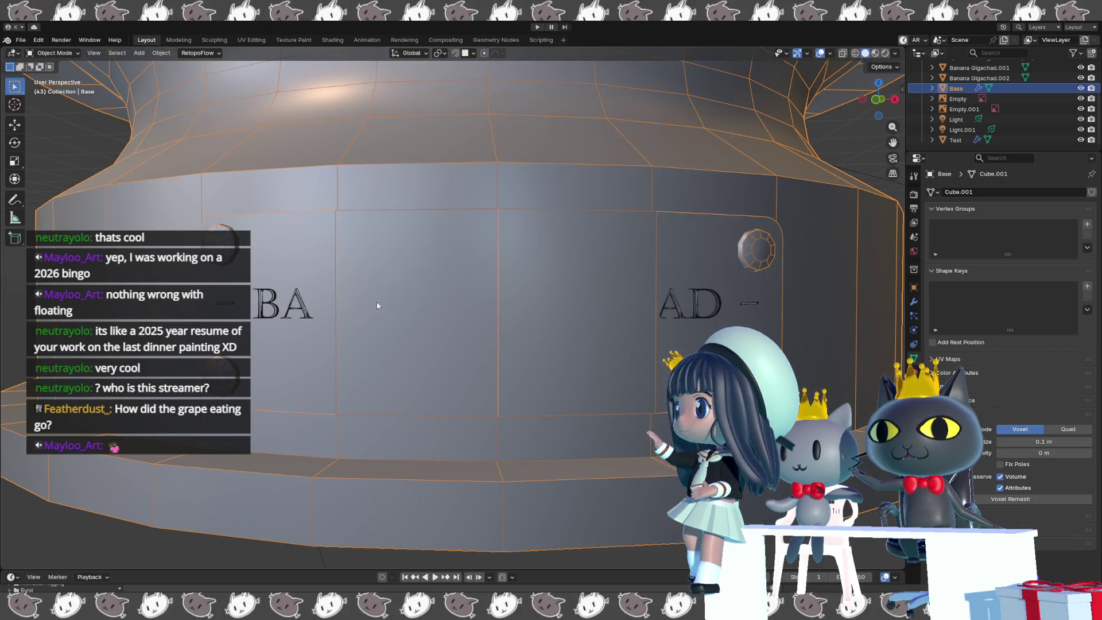
{"action": "left_click", "coordinate": [265, 310]}
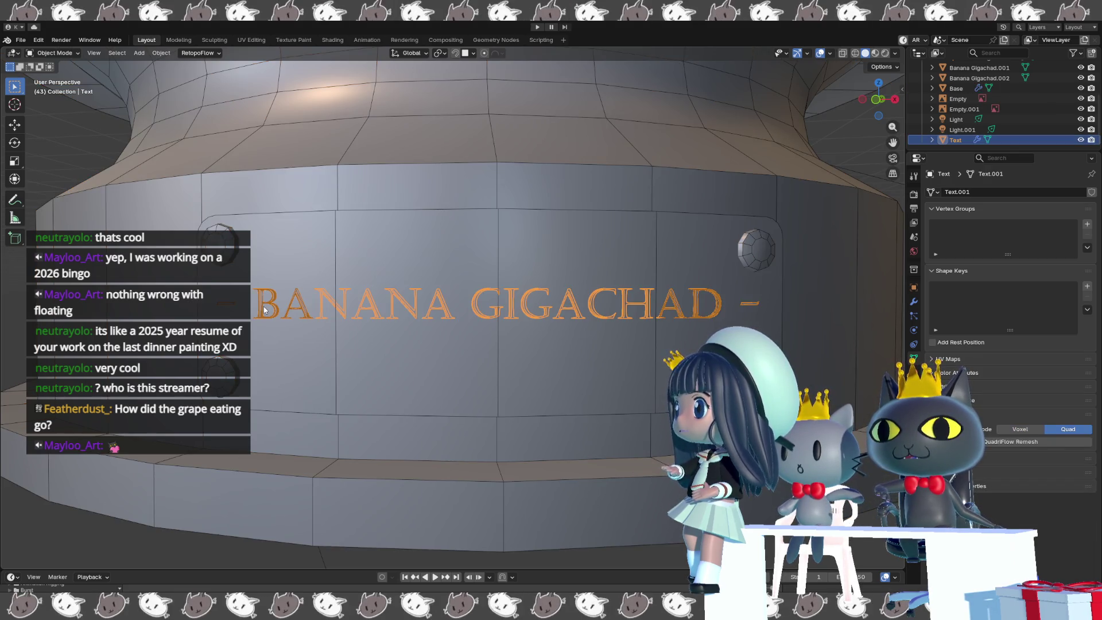
{"action": "key", "text": "Delete"}
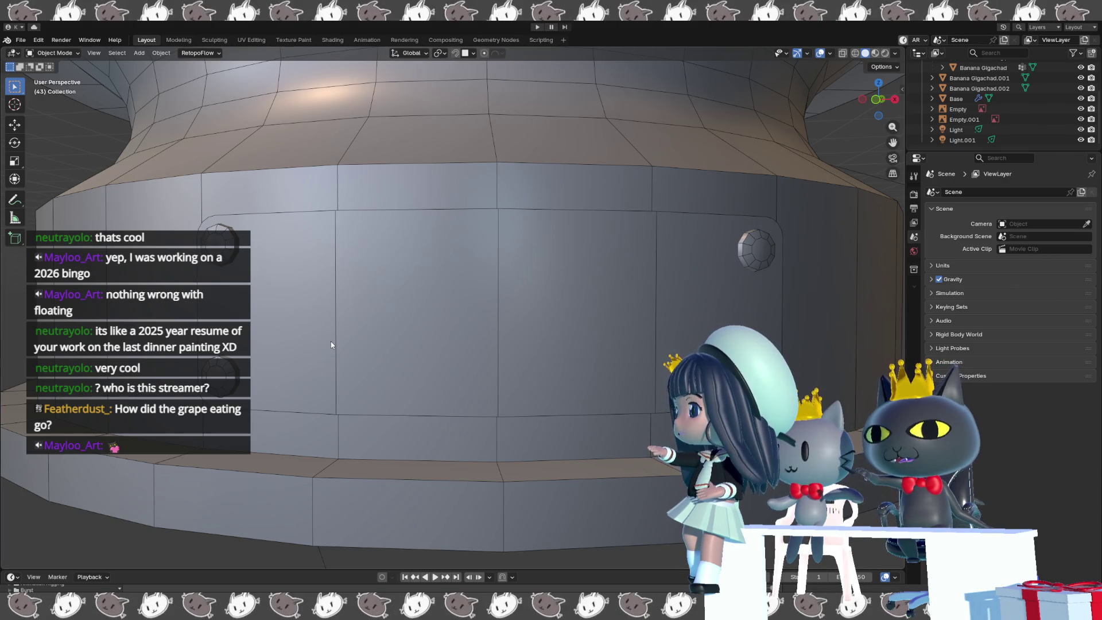
{"action": "scroll", "coordinate": [330, 340], "scroll_direction": "down", "scroll_amount": 3}
{"action": "key", "text": "shift+a"}
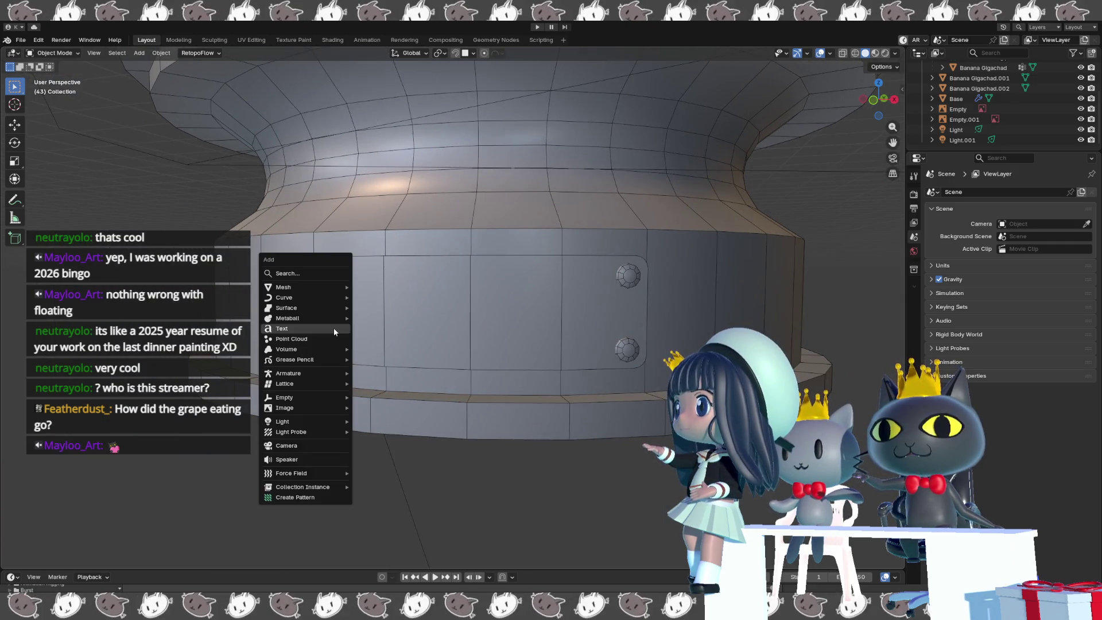
- Add a new text object and move it along Y and Z to the pedestal band
{"action": "left_click", "coordinate": [334, 329]}
{"action": "mouse_move", "coordinate": [334, 330]}
{"action": "middle_mouse_down"}
{"action": "mouse_move", "coordinate": [400, 304]}
{"action": "mouse_move", "coordinate": [728, 325]}
{"action": "middle_mouse_up"}
{"action": "key", "text": "g"}
{"action": "key", "text": "y"}
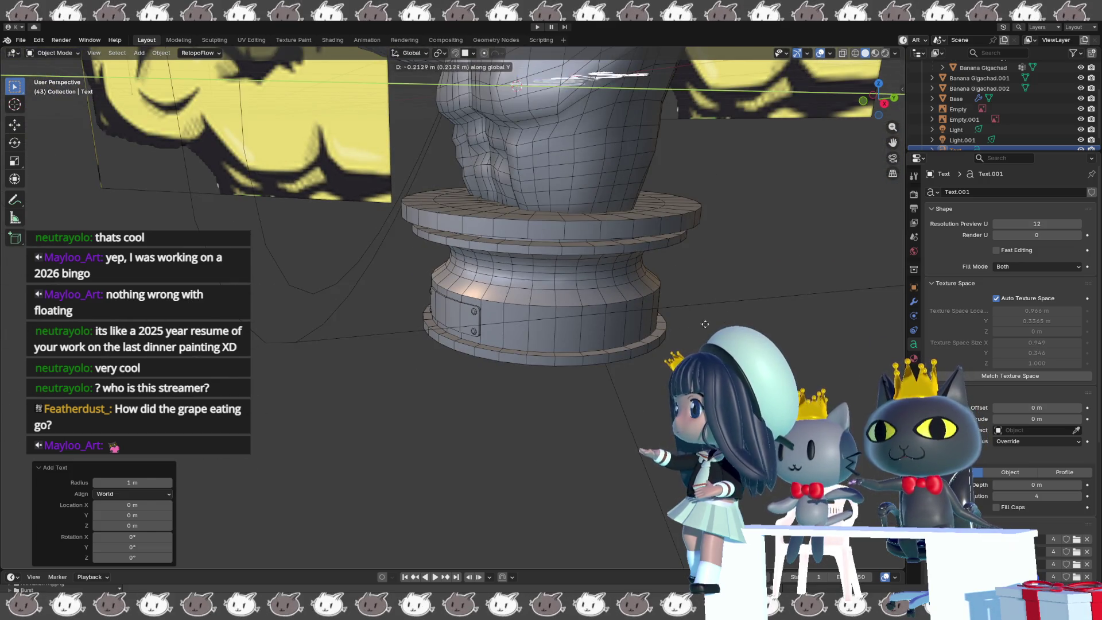
{"action": "left_click", "coordinate": [562, 351]}
{"action": "mouse_move", "coordinate": [562, 350]}
{"action": "middle_mouse_down"}
{"action": "mouse_move", "coordinate": [632, 335]}
{"action": "mouse_move", "coordinate": [614, 337]}
{"action": "middle_mouse_up"}
{"action": "key", "text": "g"}
{"action": "key", "text": "z"}
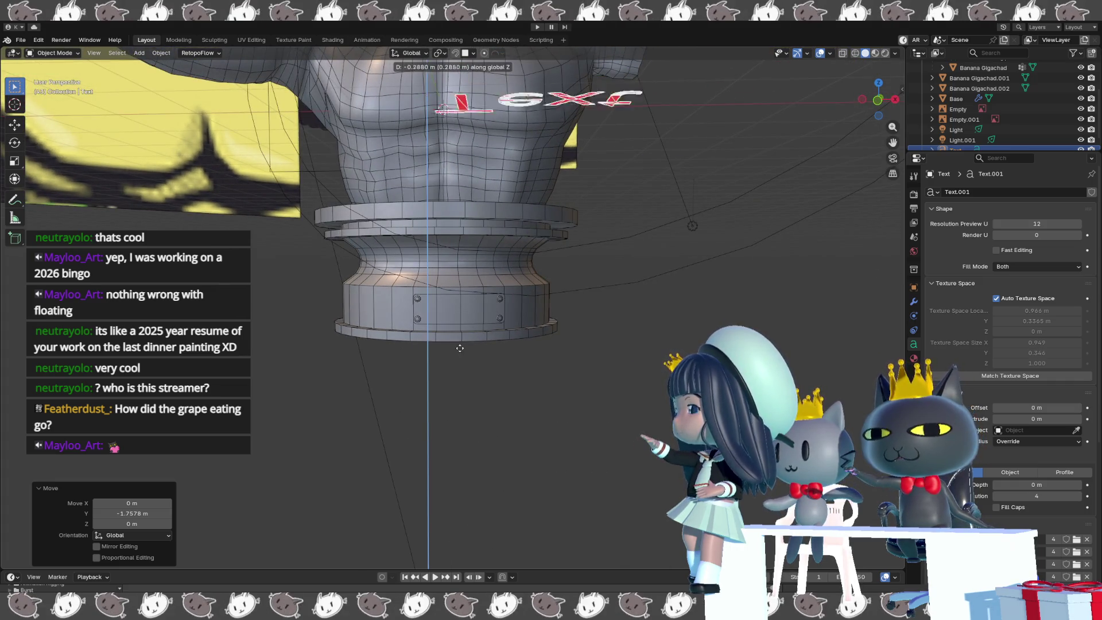
{"action": "left_click", "coordinate": [465, 526]}
- Rotate the text 90° about X to stand it upright and erase its default 'Text' wording
{"action": "key", "text": "r"}
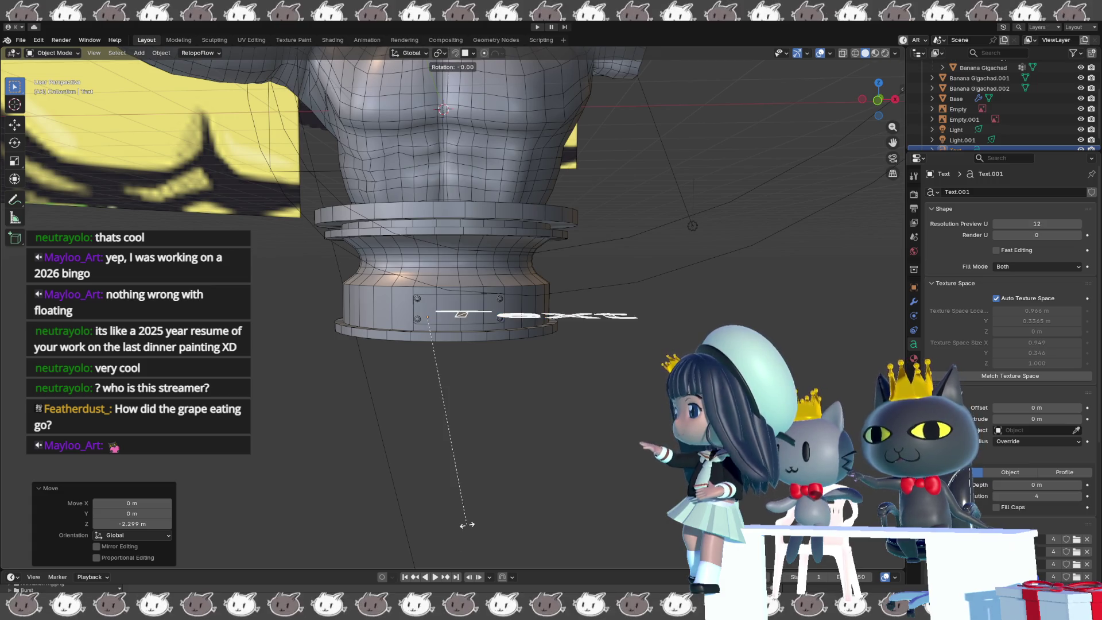
{"action": "key", "text": "x"}
{"action": "key", "text": "9"}
{"action": "key", "text": "0"}
{"action": "key", "text": "Return"}
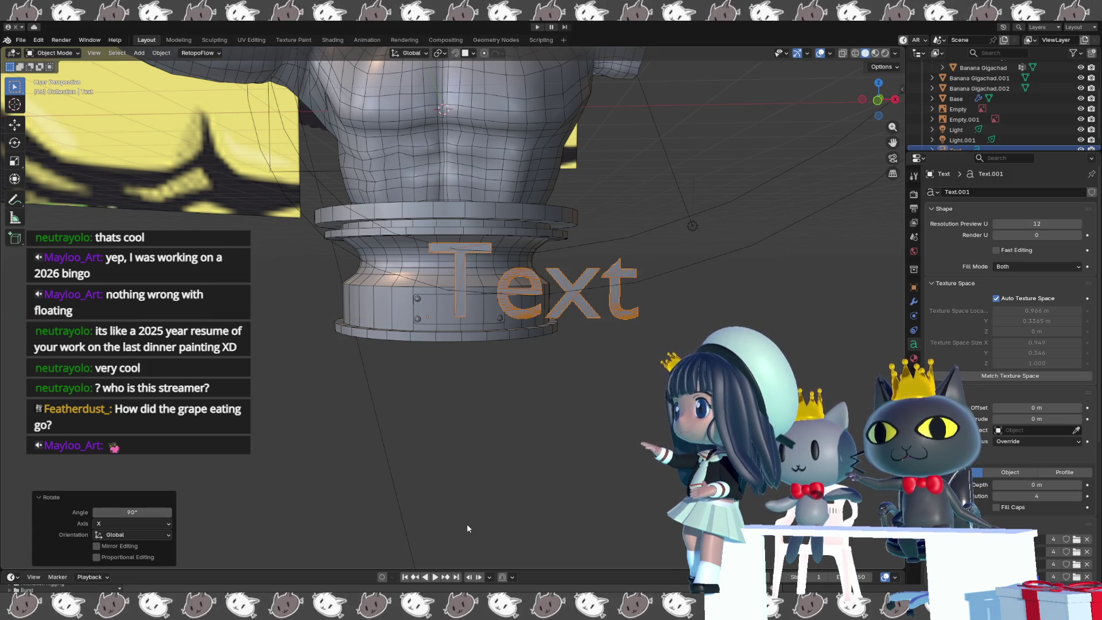
{"action": "key", "text": "Tab"}
{"action": "key", "text": "BackSpace"}
{"action": "key", "text": "BackSpace"}
{"action": "key", "text": "BackSpace"}
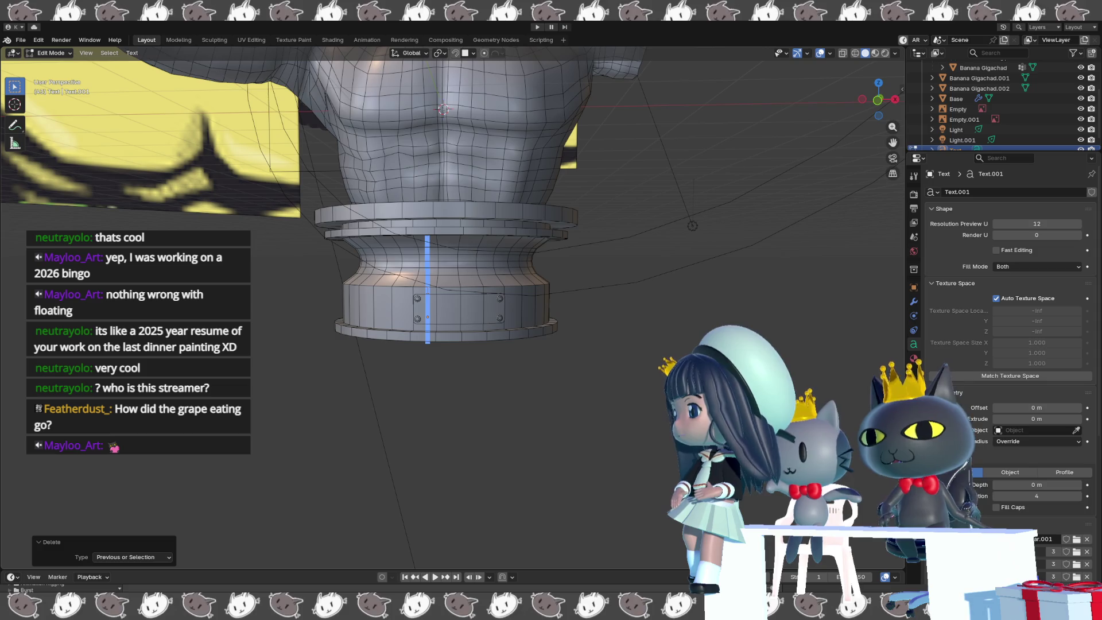
- Type '- BANANA GIGACHAD -' into the new text object and zoom out to view it
{"action": "type", "text": "BA"}
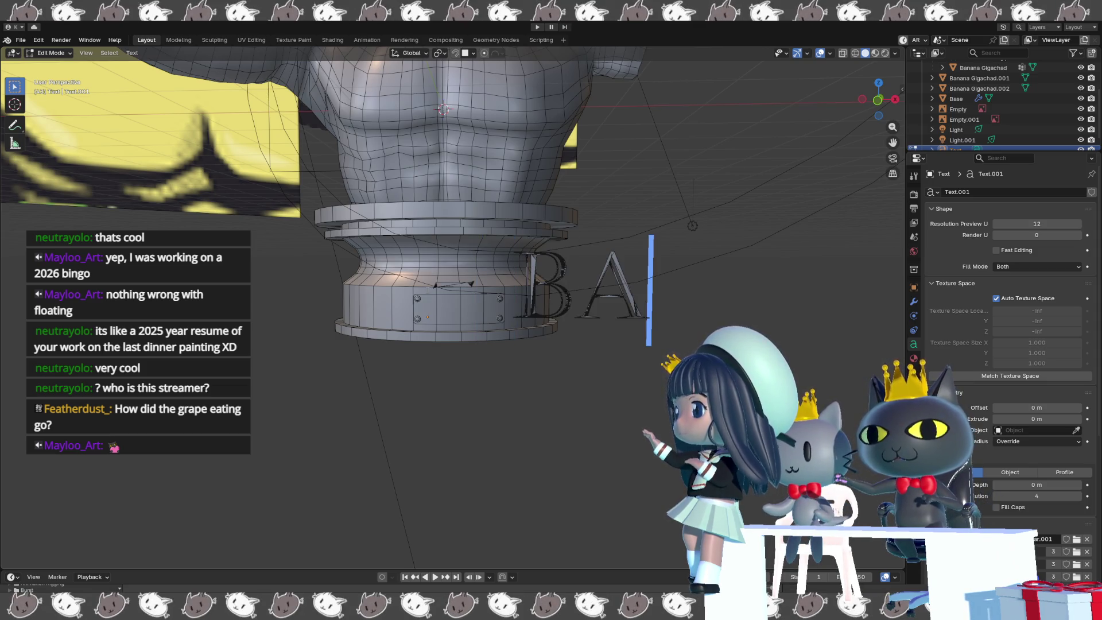
{"action": "type", "text": "NAN"}
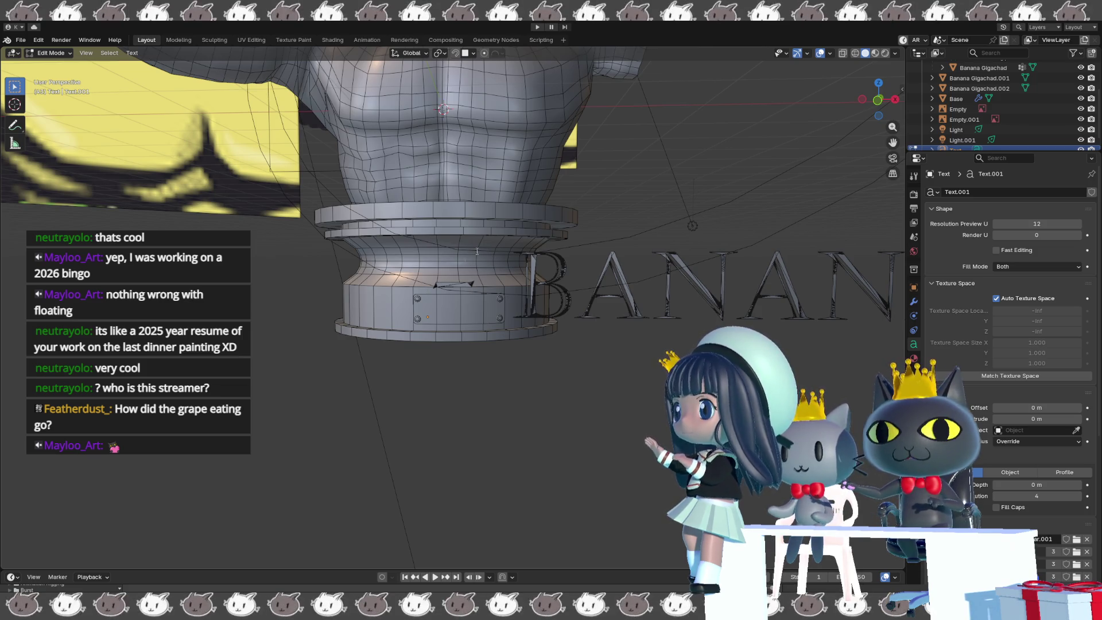
{"action": "scroll", "coordinate": [556, 420], "scroll_direction": "down", "scroll_amount": 8}
{"action": "scroll", "coordinate": [556, 420], "scroll_direction": "up", "scroll_amount": 2}
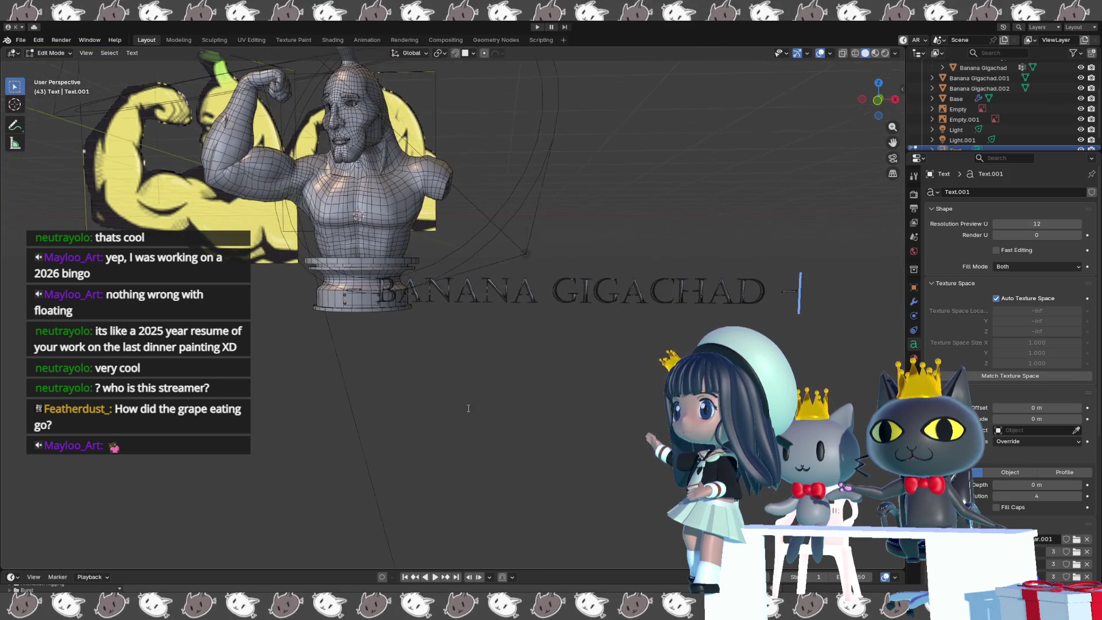
{"action": "scroll", "coordinate": [1010, 373], "scroll_direction": "down", "scroll_amount": 8}
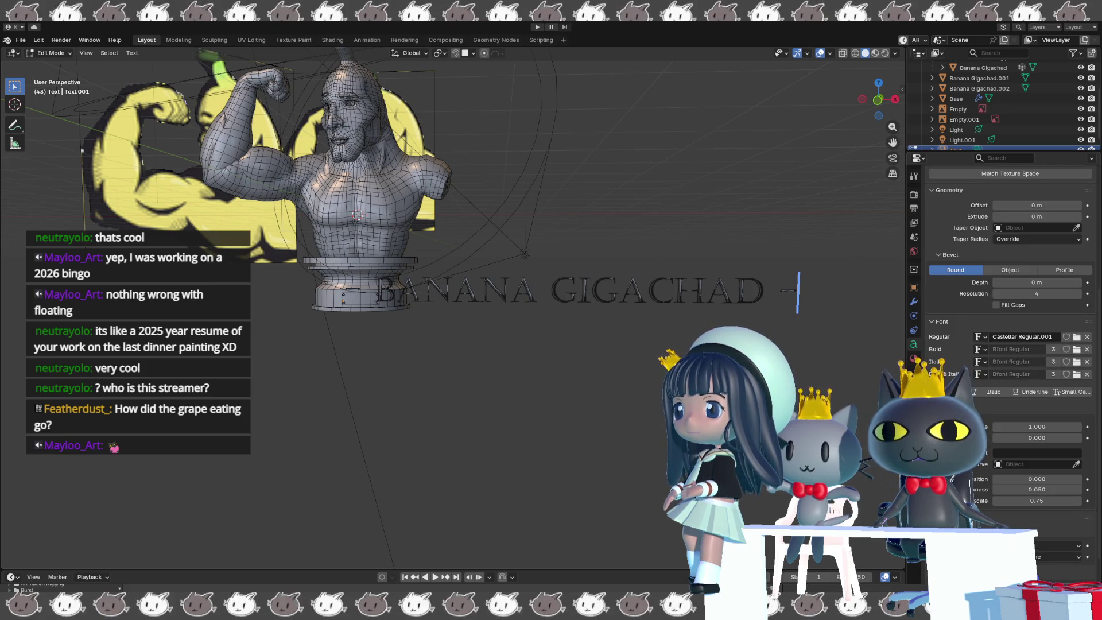
{"action": "scroll", "coordinate": [1010, 373], "scroll_direction": "down", "scroll_amount": 4}
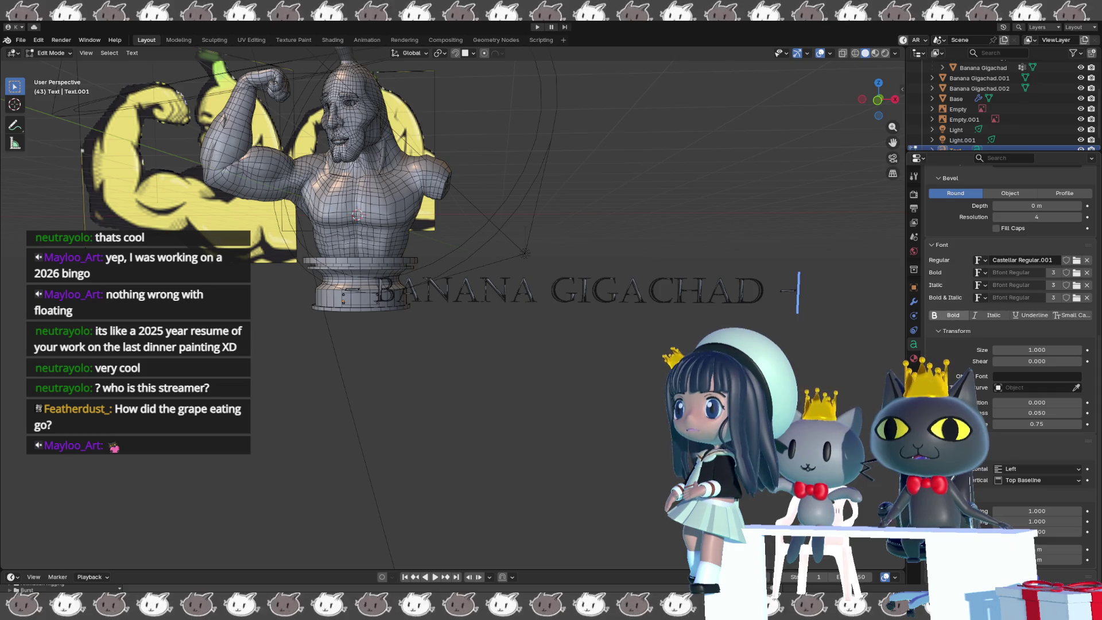
{"action": "scroll", "coordinate": [1010, 345], "scroll_direction": "up", "scroll_amount": 10}
{"action": "scroll", "coordinate": [1010, 344], "scroll_direction": "up", "scroll_amount": 2}
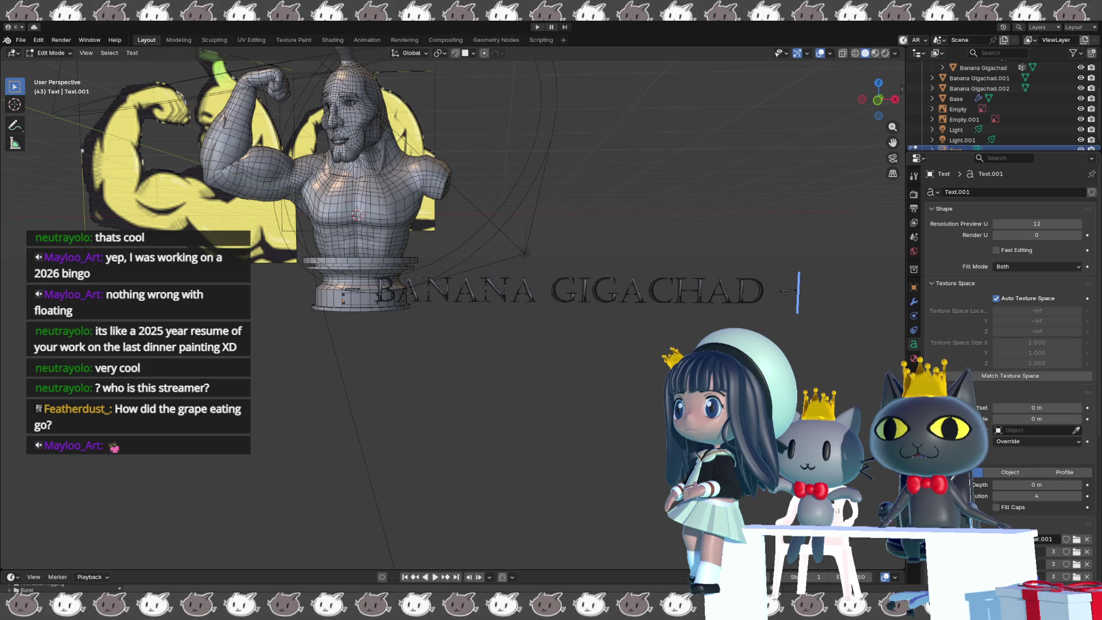
{"action": "left_click", "coordinate": [1036, 418]}
{"action": "type", "text": "0.1"}
- Extrude the lettering by 0.1 m, inspect it, then reduce the extrusion to 0.08 m
{"action": "key", "text": "Return"}
{"action": "mouse_move", "coordinate": [550, 322]}
{"action": "middle_mouse_down"}
{"action": "mouse_move", "coordinate": [657, 363]}
{"action": "mouse_move", "coordinate": [612, 331]}
{"action": "middle_mouse_up"}
{"action": "scroll", "coordinate": [657, 363], "scroll_direction": "up", "scroll_amount": 3}
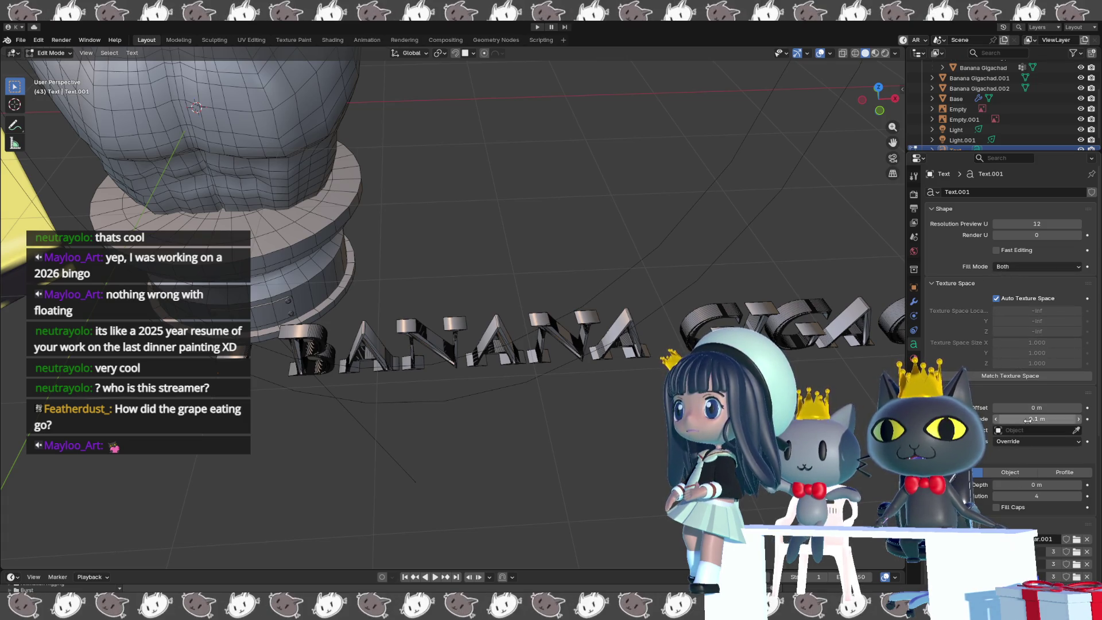
{"action": "left_click_drag", "start_coordinate": [1033, 418], "coordinate": [1022, 418]}
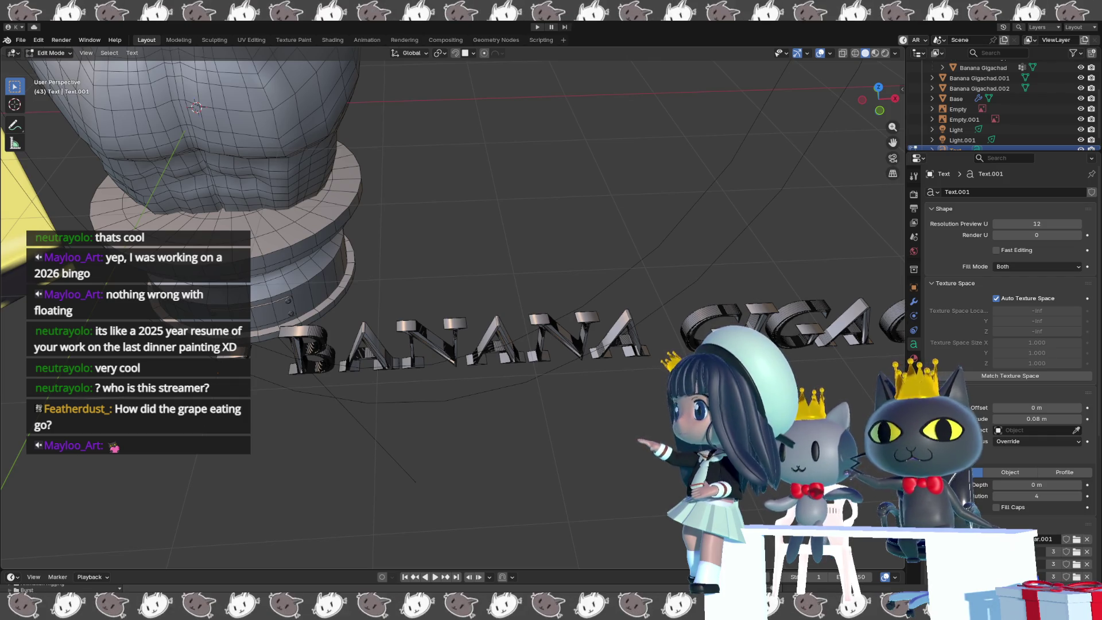
{"action": "key", "text": "Tab"}
- Convert the extruded BANANA GIGACHAD text object to a mesh with Convert To > Mesh
{"action": "right_click", "coordinate": [359, 348]}
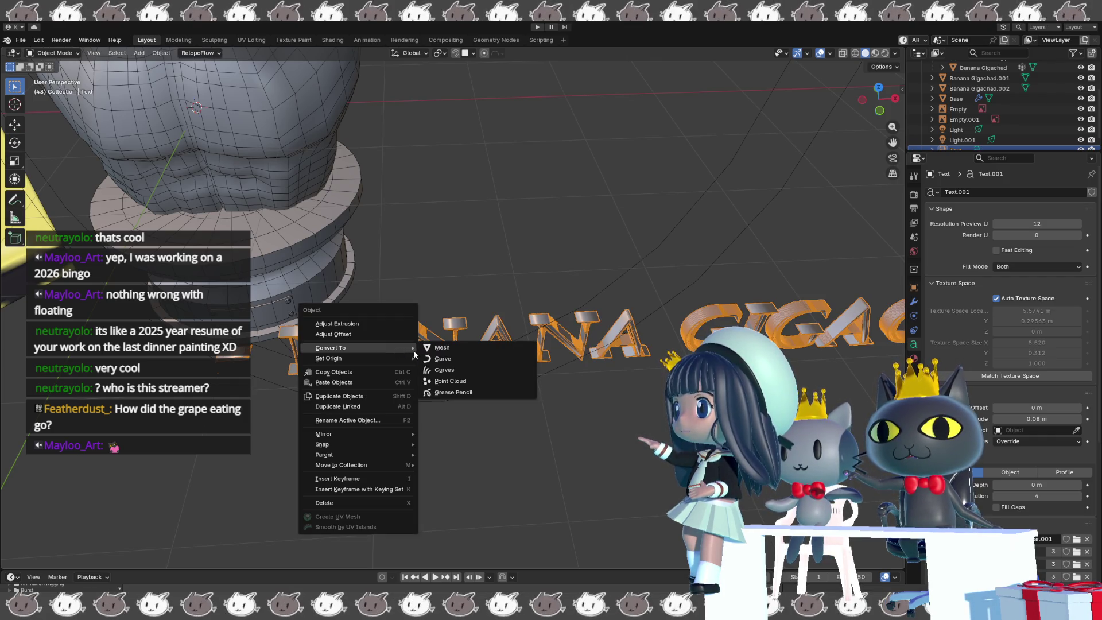
{"action": "left_click", "coordinate": [441, 348]}
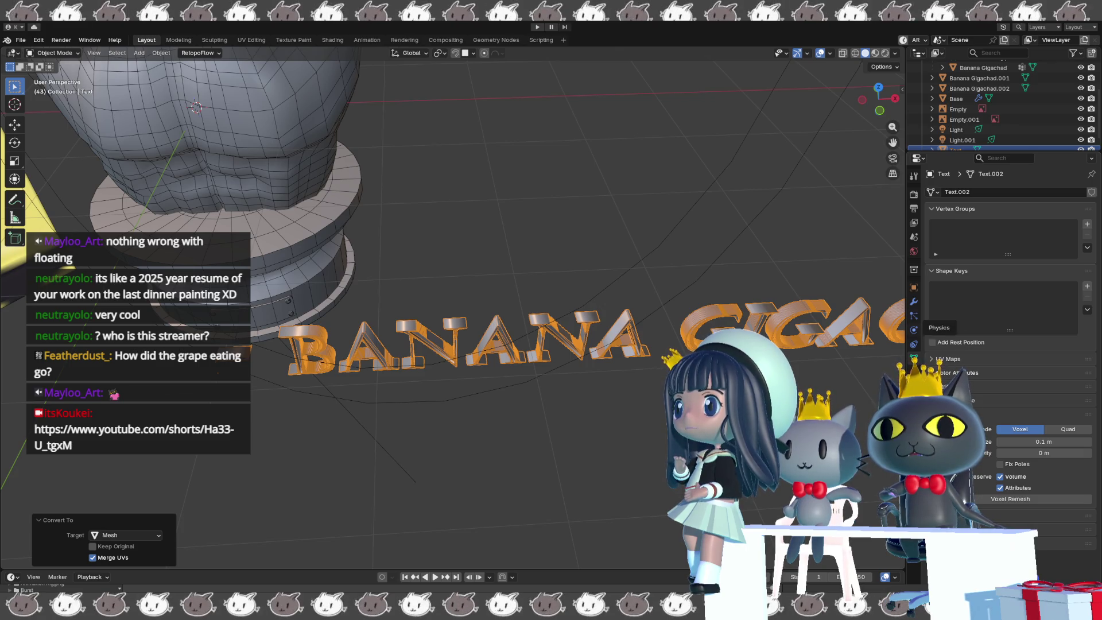
- Search the text mesh's Add Modifier list for 'reme' to find Remesh
{"action": "left_click", "coordinate": [914, 302]}
{"action": "left_click", "coordinate": [947, 192]}
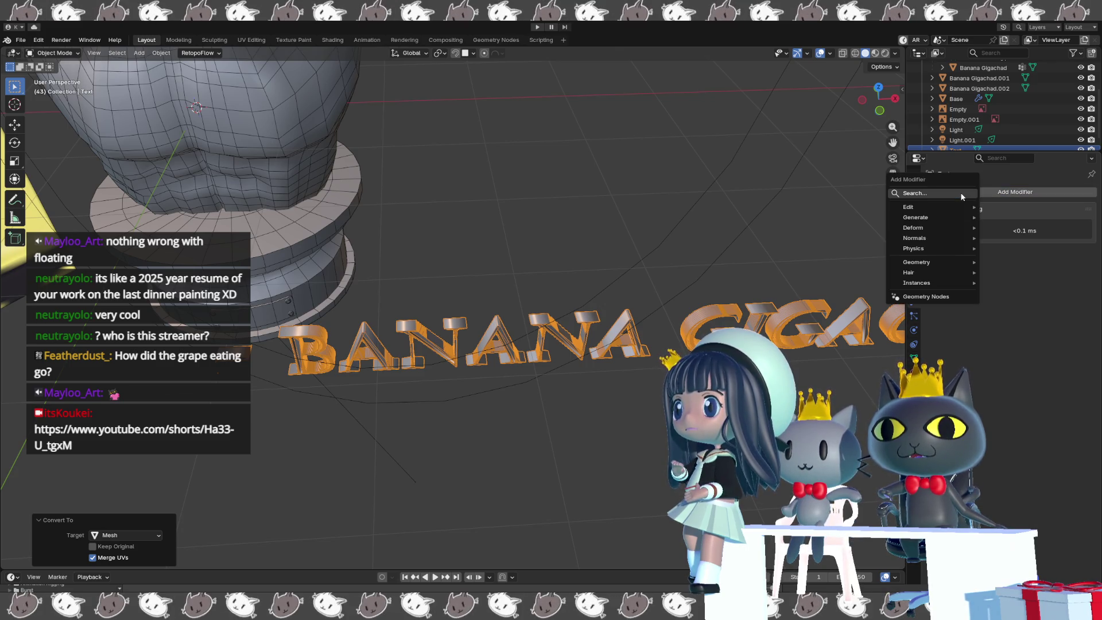
{"action": "key", "text": "space"}
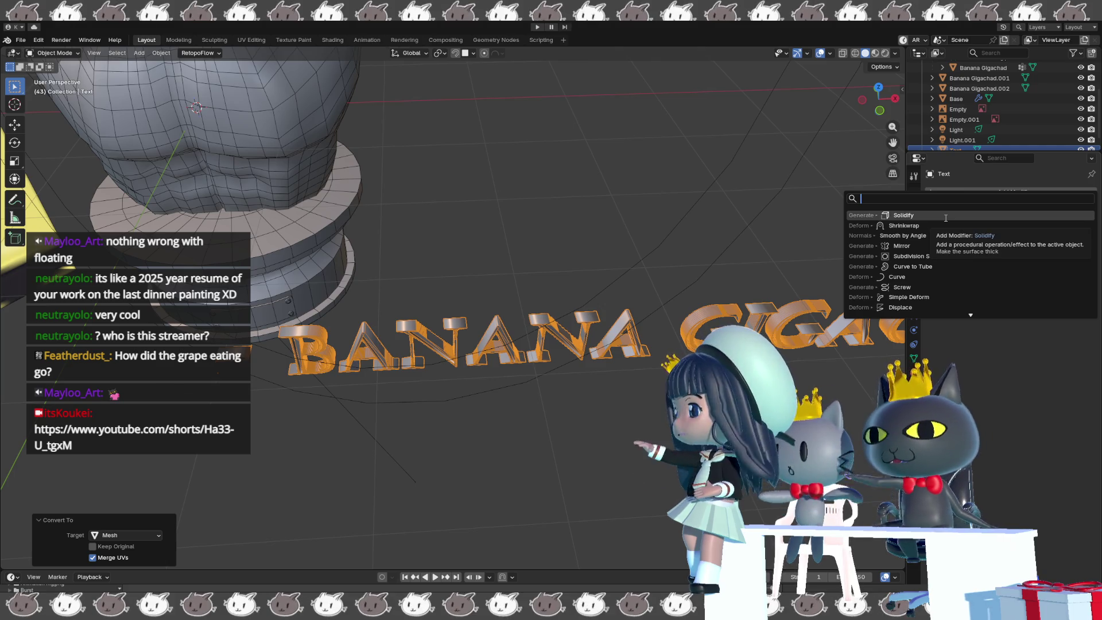
{"action": "type", "text": "remes"}
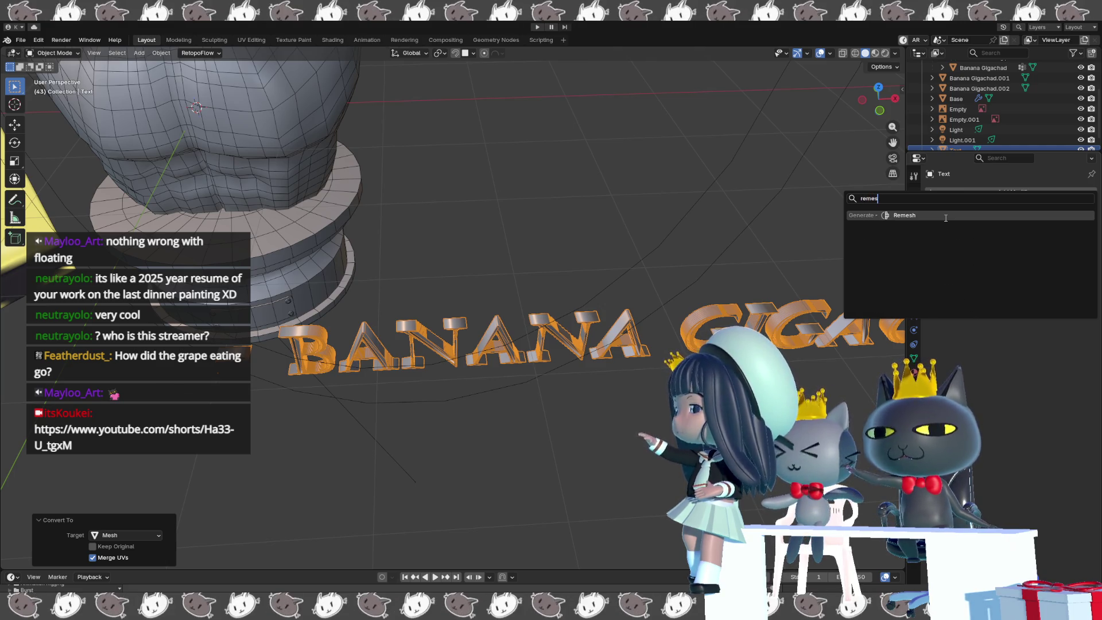